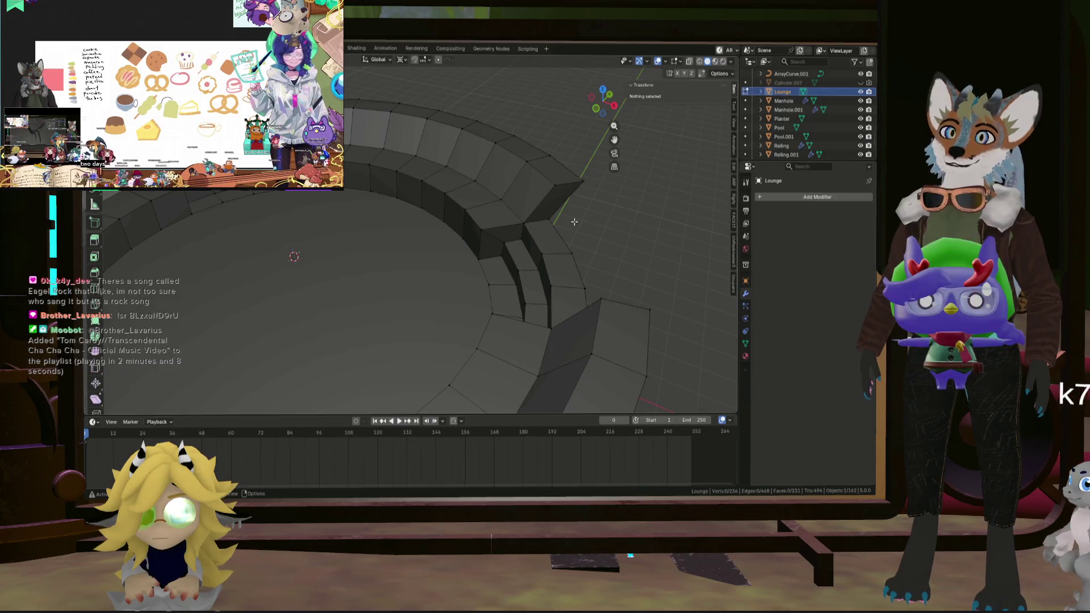
# Orbit, pan and zoom around the seating ring to bring a step tier's rim into view.
pyautogui.scroll(-5, 577, 221)
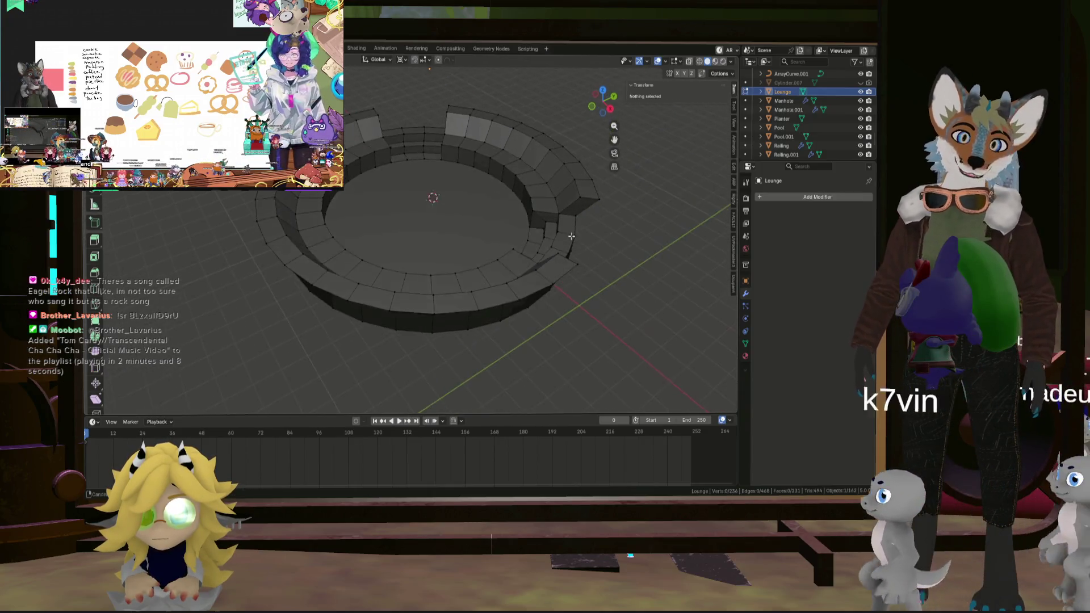
pyautogui.moveTo(578, 221)
pyautogui.mouseDown(button='middle')
pyautogui.moveTo(592, 249)
pyautogui.moveTo(560, 235)
pyautogui.mouseUp(button='middle')
pyautogui.scroll(4, 592, 250)
pyautogui.scroll(-3, 560, 234)
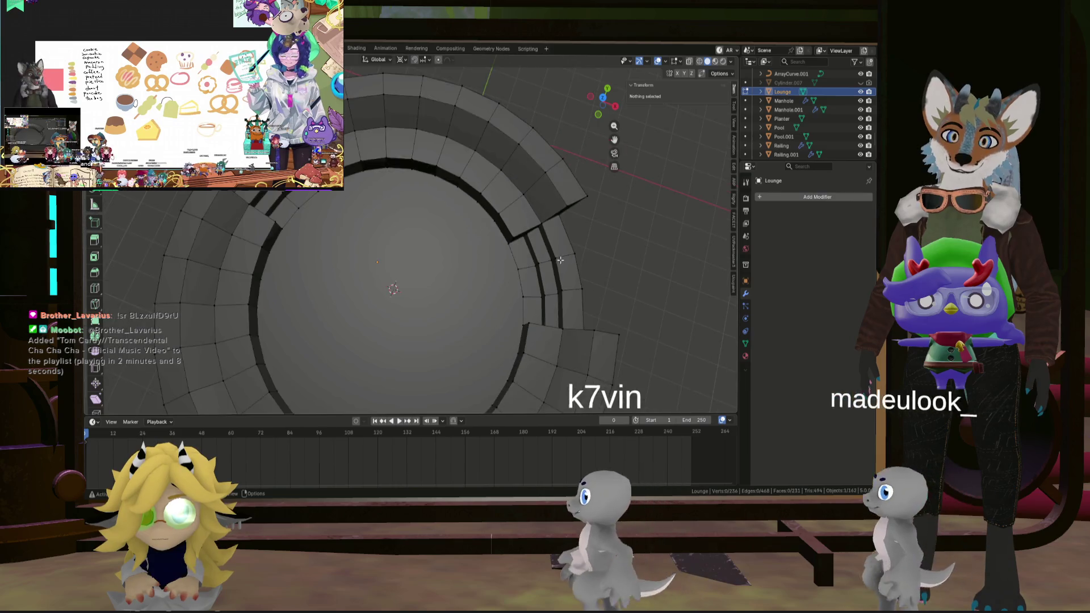
pyautogui.scroll(2, 560, 234)
pyautogui.scroll(-5, 560, 235)
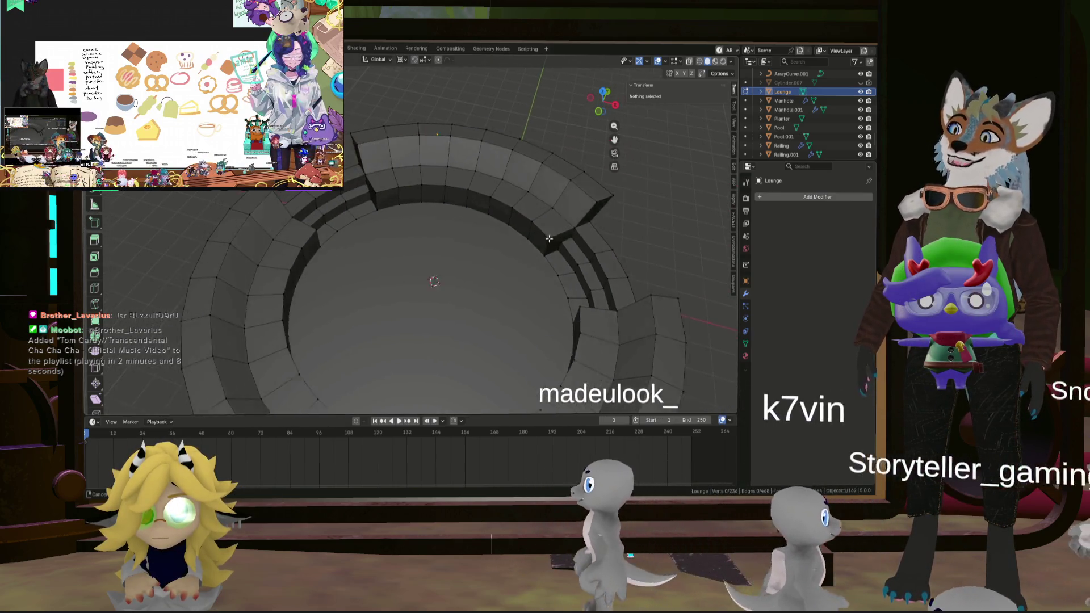
pyautogui.moveTo(560, 235); pyautogui.dragTo(508, 243, button='middle')
pyautogui.scroll(5, 508, 243)
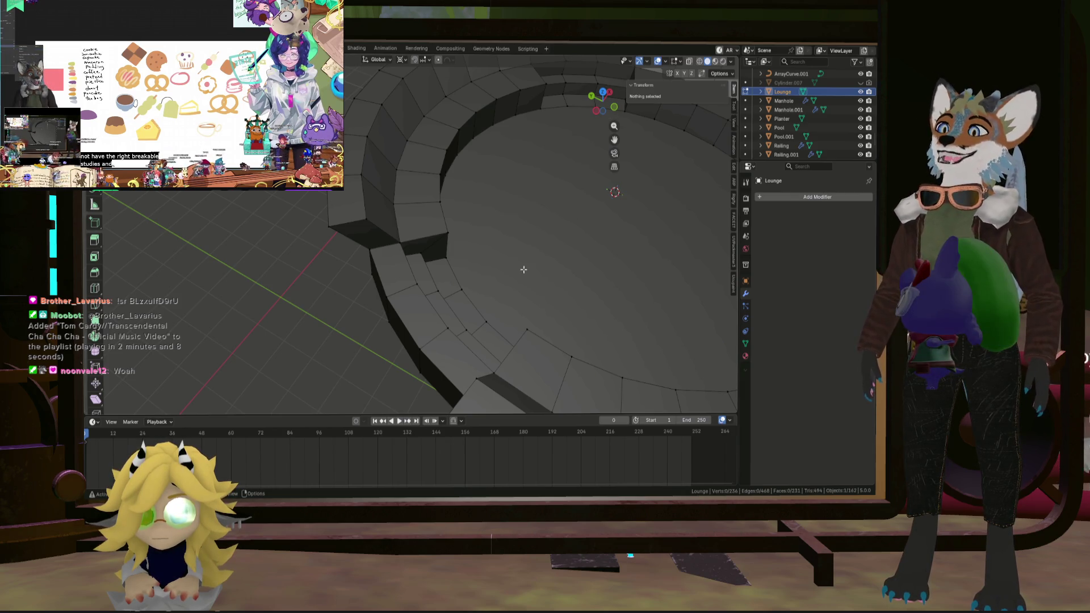
pyautogui.scroll(-5, 543, 325)
pyautogui.moveTo(574, 255)
pyautogui.mouseDown(button='middle')
pyautogui.moveTo(499, 260)
pyautogui.moveTo(613, 273)
pyautogui.moveTo(612, 260)
pyautogui.moveTo(682, 306)
pyautogui.mouseUp(button='middle')
pyautogui.moveTo(487, 330)
pyautogui.keyDown('shift'); pyautogui.mouseDown(button='middle')
pyautogui.moveTo(536, 268)
pyautogui.moveTo(534, 281)
pyautogui.mouseUp(button='middle'); pyautogui.keyUp('shift')
pyautogui.scroll(5, 534, 275)
pyautogui.moveTo(544, 338)
pyautogui.keyDown('shift'); pyautogui.mouseDown(button='middle')
pyautogui.moveTo(430, 276)
pyautogui.moveTo(363, 289)
pyautogui.mouseUp(button='middle'); pyautogui.keyUp('shift')
pyautogui.scroll(6, 341, 286)
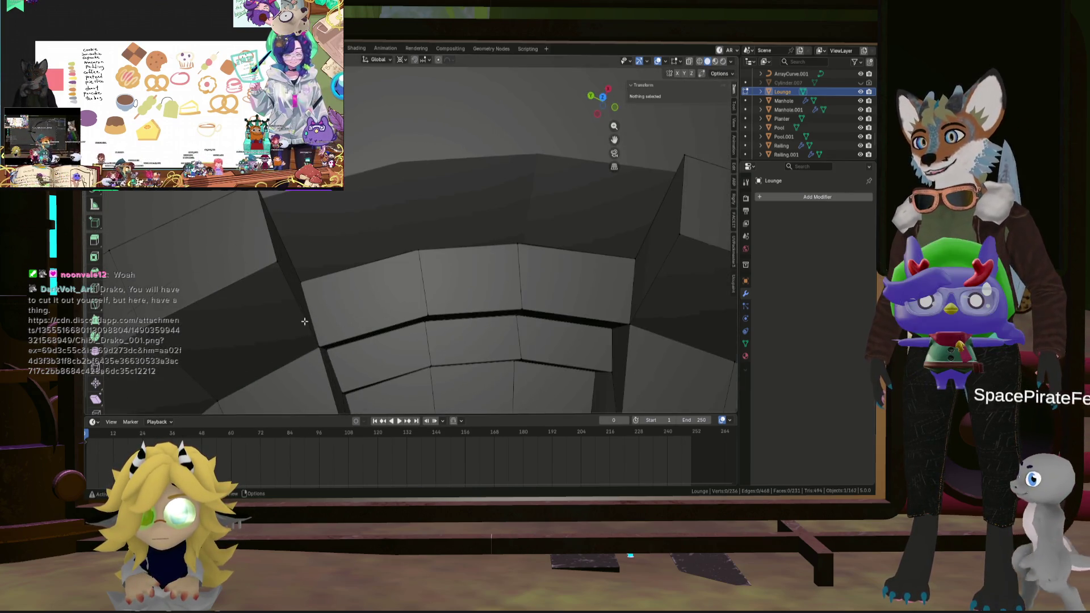
# Pick an edge on the tier's top rim and extend it with shortest-path picks.
pyautogui.scroll(-5, 302, 283)
pyautogui.click(523, 282)
pyautogui.keyDown('ctrl'); pyautogui.click(600, 298); pyautogui.keyUp('ctrl')
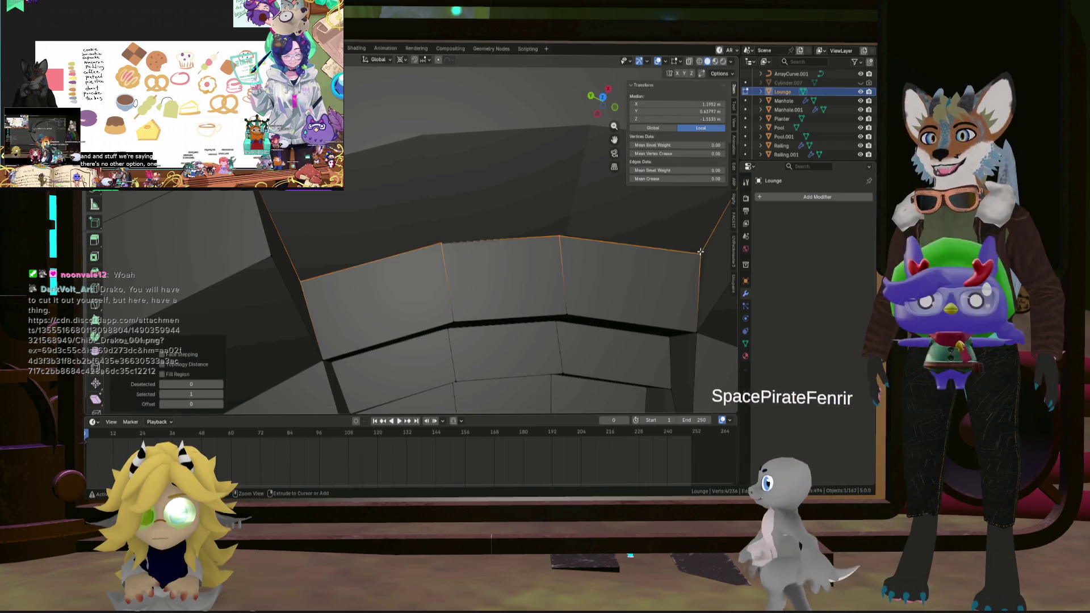
pyautogui.scroll(-6, 600, 298)
pyautogui.scroll(7, 508, 256)
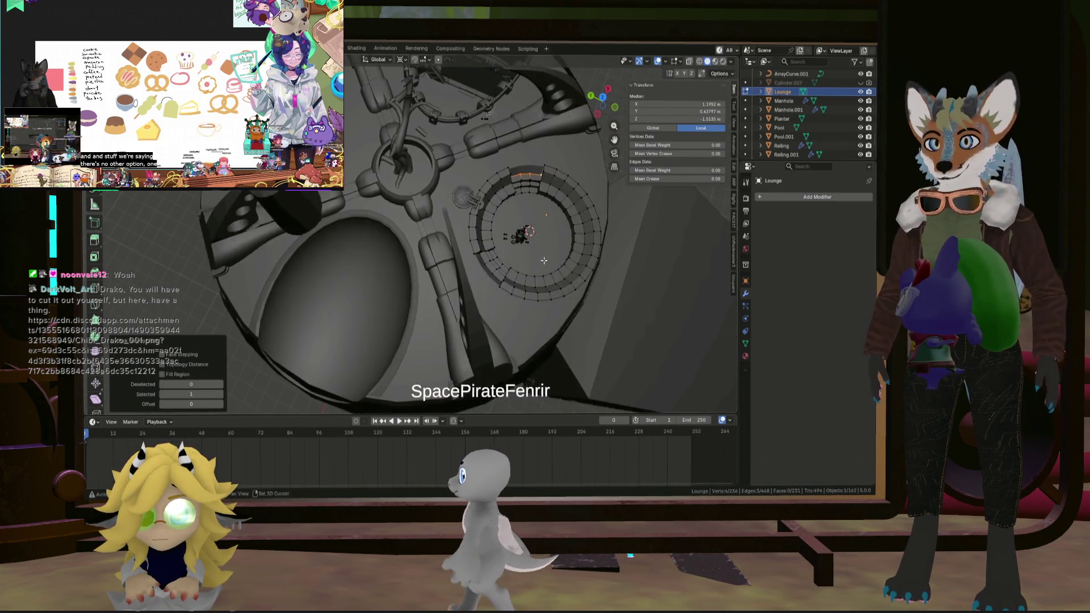
pyautogui.keyDown('shift'); pyautogui.moveTo(508, 257); pyautogui.dragTo(534, 247, button='middle'); pyautogui.keyUp('shift')
pyautogui.keyDown('shift'); pyautogui.click(542, 244); pyautogui.keyUp('shift')
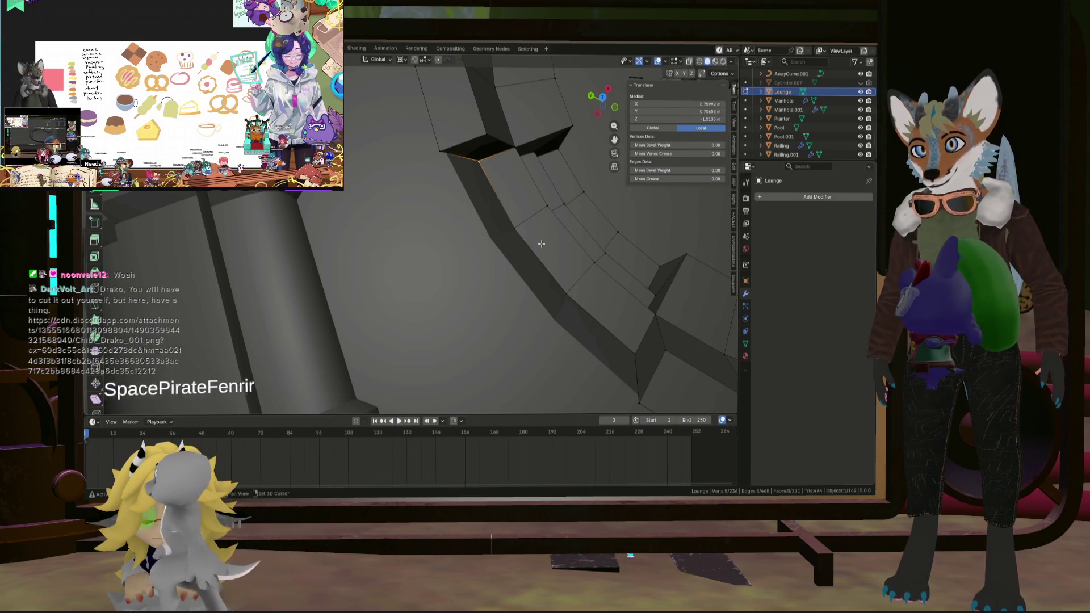
pyautogui.scroll(-6, 645, 309)
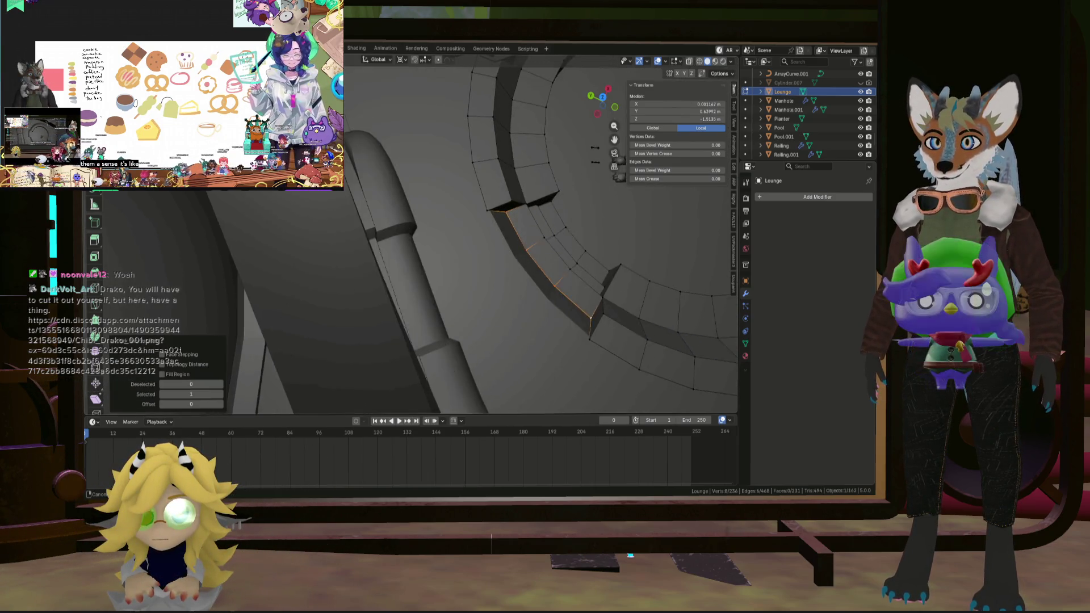
pyautogui.keyDown('ctrl'); pyautogui.click(502, 252); pyautogui.keyUp('ctrl')
# Orbit the view around the selected rim edges of the Lounge ring.
pyautogui.moveTo(502, 252); pyautogui.dragTo(462, 241, button='middle')
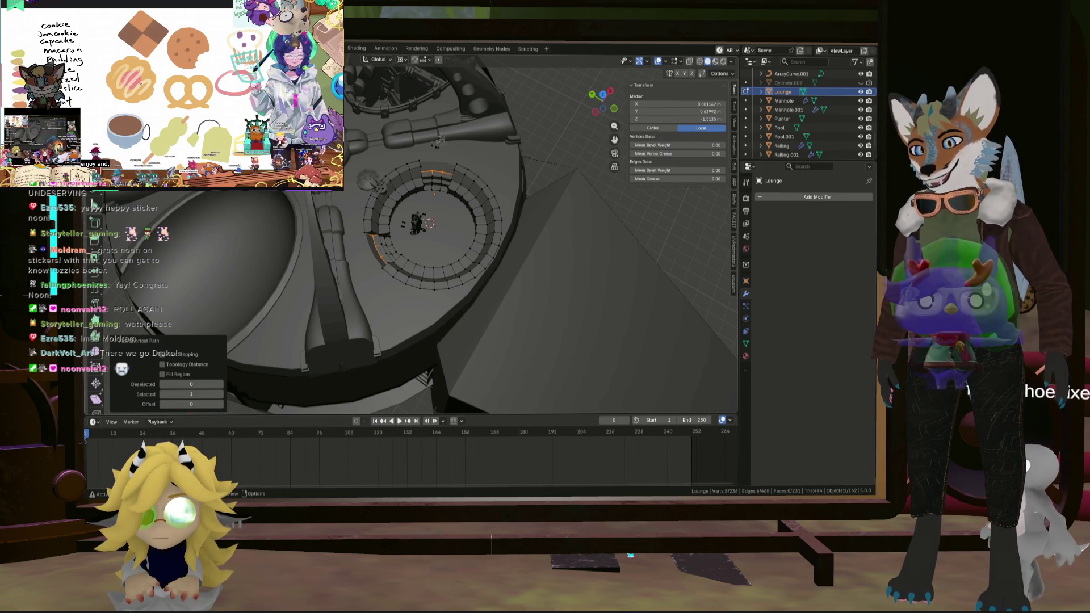
pyautogui.moveTo(449, 244)
pyautogui.mouseDown(button='middle')
pyautogui.moveTo(447, 204)
pyautogui.moveTo(482, 241)
pyautogui.mouseUp(button='middle')
pyautogui.scroll(3, 450, 233)
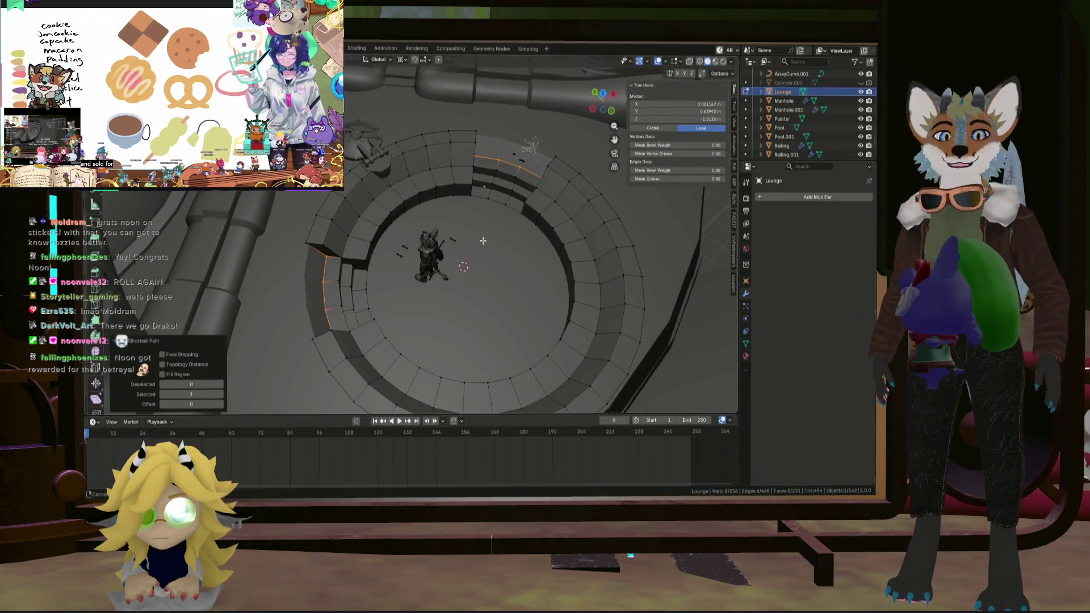
pyautogui.scroll(2, 491, 235)
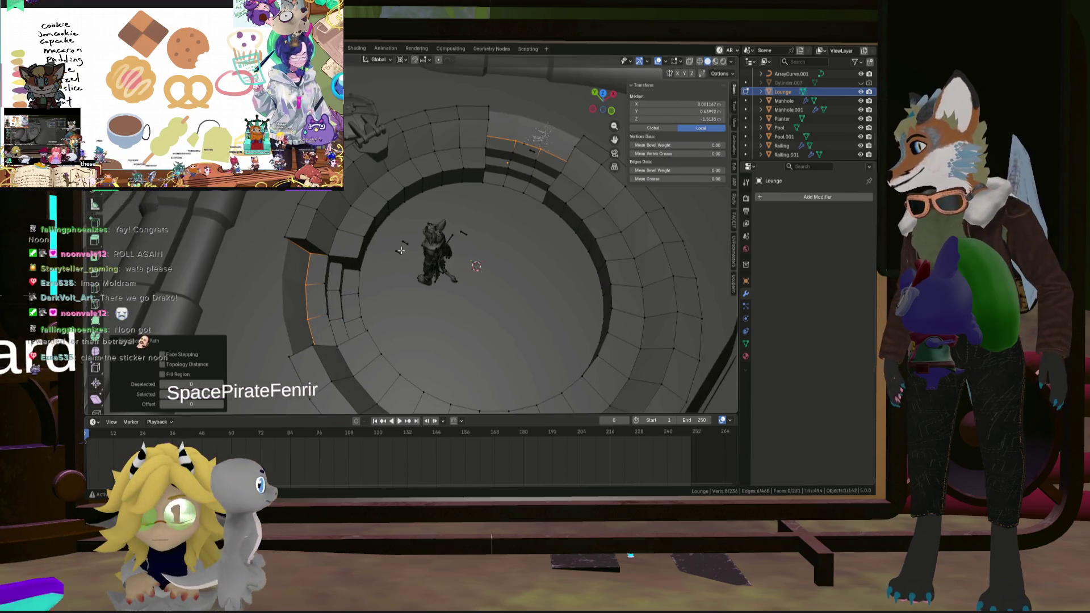
pyautogui.scroll(2, 418, 231)
pyautogui.keyDown('shift'); pyautogui.moveTo(418, 231); pyautogui.dragTo(492, 249, button='middle'); pyautogui.keyUp('shift')
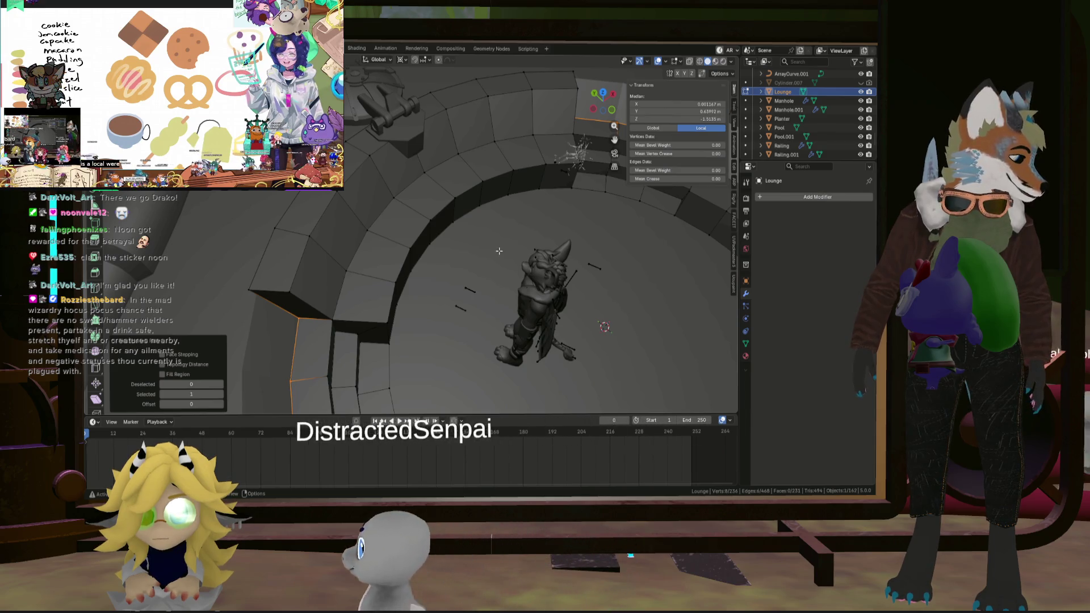
pyautogui.moveTo(494, 245)
pyautogui.mouseDown(button='middle')
pyautogui.moveTo(525, 259)
pyautogui.moveTo(514, 287)
pyautogui.mouseUp(button='middle')
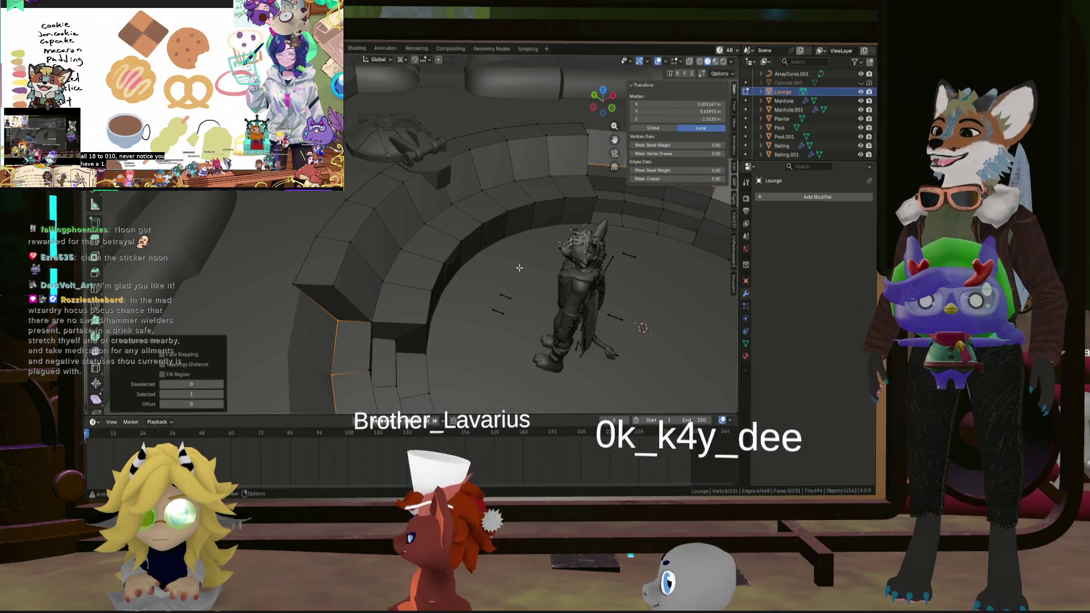
pyautogui.moveTo(480, 265)
pyautogui.mouseDown(button='middle')
pyautogui.moveTo(426, 283)
pyautogui.moveTo(546, 247)
pyautogui.mouseUp(button='middle')
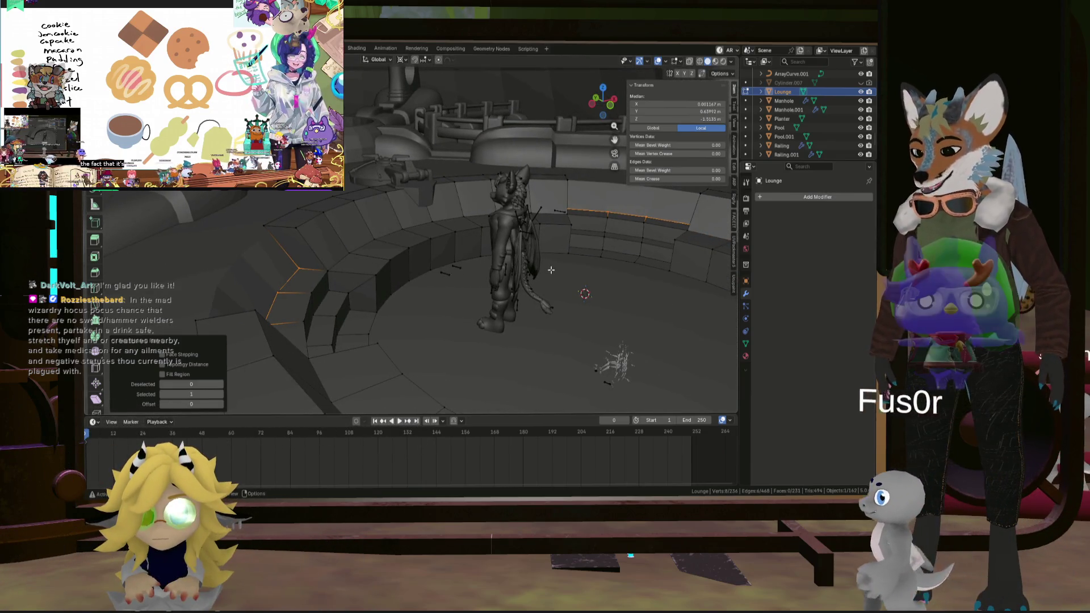
# Raise the selected stair edges 0.22 m along Z.
pyautogui.press('g')
pyautogui.press('z')
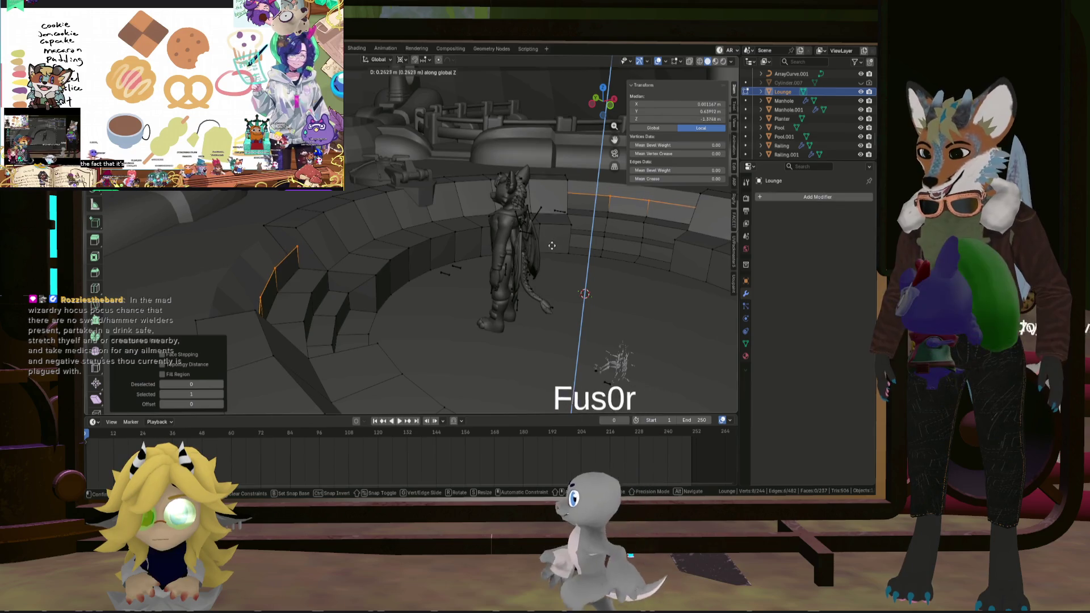
pyautogui.click(597, 242)
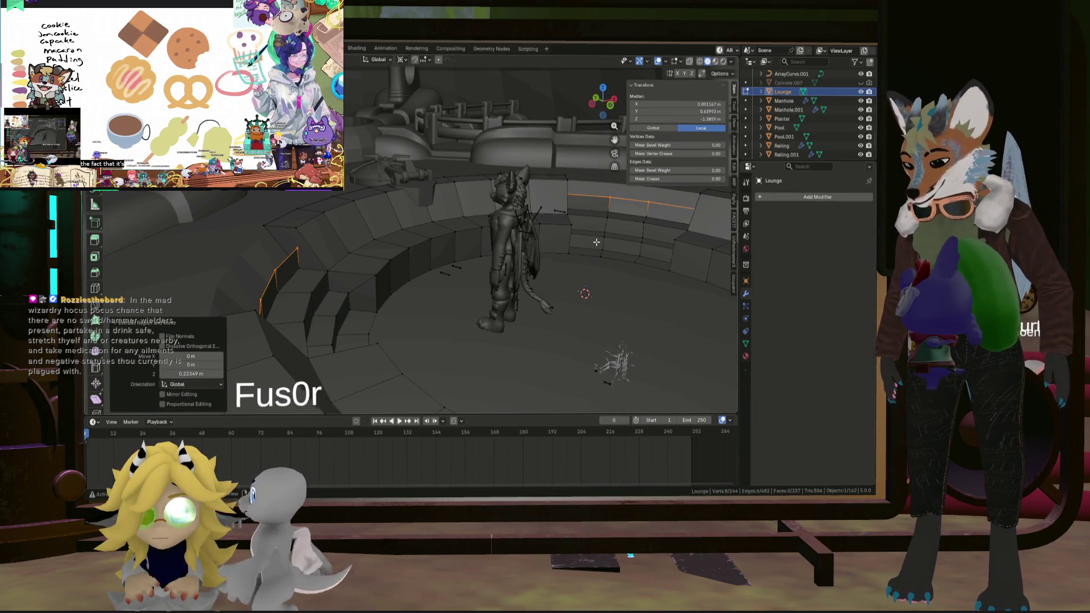
pyautogui.press('s')
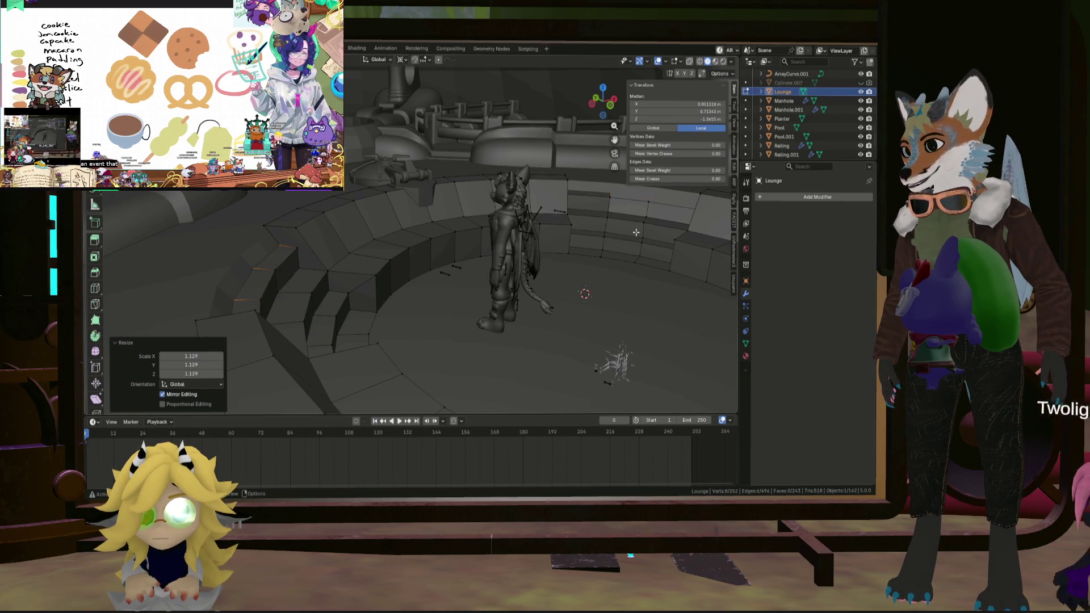
pyautogui.moveTo(636, 232)
pyautogui.mouseDown(button='middle')
pyautogui.moveTo(602, 267)
pyautogui.moveTo(563, 247)
pyautogui.moveTo(541, 259)
pyautogui.moveTo(625, 216)
pyautogui.moveTo(636, 251)
pyautogui.mouseUp(button='middle')
# Extrude new edge rings, scaling them to 0.941 and 1.055 to refine step widths.
pyautogui.press('g')
pyautogui.press('Escape')
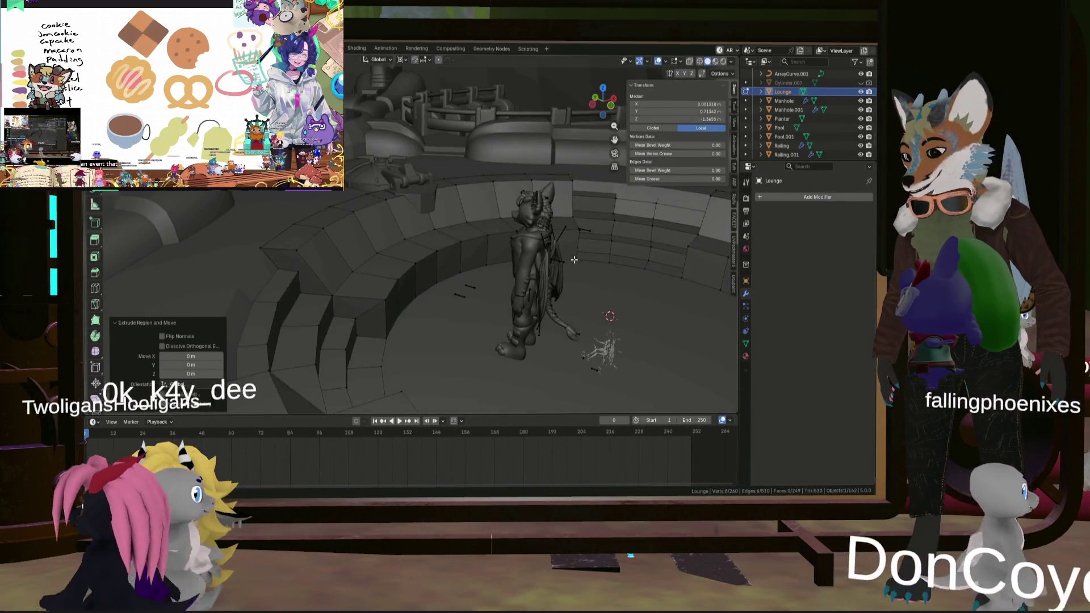
pyautogui.press('s')
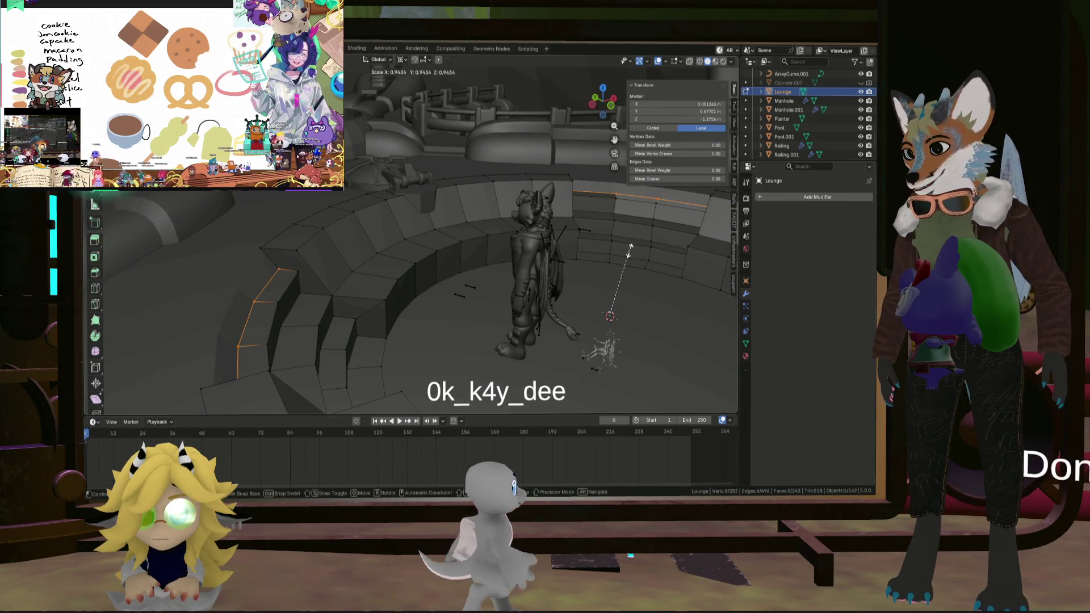
pyautogui.click(629, 249)
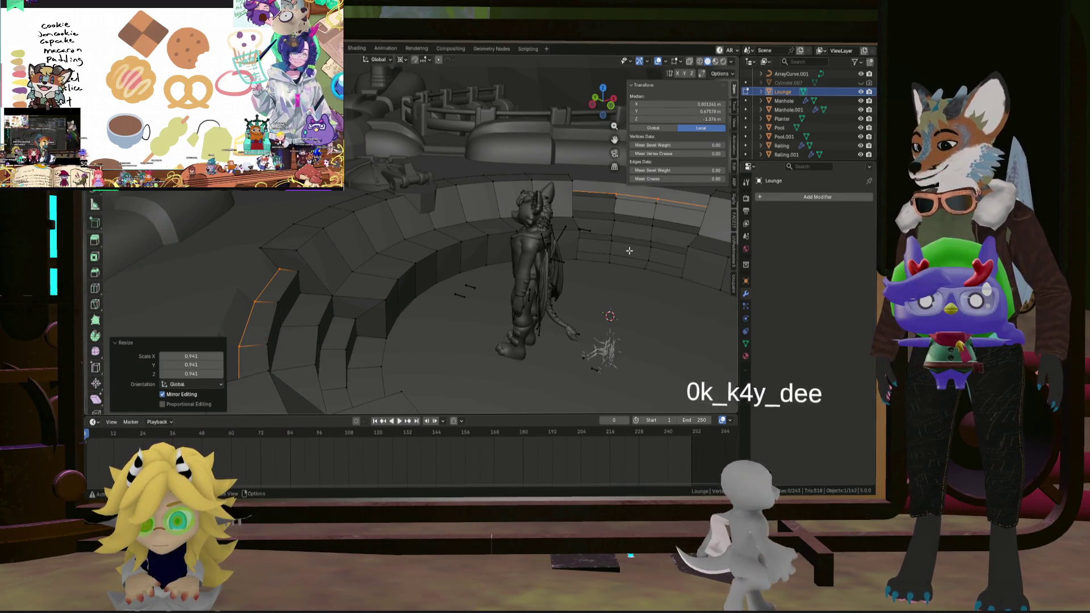
pyautogui.press('g')
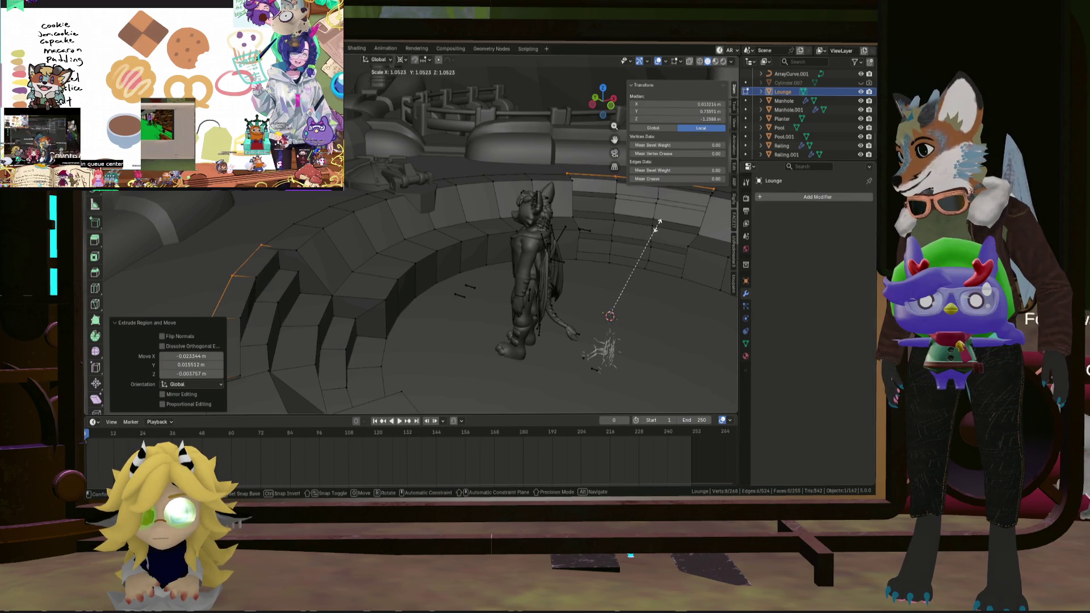
pyautogui.click(659, 224)
pyautogui.moveTo(658, 224)
pyautogui.mouseDown(button='middle')
pyautogui.moveTo(399, 265)
pyautogui.moveTo(474, 232)
pyautogui.moveTo(417, 212)
pyautogui.moveTo(438, 251)
pyautogui.moveTo(427, 282)
pyautogui.moveTo(342, 267)
pyautogui.mouseUp(button='middle')
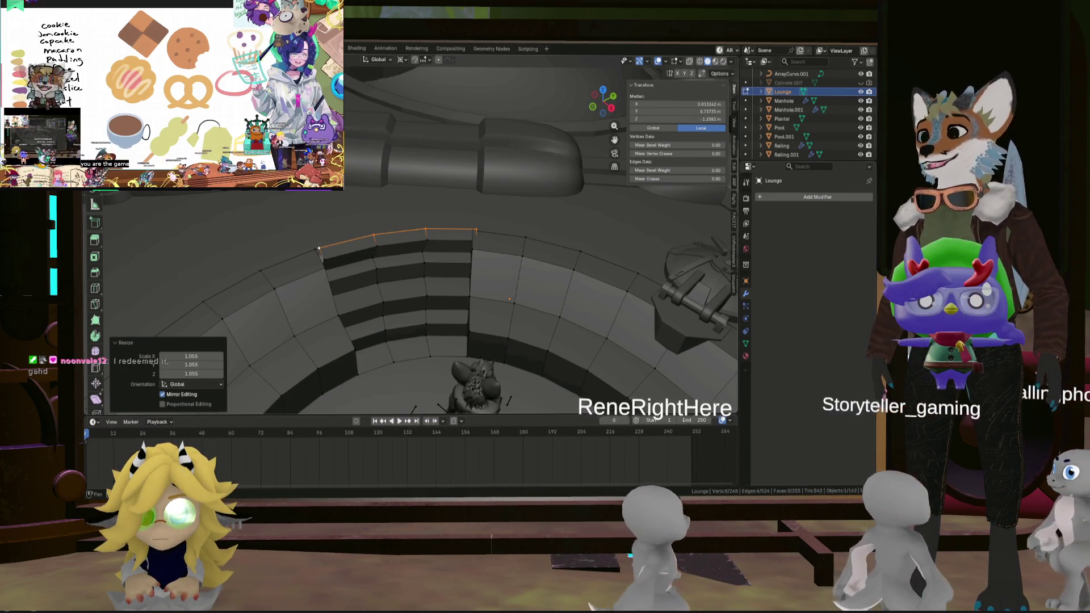
# Deselect everything and select the top step faces of the stair opening.
pyautogui.hotkey('alt', 'a')
pyautogui.scroll(3, 359, 246)
pyautogui.press('g')
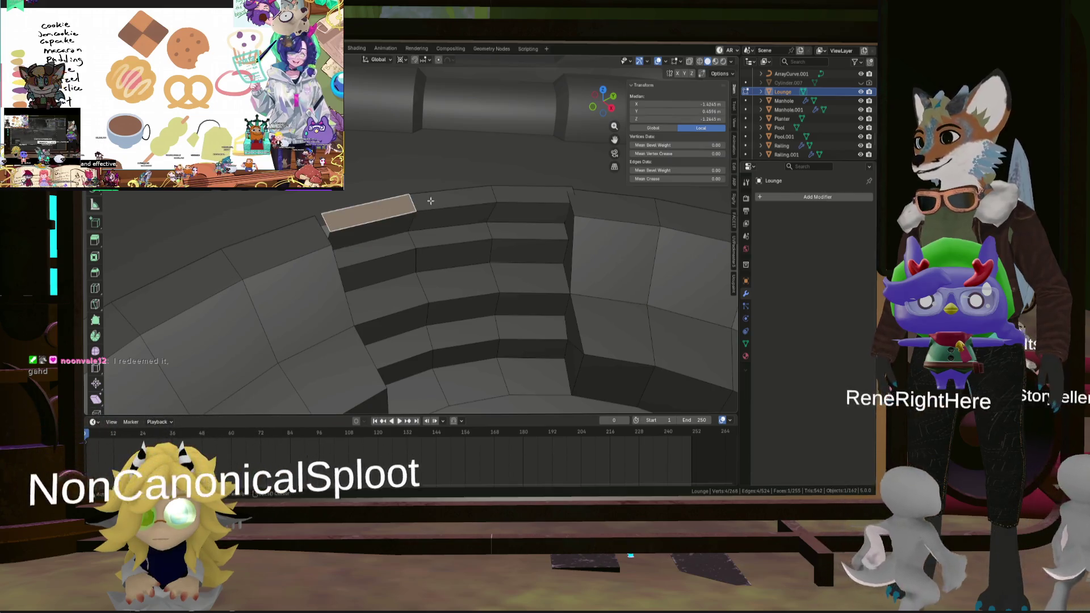
pyautogui.keyDown('shift'); pyautogui.click(527, 191); pyautogui.keyUp('shift')
pyautogui.moveTo(527, 191); pyautogui.dragTo(490, 217, button='middle')
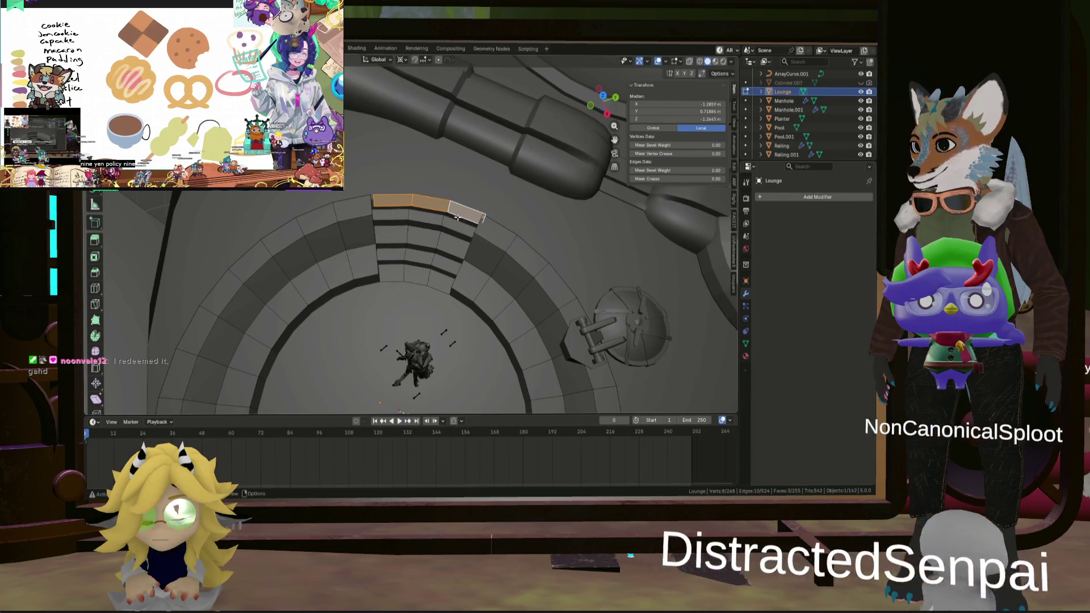
# Slide the top stair edges sideways with Shift+Z so their height stays unchanged.
pyautogui.scroll(5, 490, 217)
pyautogui.press('g')
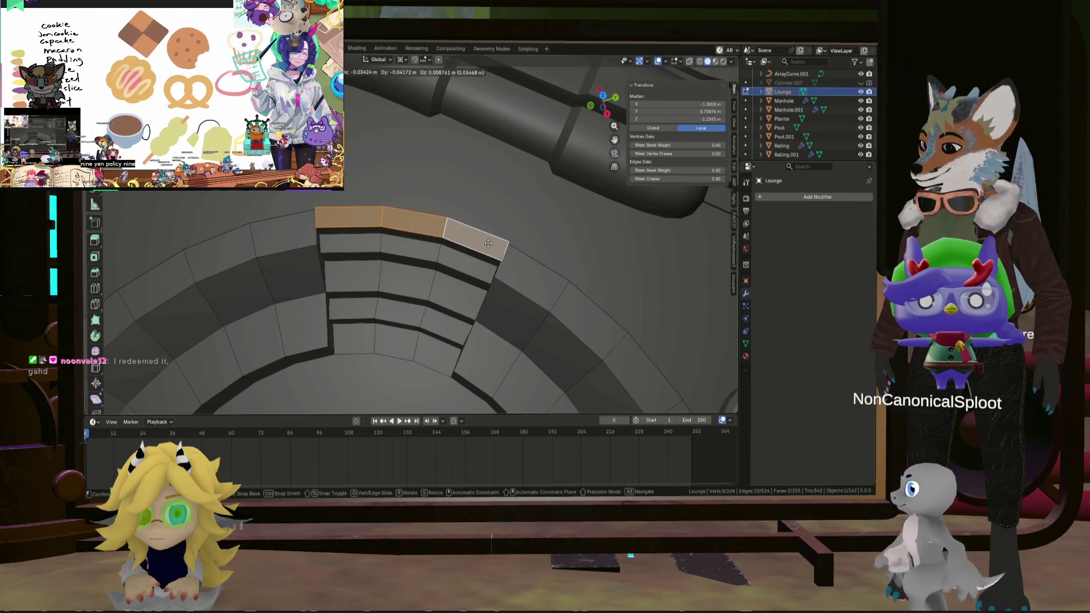
pyautogui.hotkey('shift', 'z')
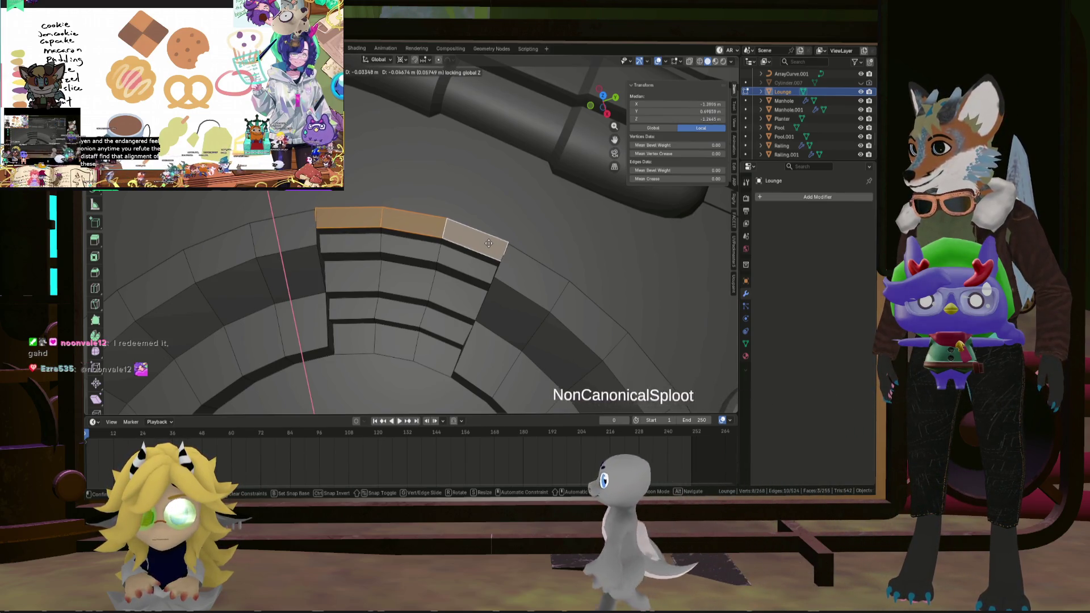
pyautogui.click(489, 246)
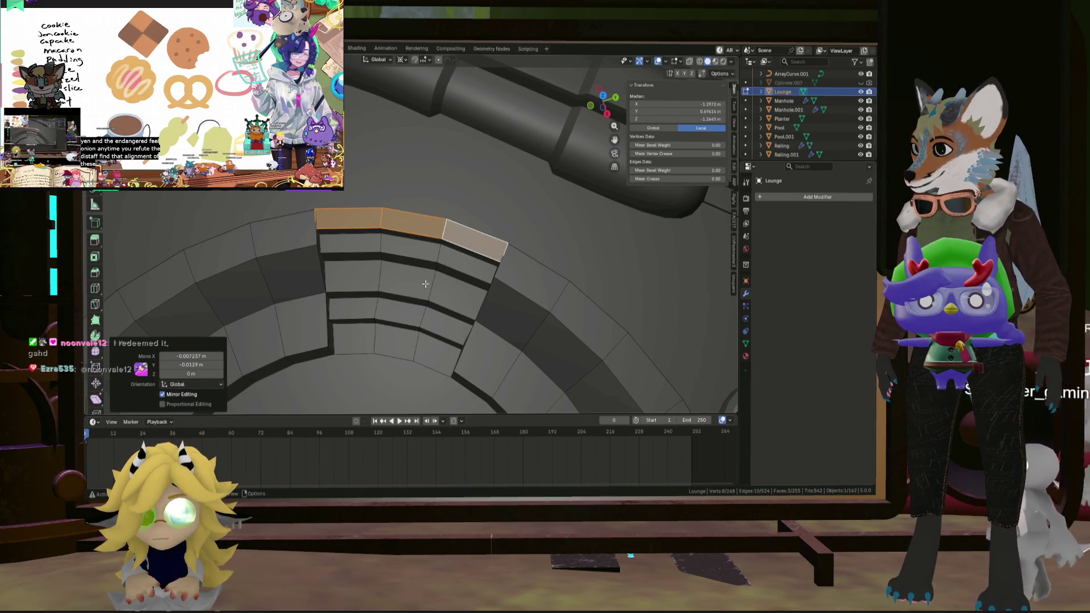
pyautogui.moveTo(403, 300); pyautogui.dragTo(414, 247, button='middle')
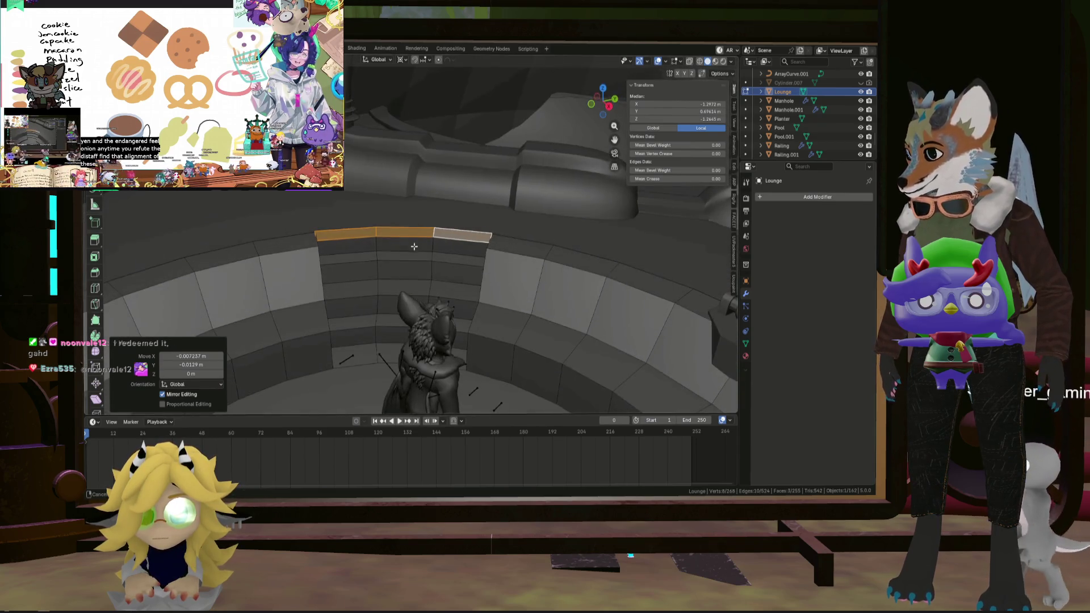
# Select the edge run across the steps and straighten it with LoopTools Gstretch.
pyautogui.moveTo(366, 343); pyautogui.dragTo(398, 353, button='middle')
pyautogui.click(399, 355)
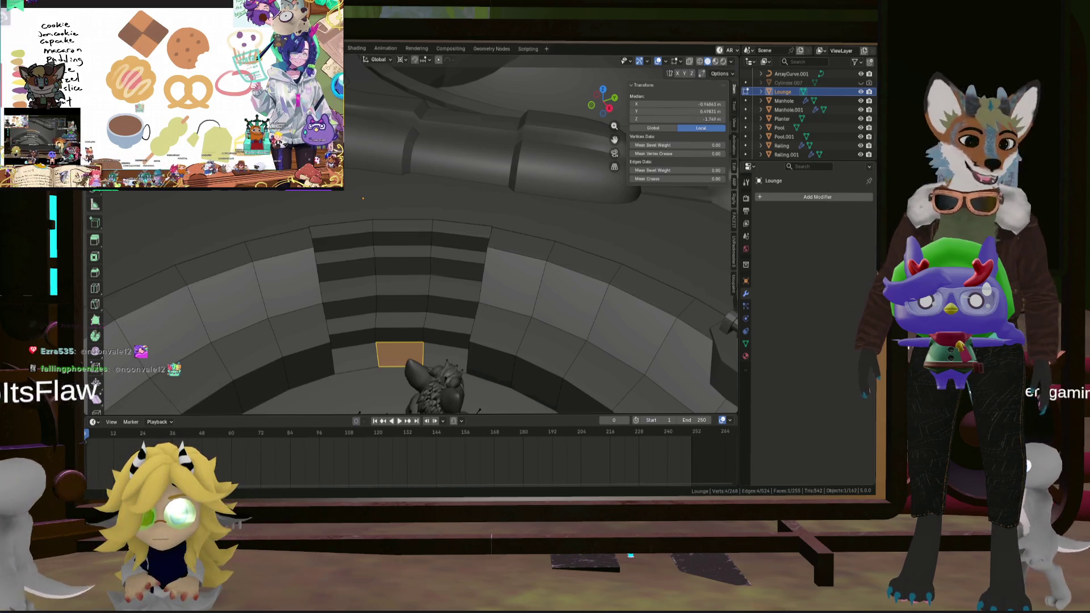
pyautogui.keyDown('ctrl'); pyautogui.click(375, 232); pyautogui.keyUp('ctrl')
pyautogui.hotkey('ctrl', 'e')
pyautogui.moveTo(385, 202)
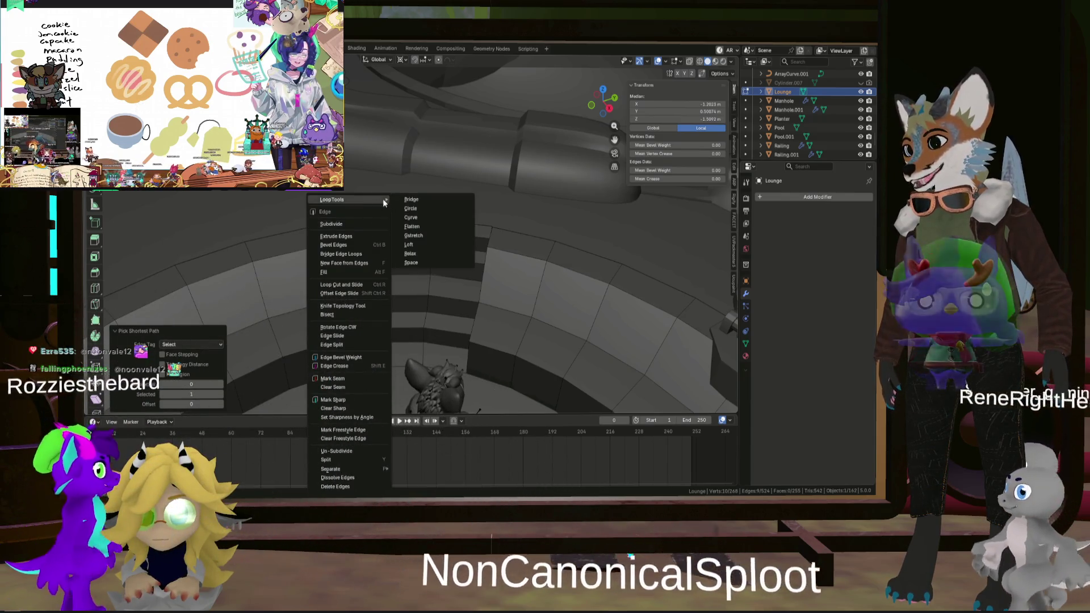
pyautogui.click(421, 236)
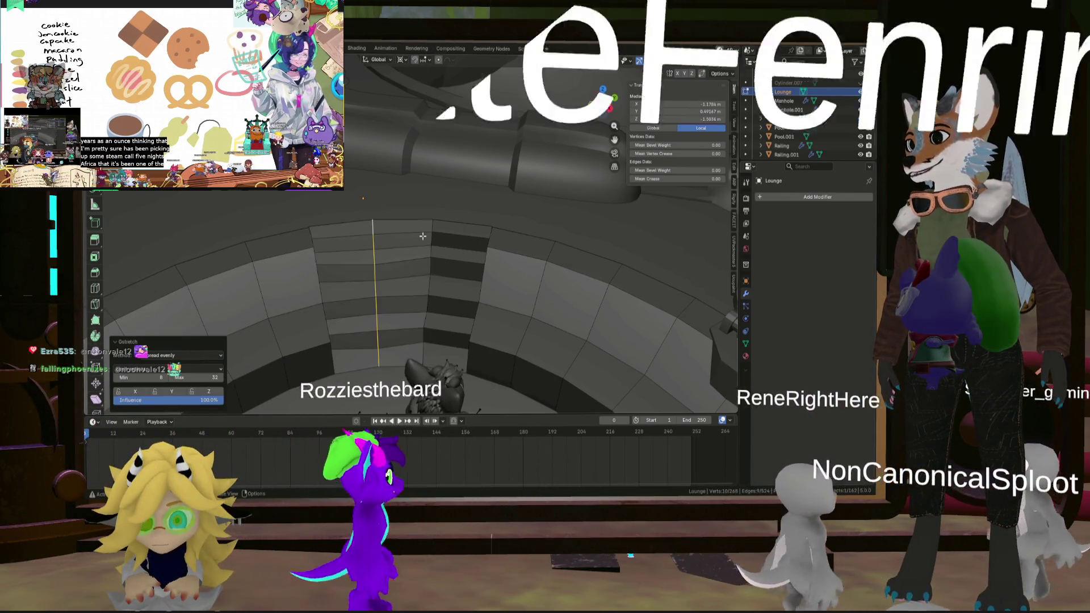
# Even the edge run's spacing with LoopTools Relax, then scale it along Y.
pyautogui.hotkey('ctrl', 'e')
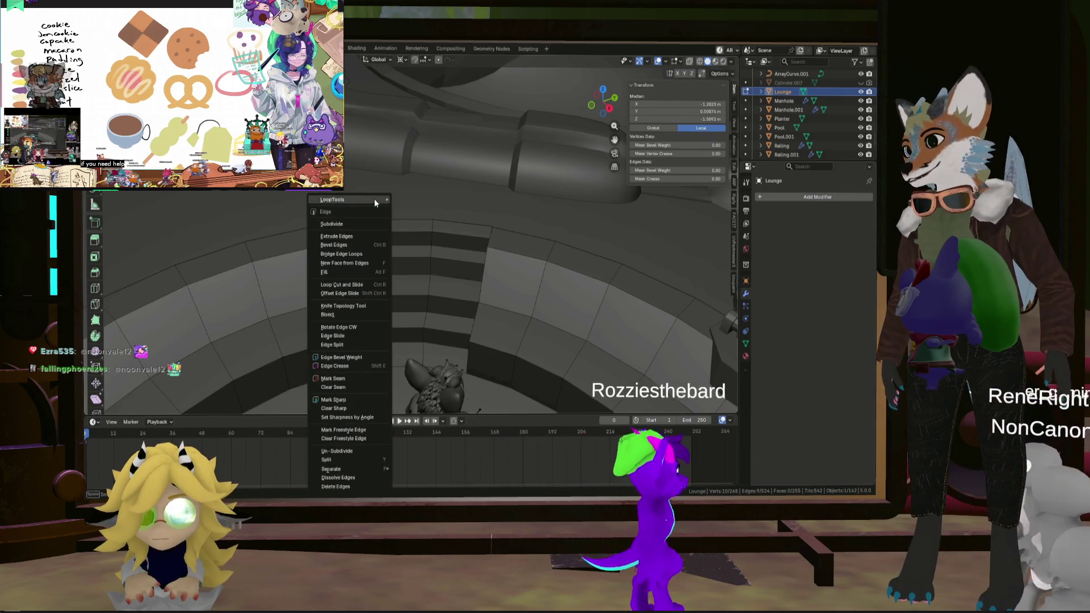
pyautogui.moveTo(374, 200)
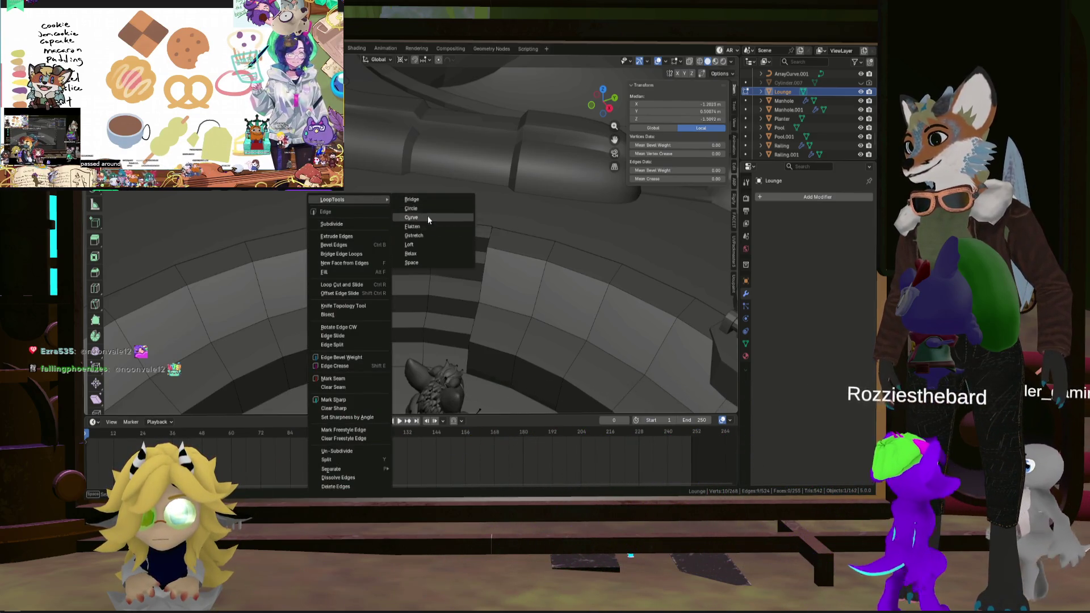
pyautogui.click(435, 253)
pyautogui.moveTo(434, 253); pyautogui.dragTo(446, 240, button='middle')
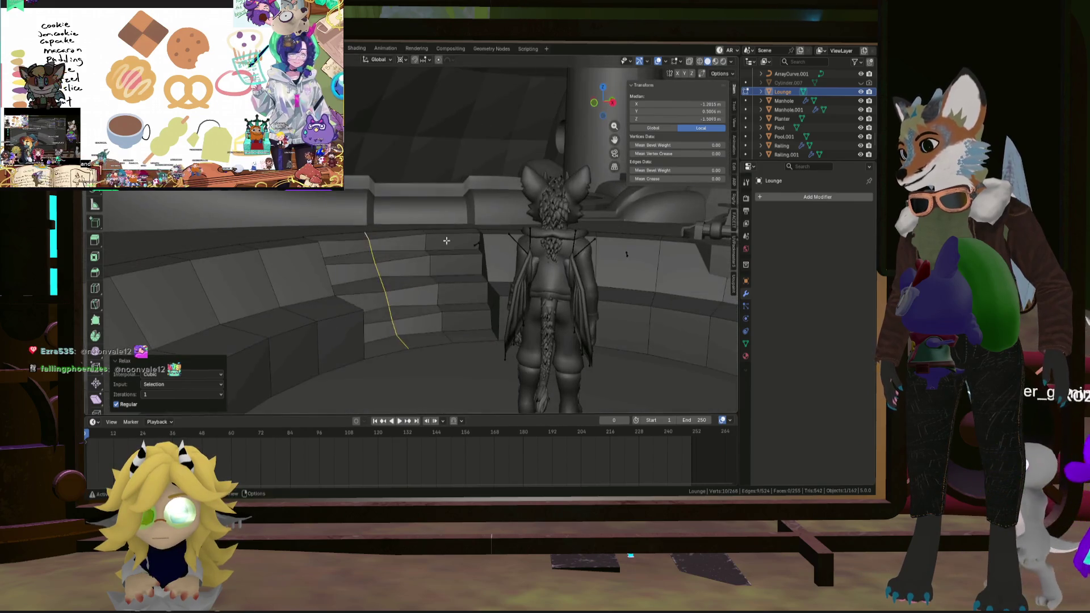
pyautogui.moveTo(389, 288); pyautogui.dragTo(390, 299, button='middle')
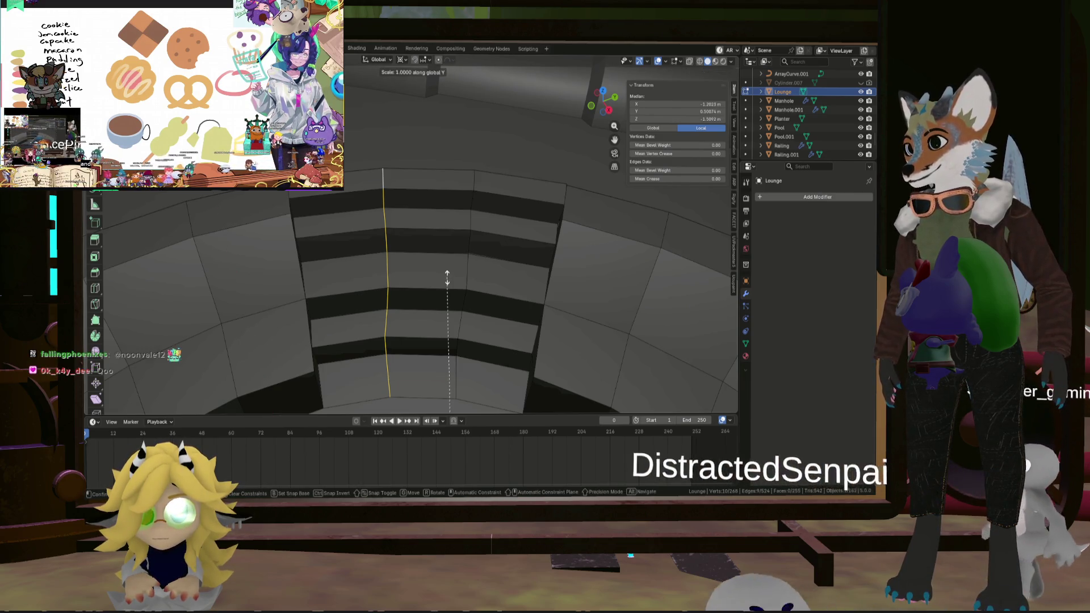
pyautogui.press('Escape')
pyautogui.scroll(-5, 448, 278)
pyautogui.moveTo(452, 295)
pyautogui.mouseDown(button='middle')
pyautogui.moveTo(461, 321)
pyautogui.moveTo(536, 286)
pyautogui.moveTo(470, 229)
pyautogui.mouseUp(button='middle')
pyautogui.scroll(3, 448, 210)
# Select the curved slab of seat faces on the tier next to the stairway.
pyautogui.press('a')
pyautogui.scroll(-3, 449, 210)
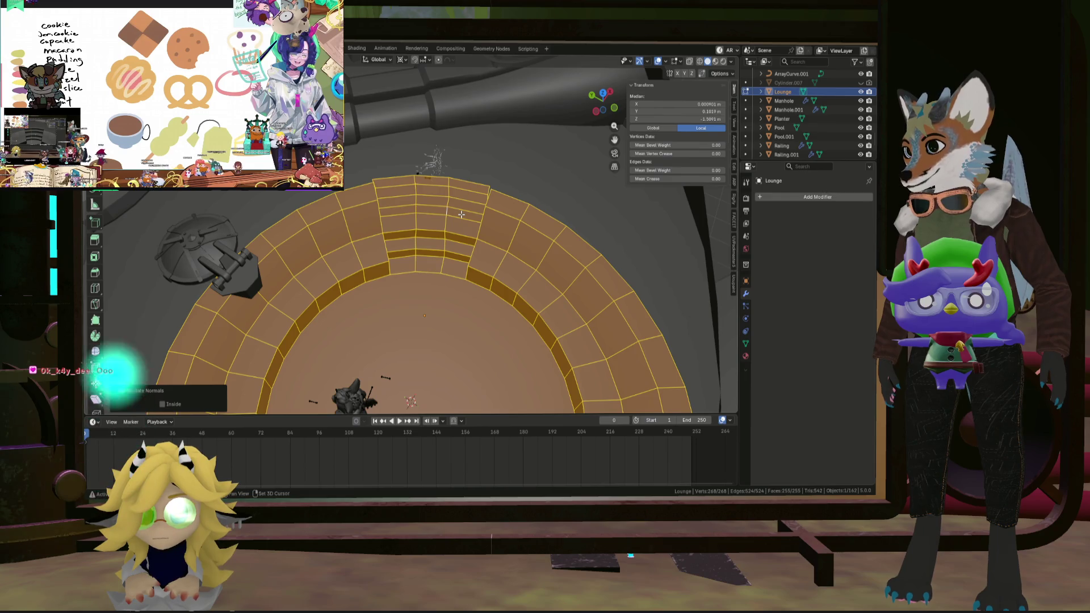
pyautogui.click(461, 214)
pyautogui.moveTo(461, 214)
pyautogui.mouseDown(button='middle')
pyautogui.moveTo(381, 208)
pyautogui.moveTo(428, 221)
pyautogui.moveTo(463, 204)
pyautogui.mouseUp(button='middle')
pyautogui.scroll(3, 444, 226)
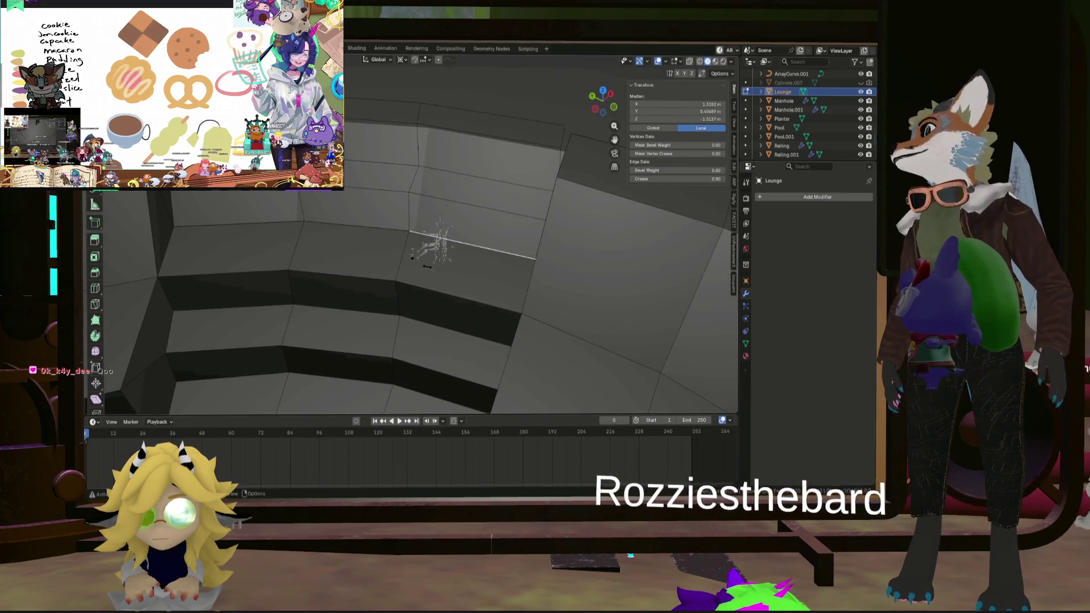
pyautogui.click(284, 209)
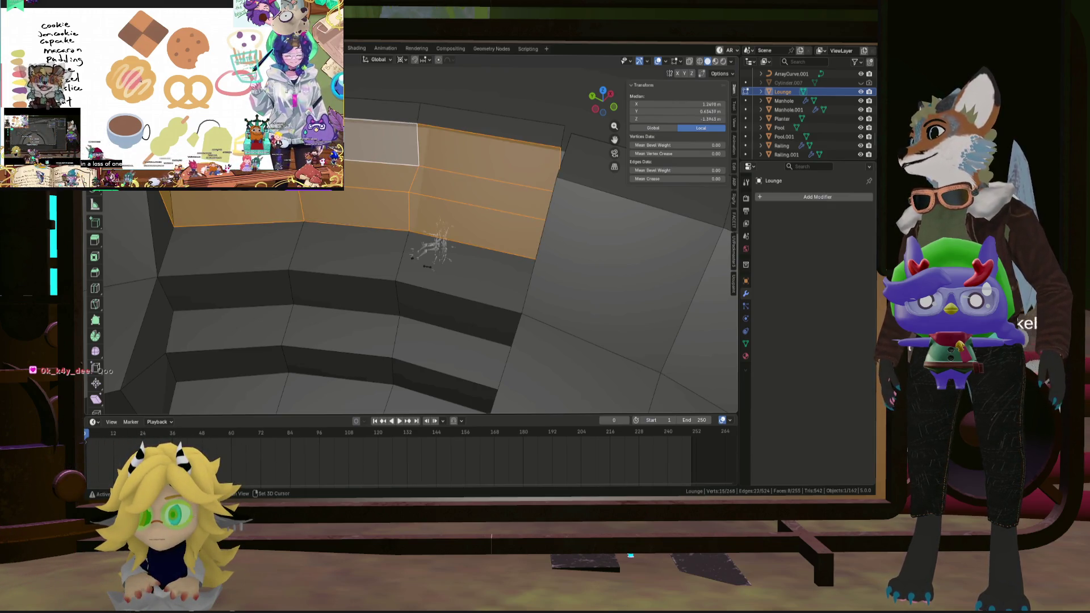
pyautogui.keyDown('shift'); pyautogui.click(467, 113); pyautogui.keyUp('shift')
pyautogui.moveTo(467, 113)
pyautogui.mouseDown(button='middle')
pyautogui.moveTo(449, 170)
pyautogui.moveTo(426, 148)
pyautogui.moveTo(394, 295)
pyautogui.moveTo(460, 247)
pyautogui.mouseUp(button='middle')
pyautogui.scroll(-5, 461, 248)
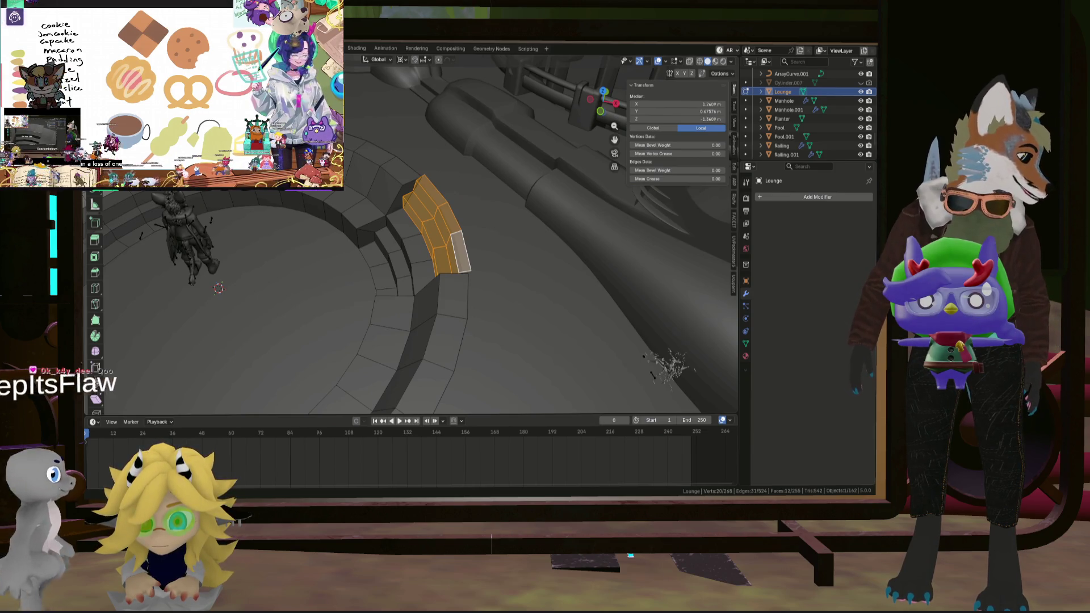
pyautogui.moveTo(460, 247); pyautogui.dragTo(415, 216, button='middle')
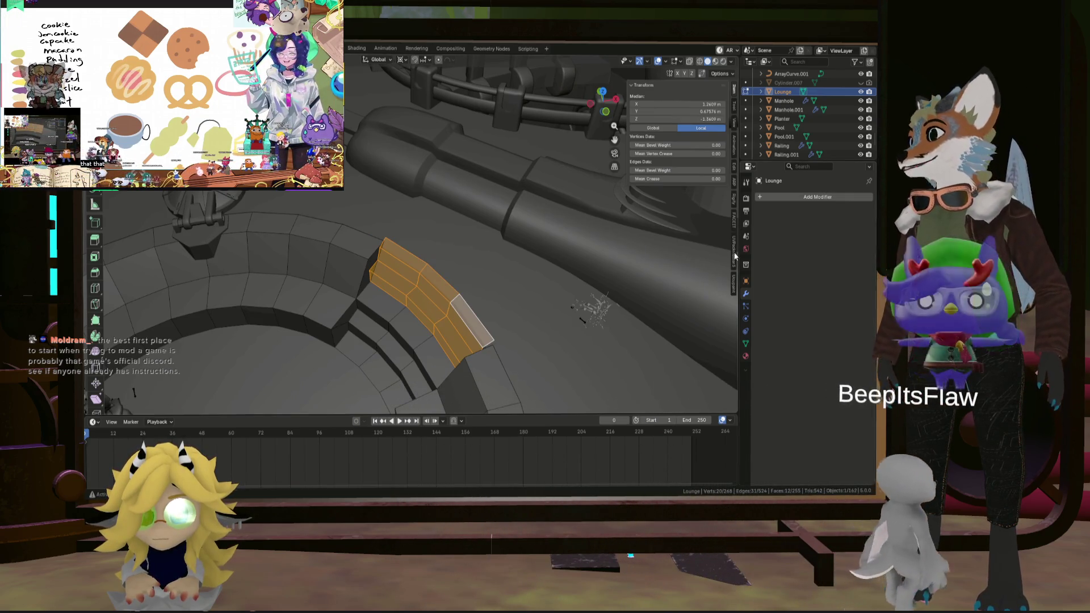
pyautogui.scroll(2, 514, 331)
pyautogui.moveTo(498, 334)
pyautogui.mouseDown(button='middle')
pyautogui.moveTo(518, 312)
pyautogui.moveTo(604, 282)
pyautogui.mouseUp(button='middle')
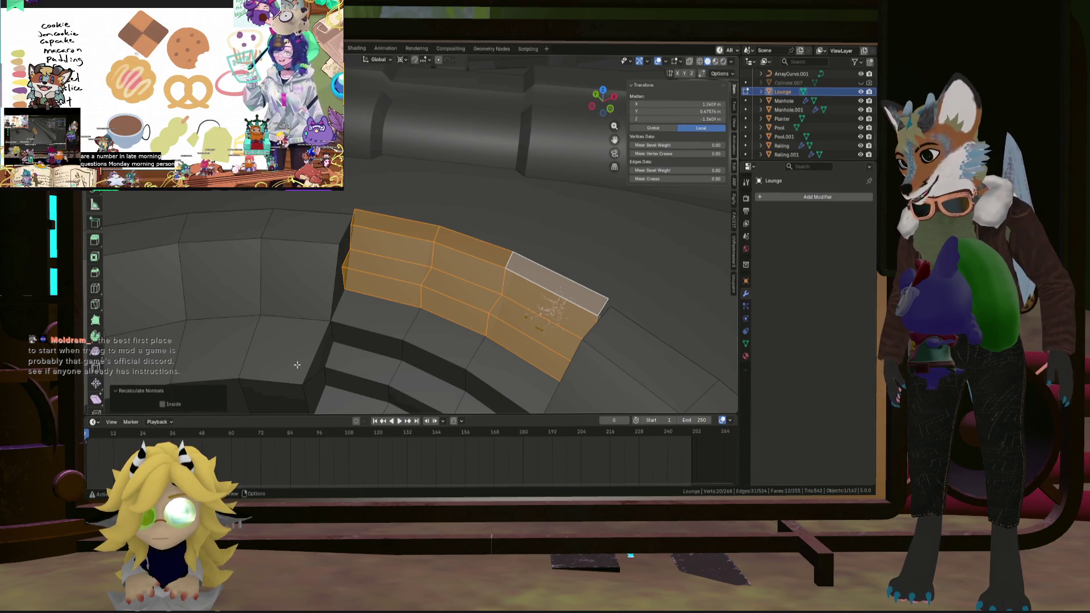
pyautogui.hotkey('alt', 'a')
pyautogui.moveTo(537, 264)
pyautogui.mouseDown(button='middle')
pyautogui.moveTo(440, 255)
pyautogui.moveTo(498, 234)
pyautogui.moveTo(255, 238)
pyautogui.moveTo(415, 290)
pyautogui.mouseUp(button='middle')
pyautogui.scroll(5, 255, 238)
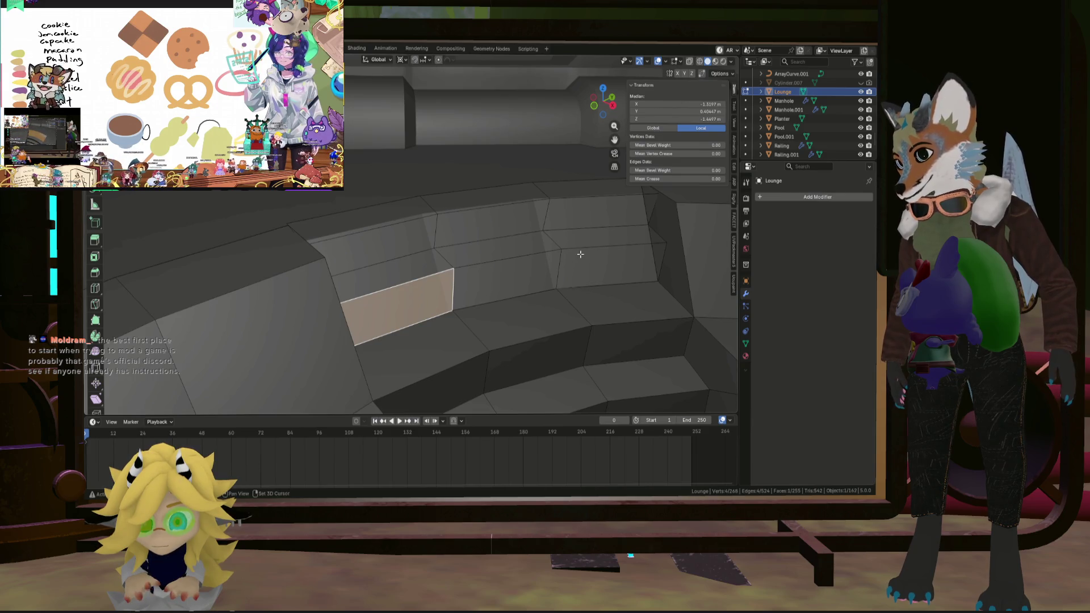
pyautogui.keyDown('shift'); pyautogui.click(488, 250); pyautogui.keyUp('shift')
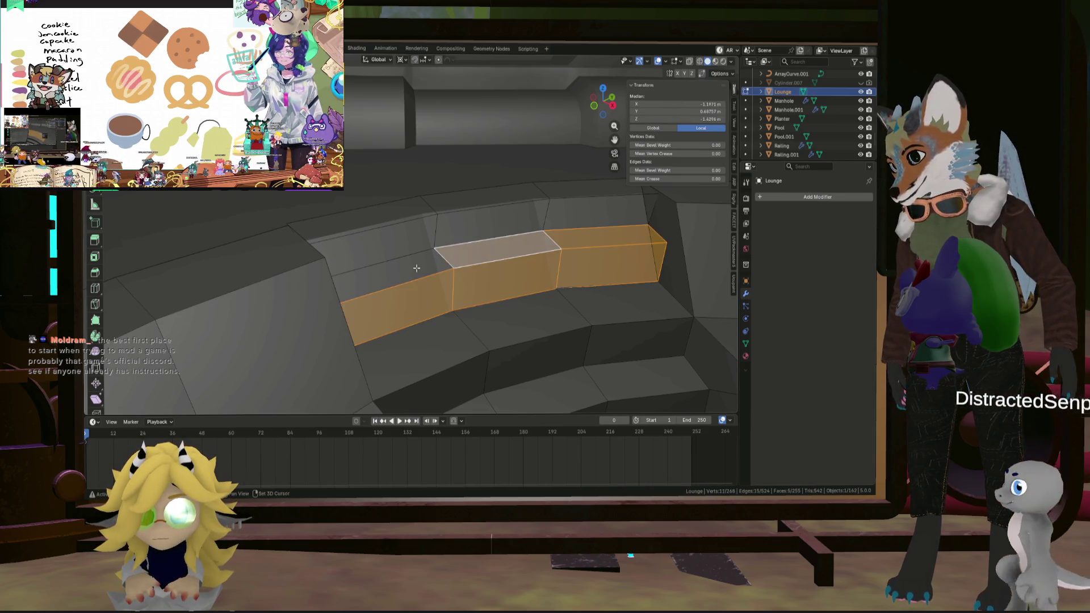
pyautogui.keyDown('shift'); pyautogui.click(385, 243); pyautogui.keyUp('shift')
pyautogui.keyDown('shift'); pyautogui.click(488, 224); pyautogui.keyUp('shift')
pyautogui.keyDown('shift'); pyautogui.click(596, 193); pyautogui.keyUp('shift')
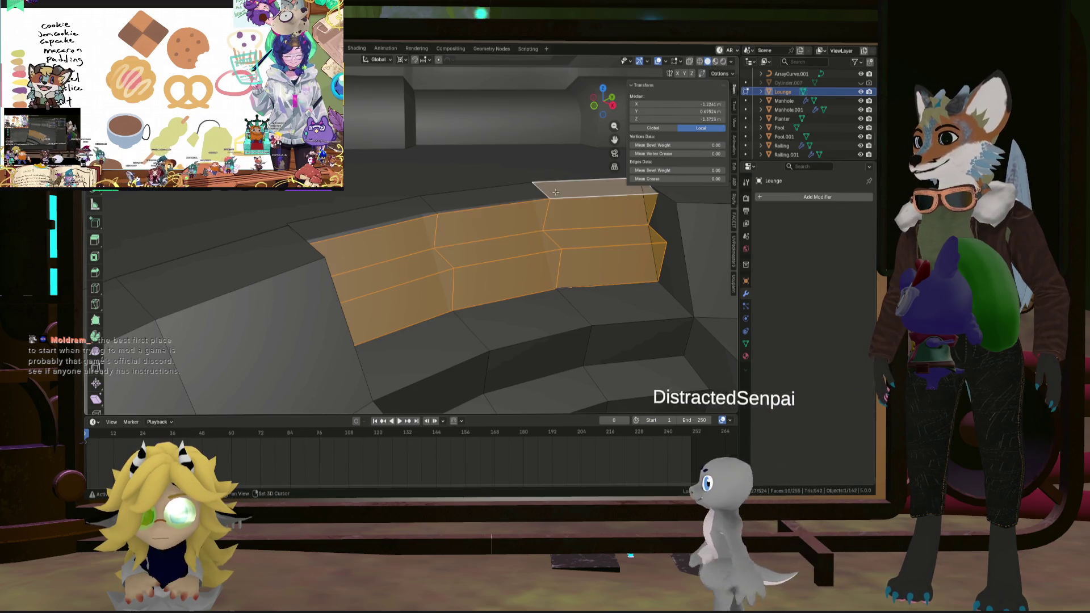
pyautogui.keyDown('shift'); pyautogui.click(488, 196); pyautogui.keyUp('shift')
pyautogui.moveTo(488, 196)
pyautogui.mouseDown(button='middle')
pyautogui.moveTo(352, 266)
pyautogui.moveTo(502, 284)
pyautogui.mouseUp(button='middle')
pyautogui.scroll(3, 492, 284)
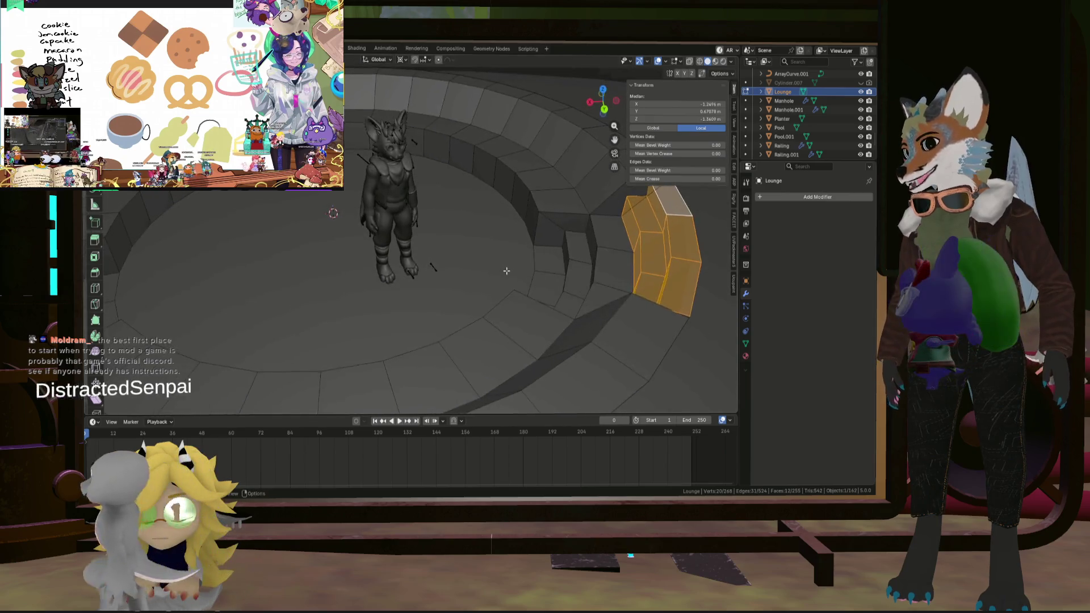
pyautogui.scroll(-2, 504, 284)
pyautogui.hotkey('ctrl', 'z')
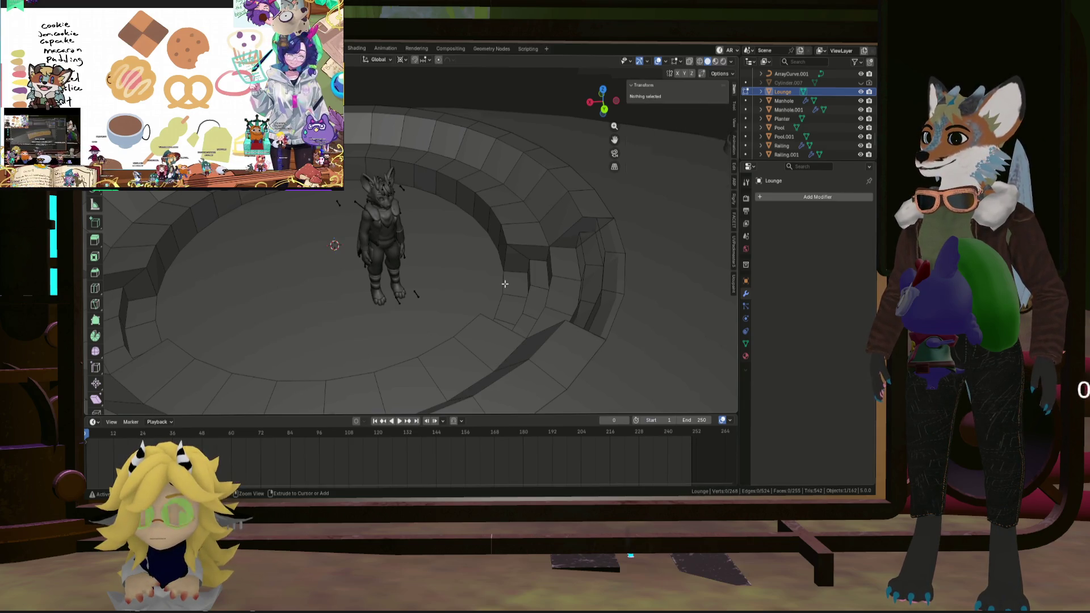
# Select a stair-side edge, then undo with Ctrl+Z back to the 236-vertex mesh.
pyautogui.click(505, 284)
pyautogui.hotkey('ctrl', 'z')
pyautogui.hotkey('ctrl', 'z')
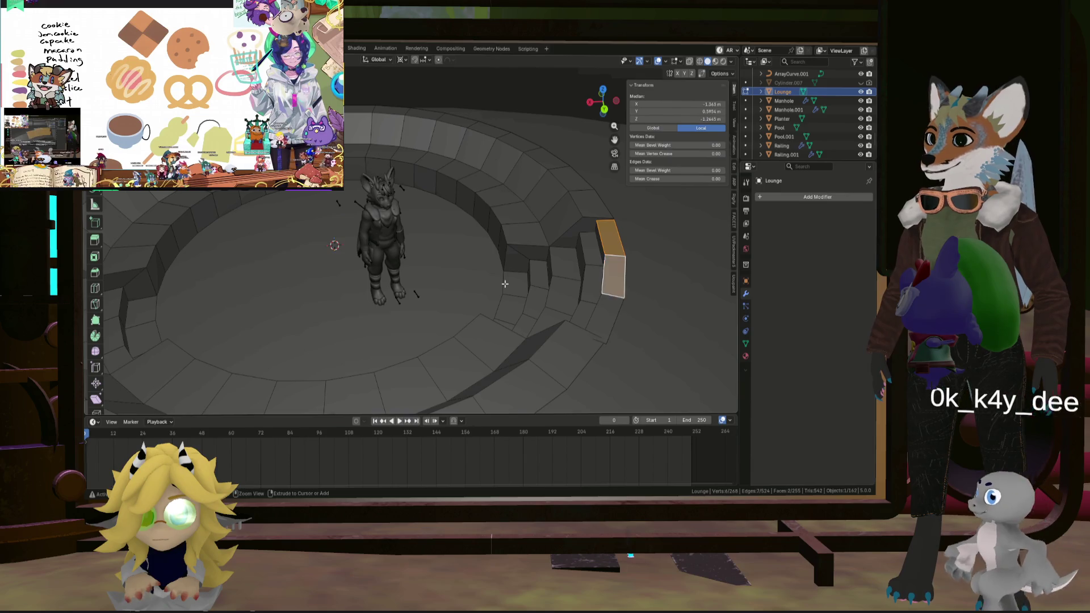
pyautogui.hotkey('ctrl', 'z')
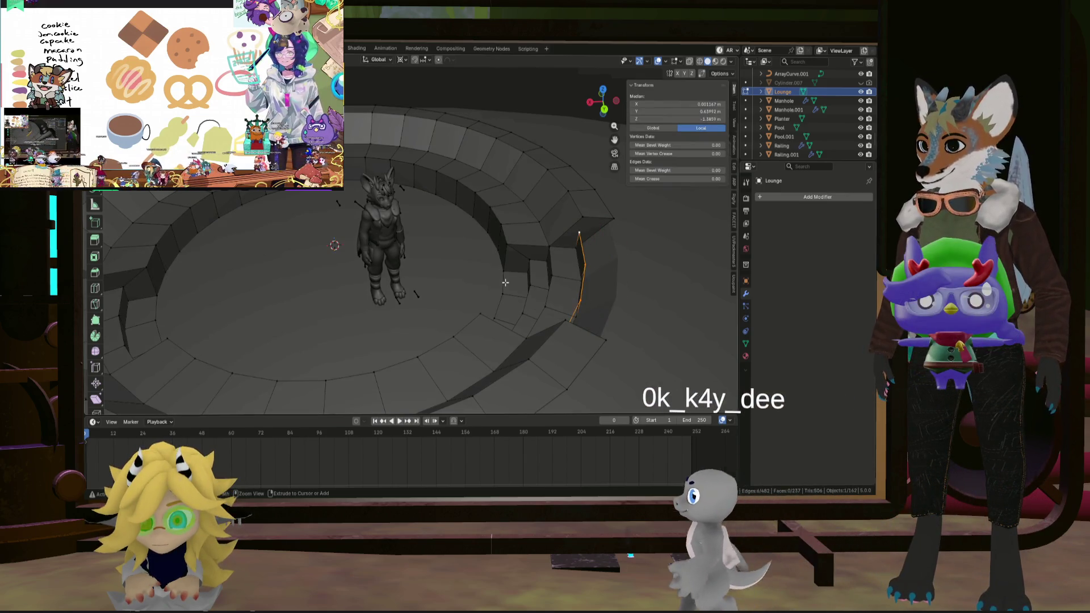
pyautogui.moveTo(507, 286)
pyautogui.mouseDown(button='middle')
pyautogui.moveTo(499, 297)
pyautogui.moveTo(503, 281)
pyautogui.mouseUp(button='middle')
pyautogui.scroll(5, 499, 297)
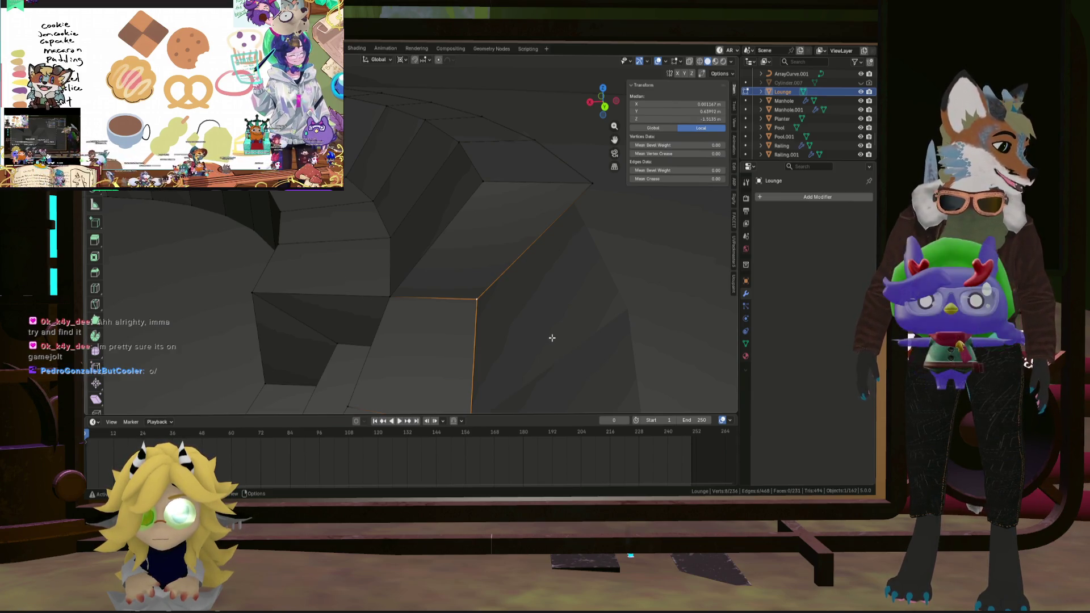
pyautogui.scroll(-10, 455, 328)
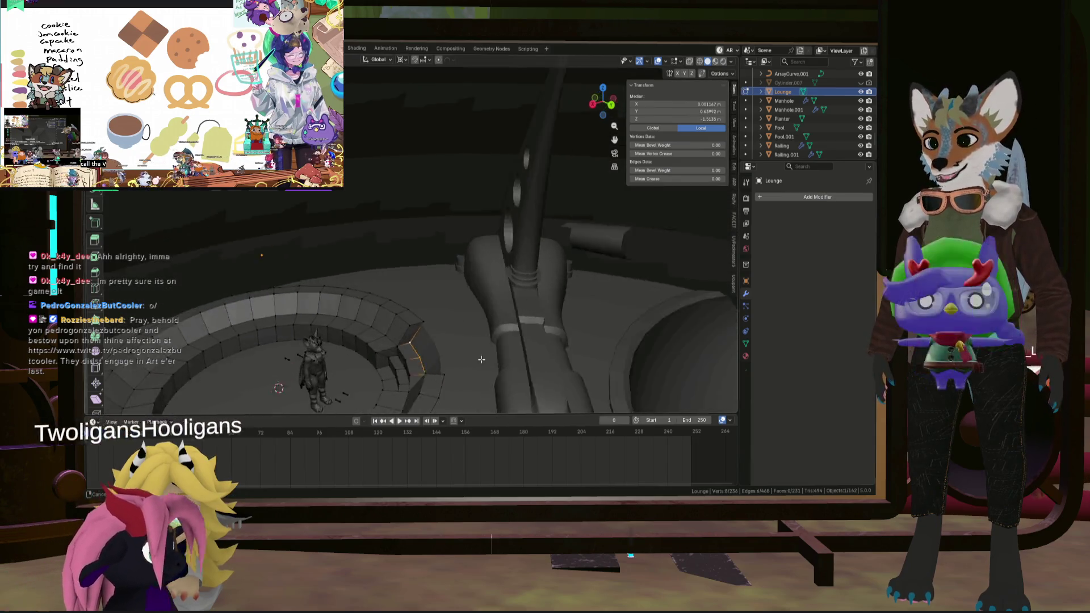
pyautogui.moveTo(455, 329); pyautogui.dragTo(487, 359, button='middle')
pyautogui.scroll(10, 488, 359)
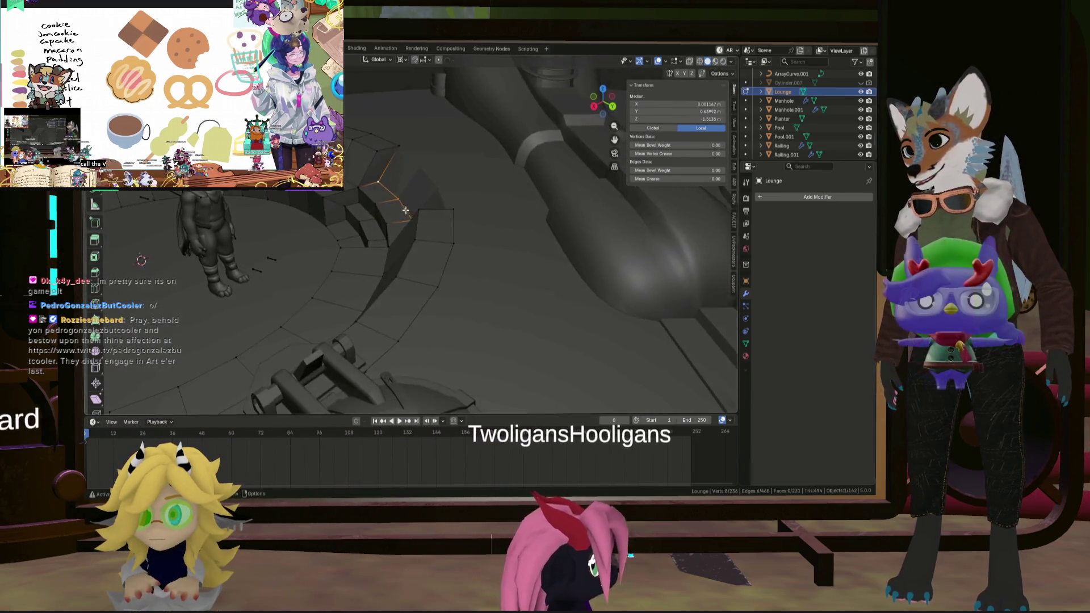
pyautogui.moveTo(372, 154); pyautogui.dragTo(372, 270, button='middle')
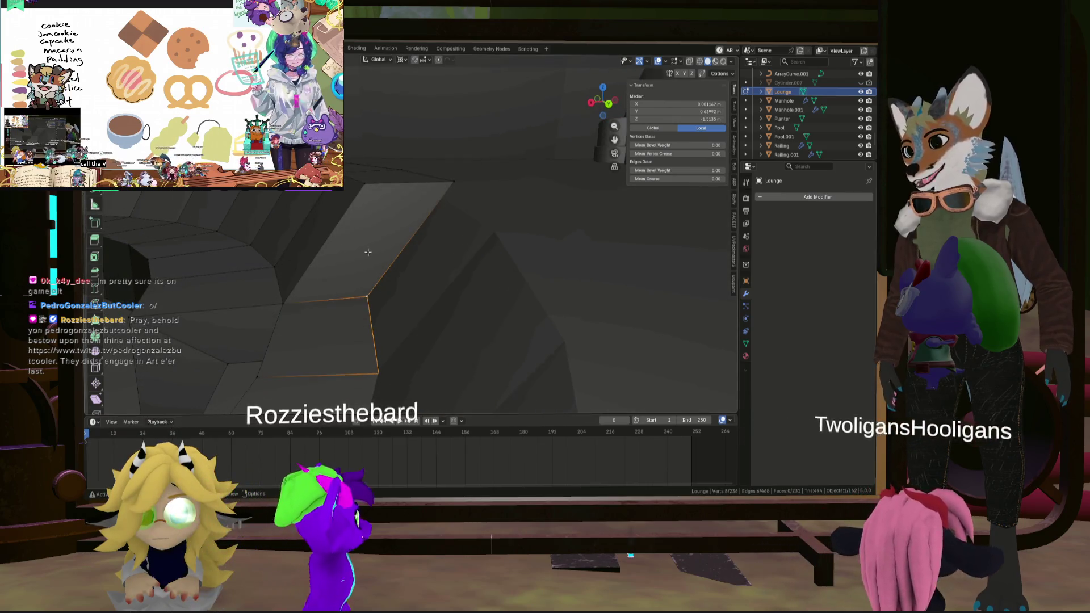
pyautogui.click(369, 297)
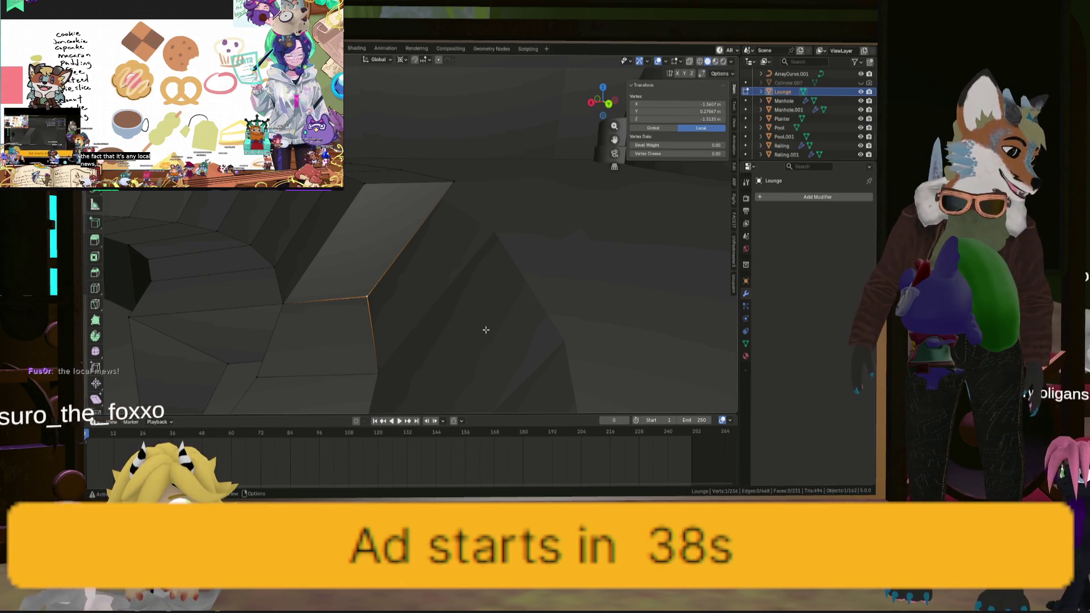
pyautogui.keyDown('shift'); pyautogui.moveTo(486, 330); pyautogui.dragTo(445, 322, button='middle'); pyautogui.keyUp('shift')
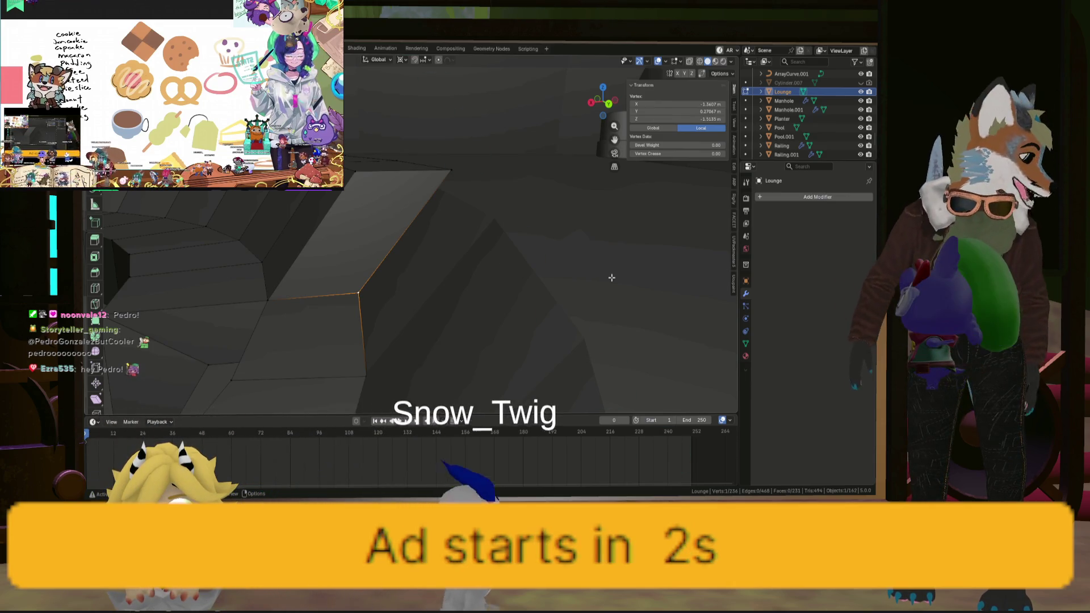
pyautogui.moveTo(499, 290)
pyautogui.mouseDown(button='middle')
pyautogui.moveTo(442, 315)
pyautogui.moveTo(448, 276)
pyautogui.moveTo(417, 221)
pyautogui.moveTo(434, 276)
pyautogui.mouseUp(button='middle')
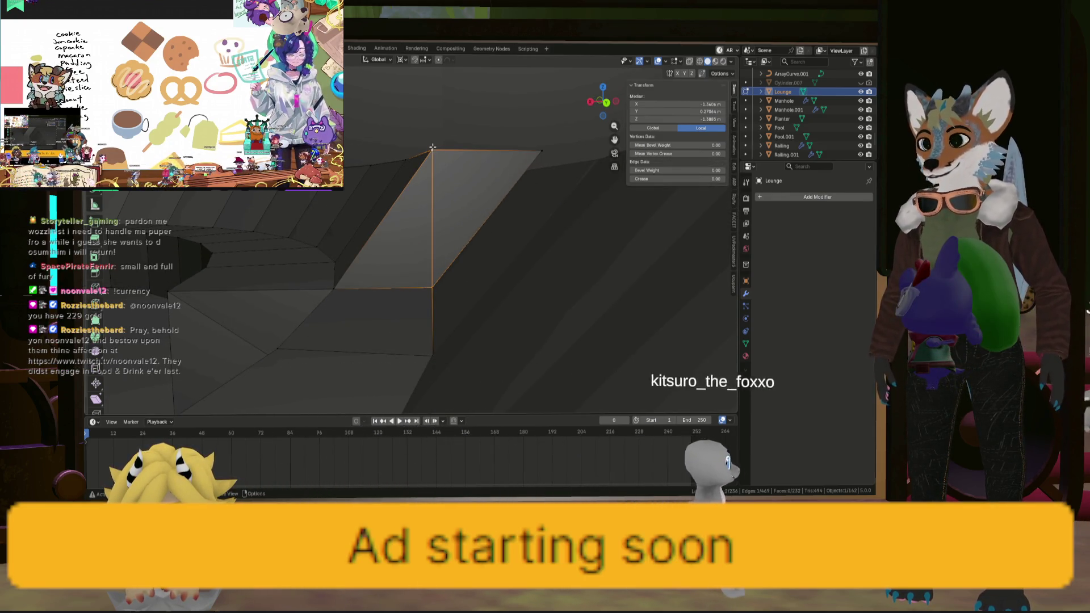
# Join a pair of stair-corner vertices with a new edge using F.
pyautogui.moveTo(432, 147)
pyautogui.mouseDown(button='middle')
pyautogui.moveTo(455, 202)
pyautogui.moveTo(404, 226)
pyautogui.moveTo(439, 193)
pyautogui.mouseUp(button='middle')
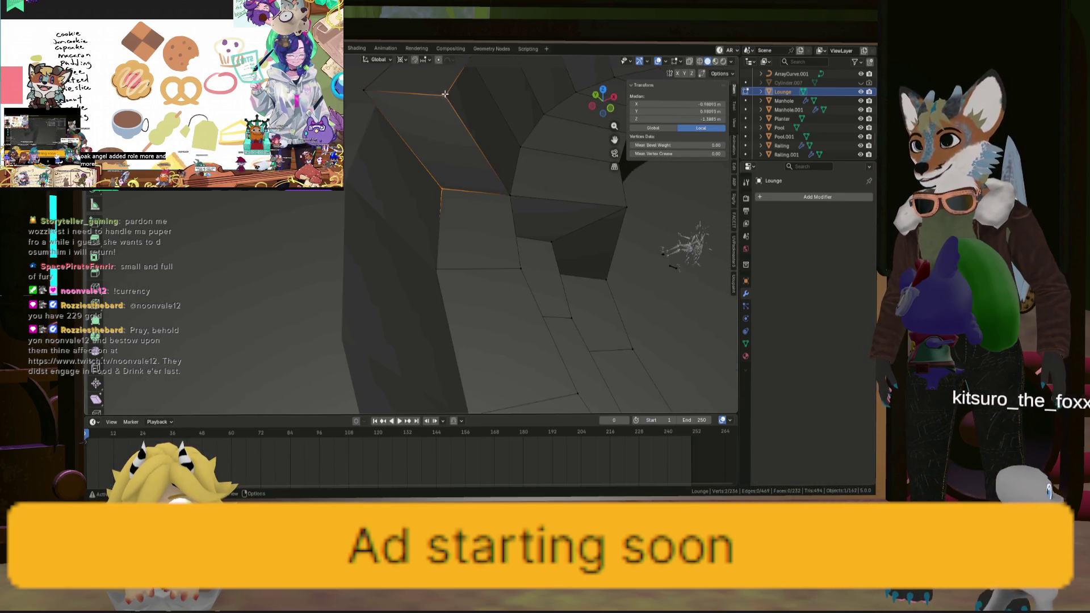
pyautogui.scroll(-10, 460, 141)
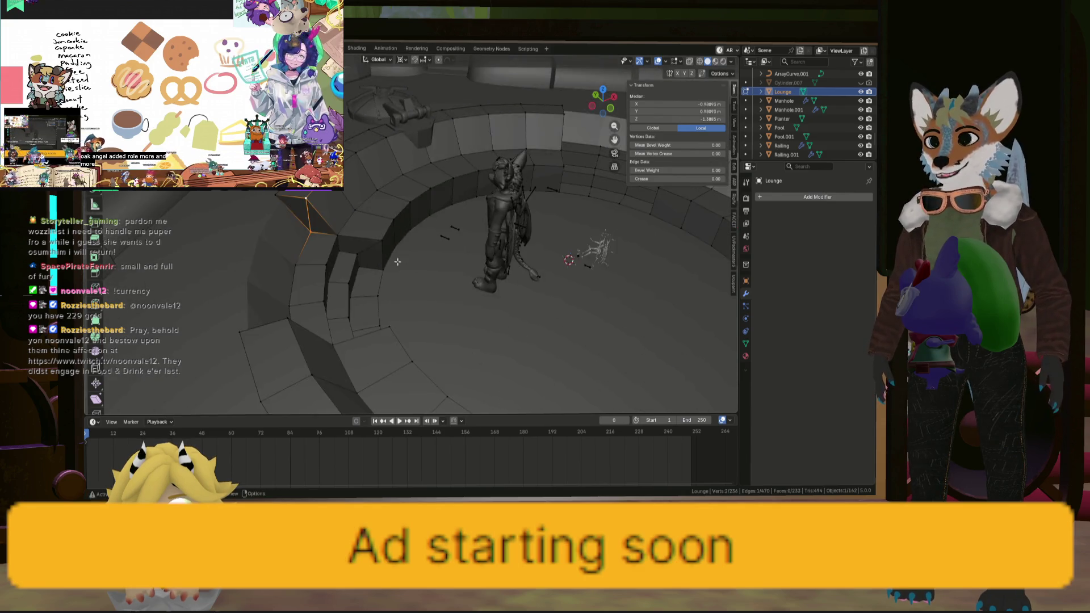
pyautogui.scroll(8, 262, 239)
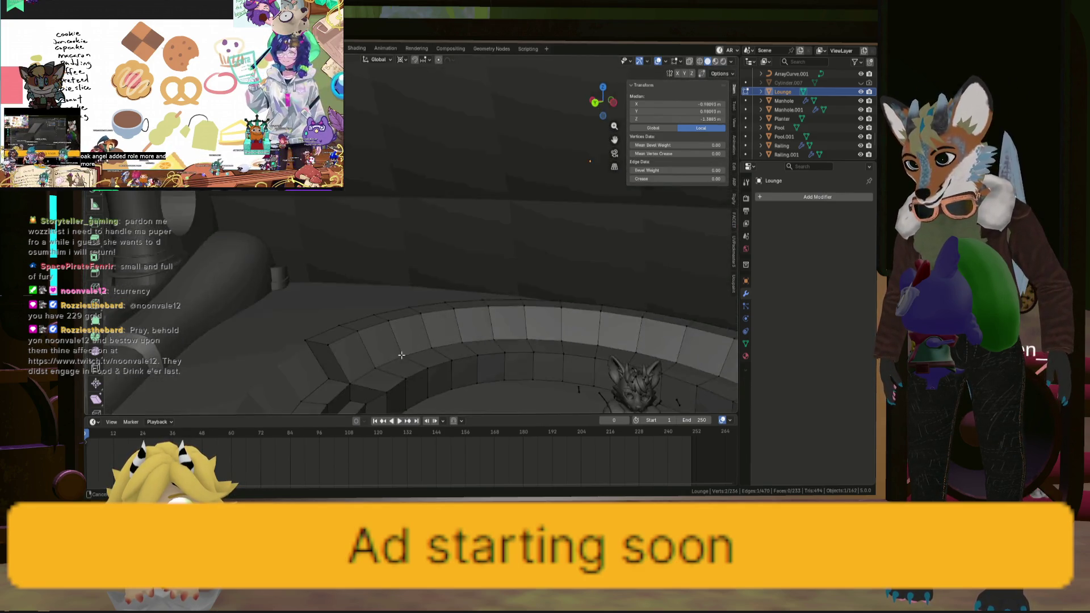
pyautogui.moveTo(309, 362)
pyautogui.mouseDown(button='middle')
pyautogui.moveTo(372, 365)
pyautogui.moveTo(372, 317)
pyautogui.mouseUp(button='middle')
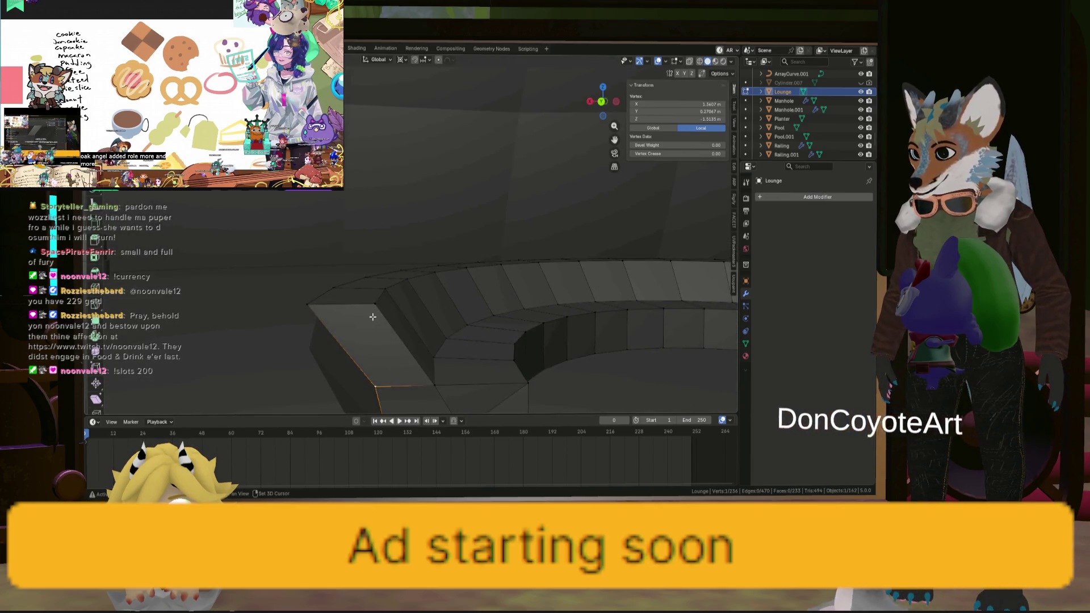
pyautogui.press('f')
pyautogui.scroll(-3, 275, 348)
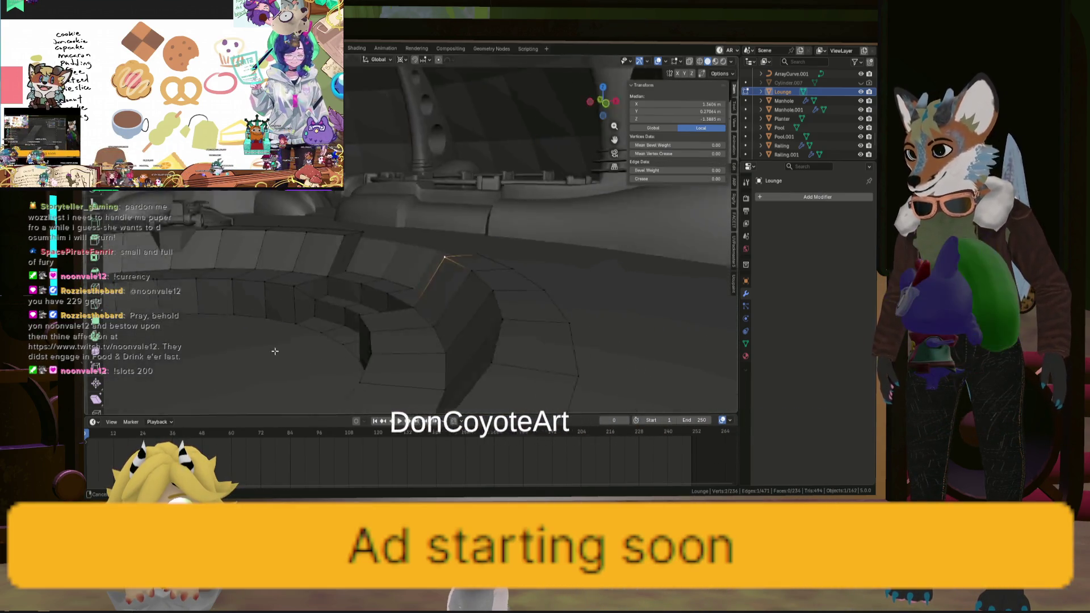
pyautogui.moveTo(276, 348); pyautogui.dragTo(369, 335, button='middle')
pyautogui.scroll(5, 422, 324)
pyautogui.keyDown('shift'); pyautogui.click(420, 248); pyautogui.keyUp('shift')
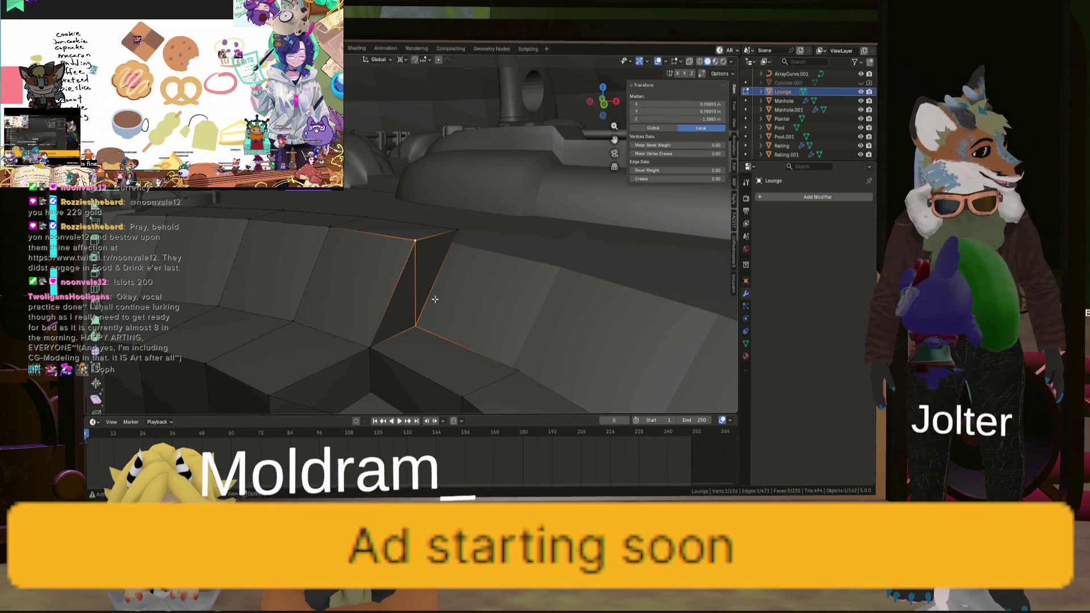
# Subdivide the vertical edges on the bench face and in the stair corner.
pyautogui.moveTo(433, 299); pyautogui.dragTo(448, 309, button='middle')
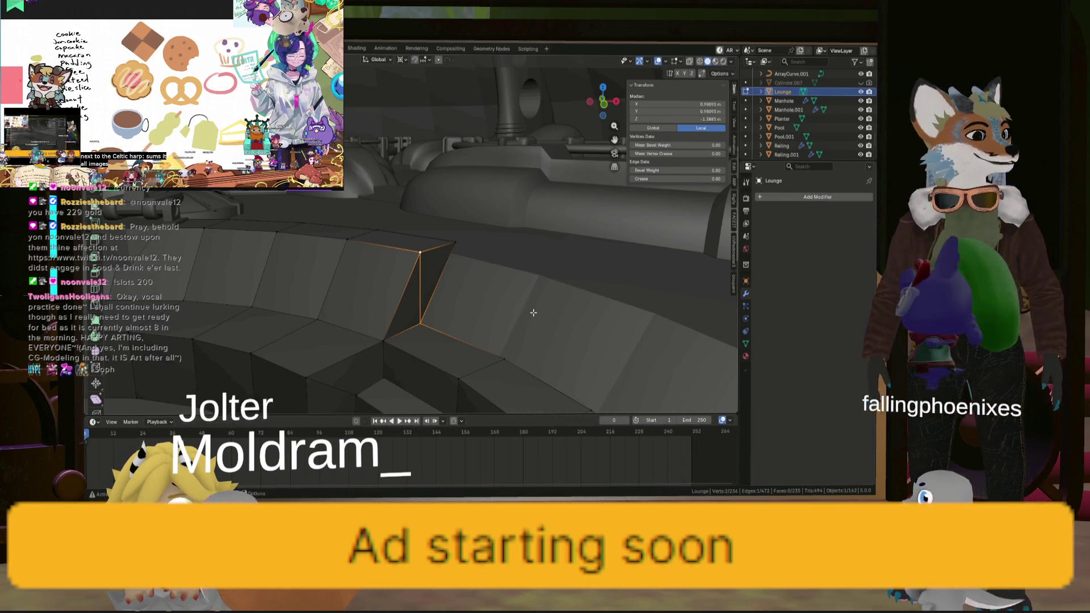
pyautogui.moveTo(533, 317)
pyautogui.mouseDown(button='middle')
pyautogui.moveTo(472, 306)
pyautogui.moveTo(480, 331)
pyautogui.moveTo(535, 288)
pyautogui.moveTo(486, 288)
pyautogui.mouseUp(button='middle')
pyautogui.hotkey('alt', 'a')
pyautogui.scroll(-5, 482, 279)
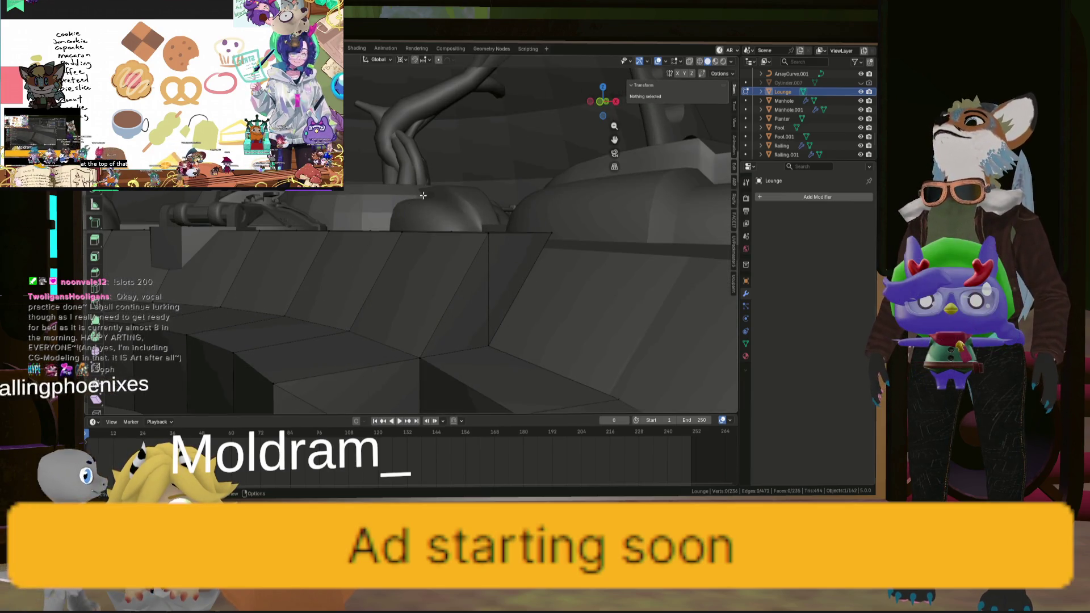
pyautogui.click(491, 285)
pyautogui.rightClick(495, 286)
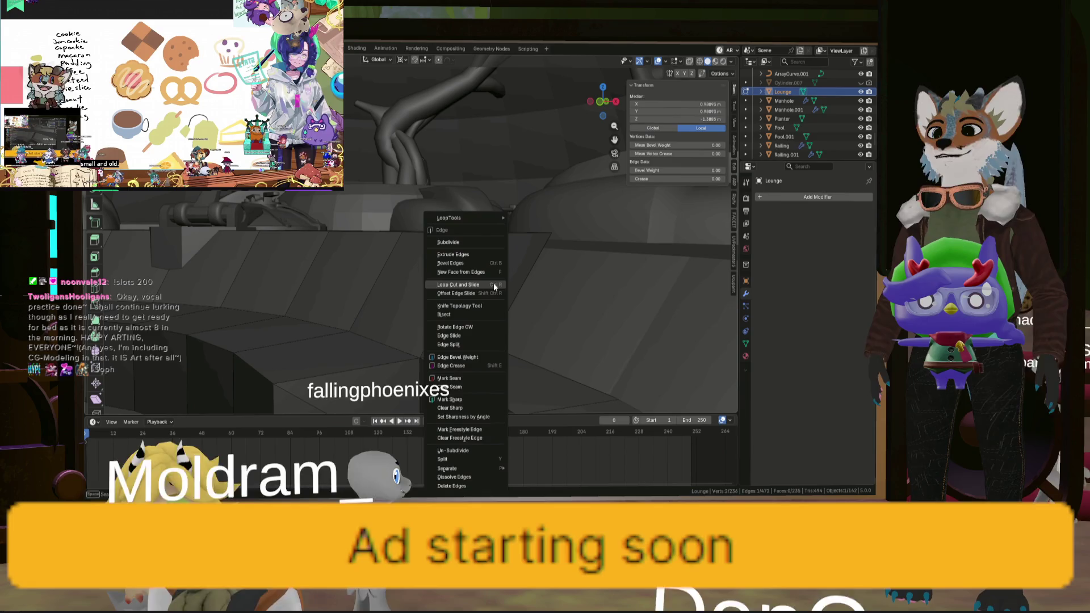
pyautogui.click(459, 243)
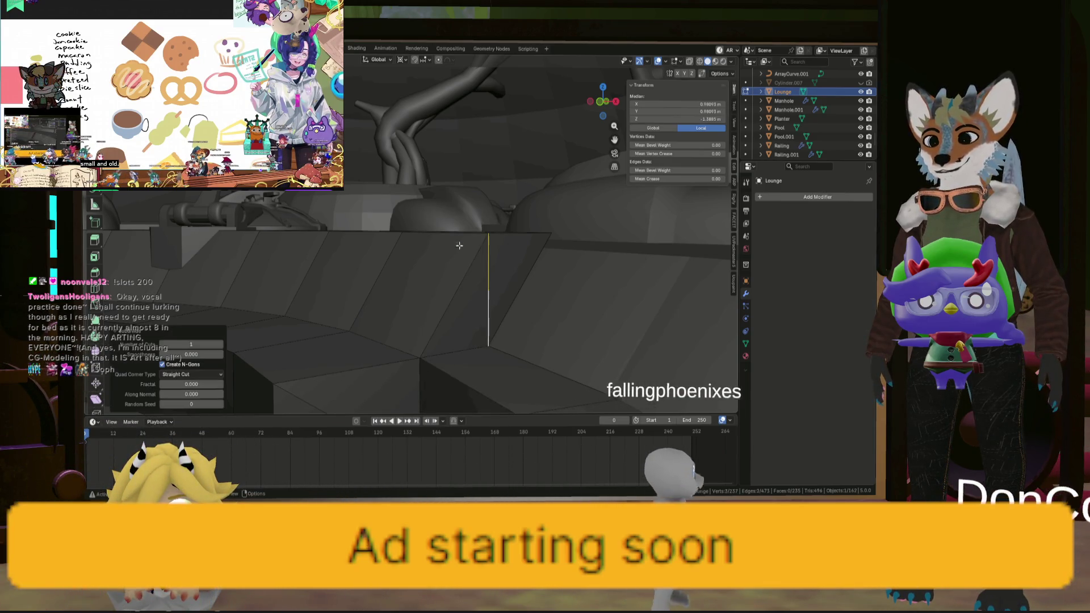
pyautogui.moveTo(459, 246)
pyautogui.mouseDown(button='middle')
pyautogui.moveTo(488, 284)
pyautogui.moveTo(545, 323)
pyautogui.moveTo(530, 301)
pyautogui.moveTo(488, 315)
pyautogui.moveTo(391, 295)
pyautogui.mouseUp(button='middle')
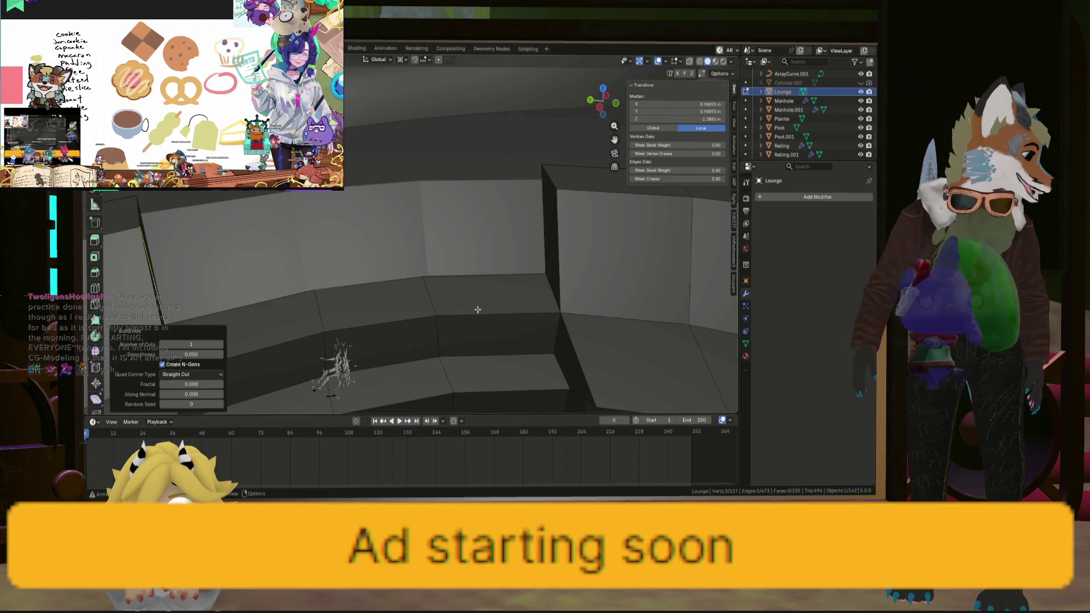
pyautogui.moveTo(477, 309)
pyautogui.mouseDown(button='middle')
pyautogui.moveTo(495, 311)
pyautogui.moveTo(422, 296)
pyautogui.moveTo(455, 287)
pyautogui.moveTo(432, 226)
pyautogui.moveTo(453, 240)
pyautogui.mouseUp(button='middle')
pyautogui.click(446, 240)
pyautogui.rightClick(455, 241)
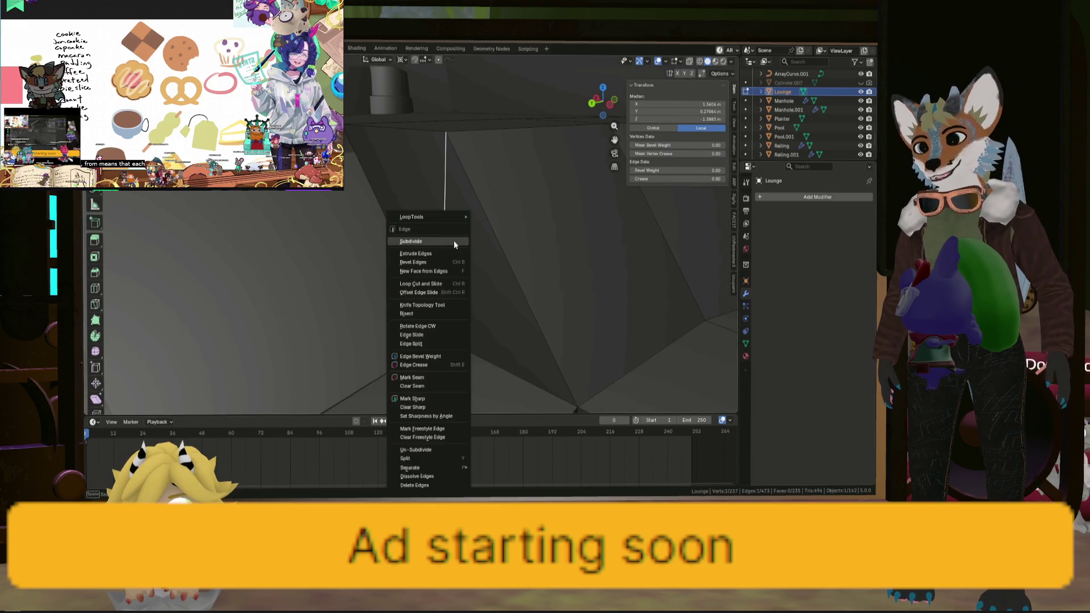
pyautogui.click(457, 241)
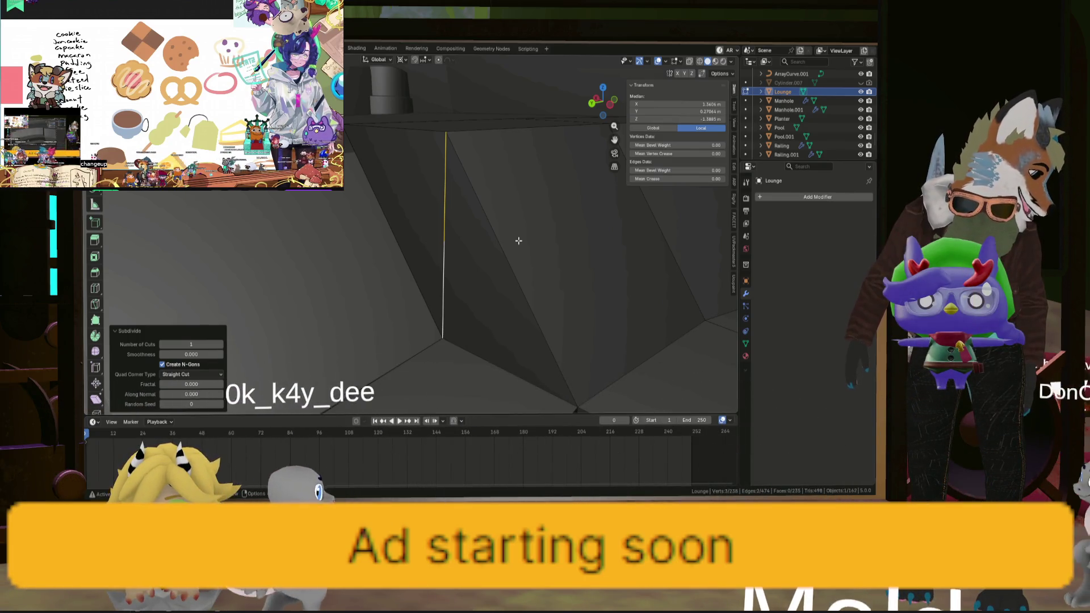
# Select two neighbouring edges along the bench.
pyautogui.scroll(-5, 471, 250)
pyautogui.moveTo(437, 265)
pyautogui.mouseDown(button='middle')
pyautogui.moveTo(506, 285)
pyautogui.moveTo(358, 300)
pyautogui.moveTo(363, 292)
pyautogui.moveTo(269, 254)
pyautogui.mouseUp(button='middle')
pyautogui.click(269, 254)
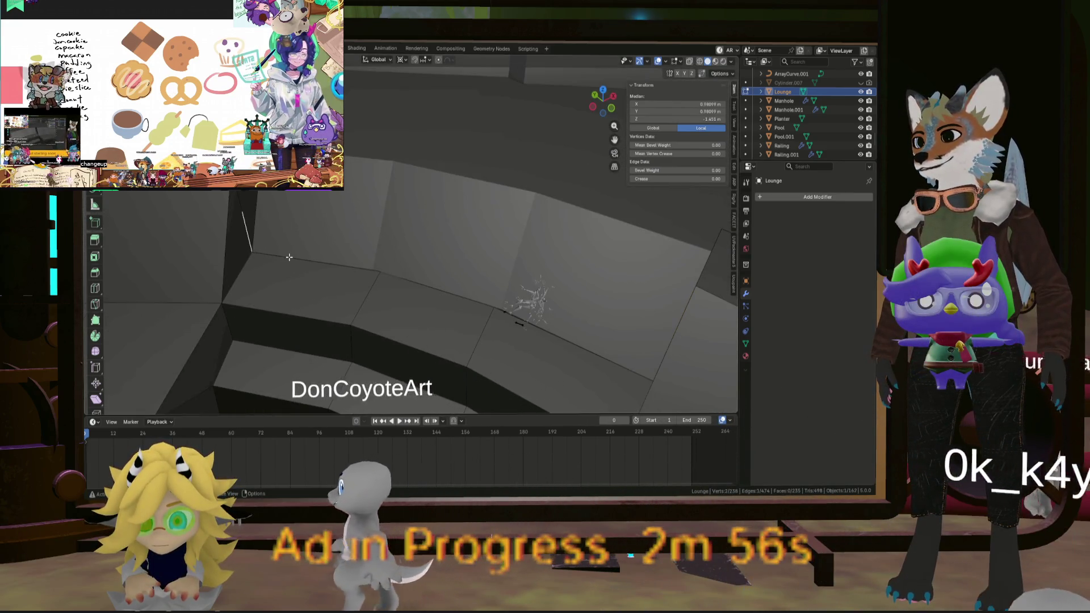
pyautogui.keyDown('shift'); pyautogui.click(430, 285); pyautogui.keyUp('shift')
pyautogui.moveTo(527, 329)
pyautogui.mouseDown(button='middle')
pyautogui.moveTo(536, 348)
pyautogui.moveTo(570, 319)
pyautogui.moveTo(556, 305)
pyautogui.mouseUp(button='middle')
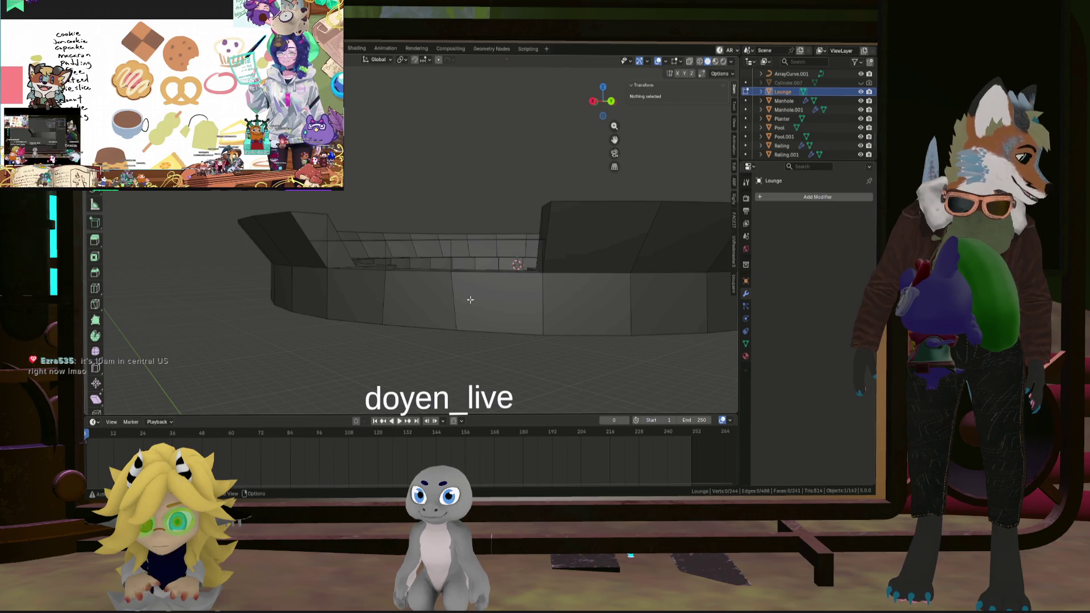
# Delete the outer wall face loop of the lounge ring.
pyautogui.scroll(4, 362, 307)
pyautogui.keyDown('alt'); pyautogui.click(211, 288); pyautogui.keyUp('alt')
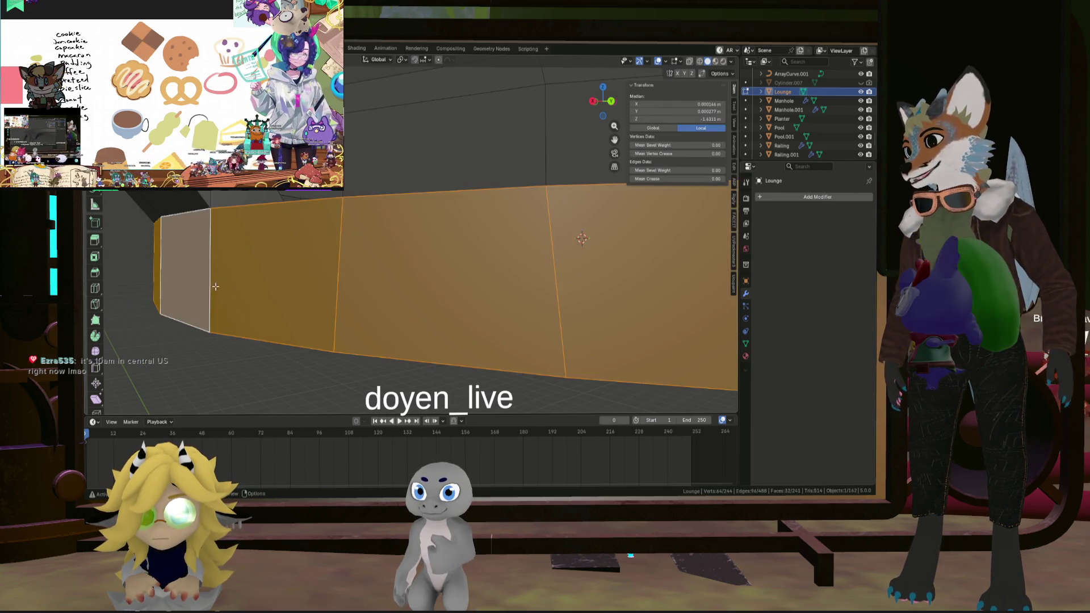
pyautogui.scroll(-4, 294, 292)
pyautogui.click(400, 276)
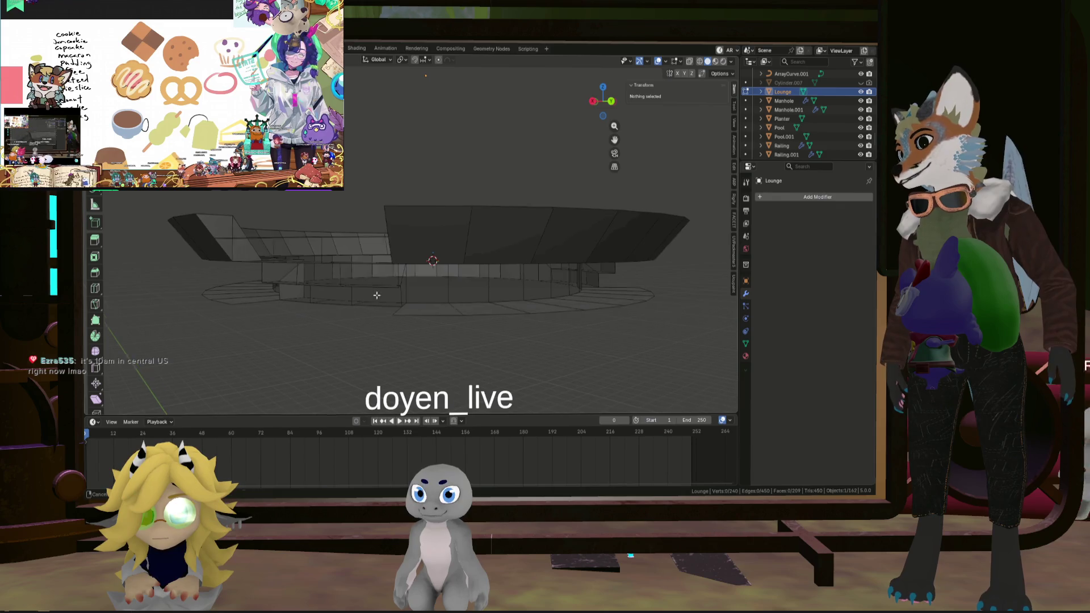
pyautogui.moveTo(377, 295); pyautogui.dragTo(435, 241, button='middle')
pyautogui.moveTo(522, 243); pyautogui.dragTo(302, 364, button='middle')
# Select a curved strip of faces along the outer tier and delete them.
pyautogui.keyDown('alt'); pyautogui.click(548, 298); pyautogui.keyUp('alt')
pyautogui.moveTo(549, 297)
pyautogui.mouseDown(button='middle')
pyautogui.moveTo(670, 304)
pyautogui.moveTo(552, 304)
pyautogui.mouseUp(button='middle')
pyautogui.moveTo(528, 259)
pyautogui.mouseDown(button='middle')
pyautogui.moveTo(551, 251)
pyautogui.moveTo(499, 284)
pyautogui.moveTo(487, 240)
pyautogui.moveTo(430, 316)
pyautogui.mouseUp(button='middle')
pyautogui.keyDown('ctrl'); pyautogui.click(552, 251); pyautogui.keyUp('ctrl')
pyautogui.keyDown('ctrl'); pyautogui.click(430, 315); pyautogui.keyUp('ctrl')
pyautogui.hotkey('ctrl', 'z')
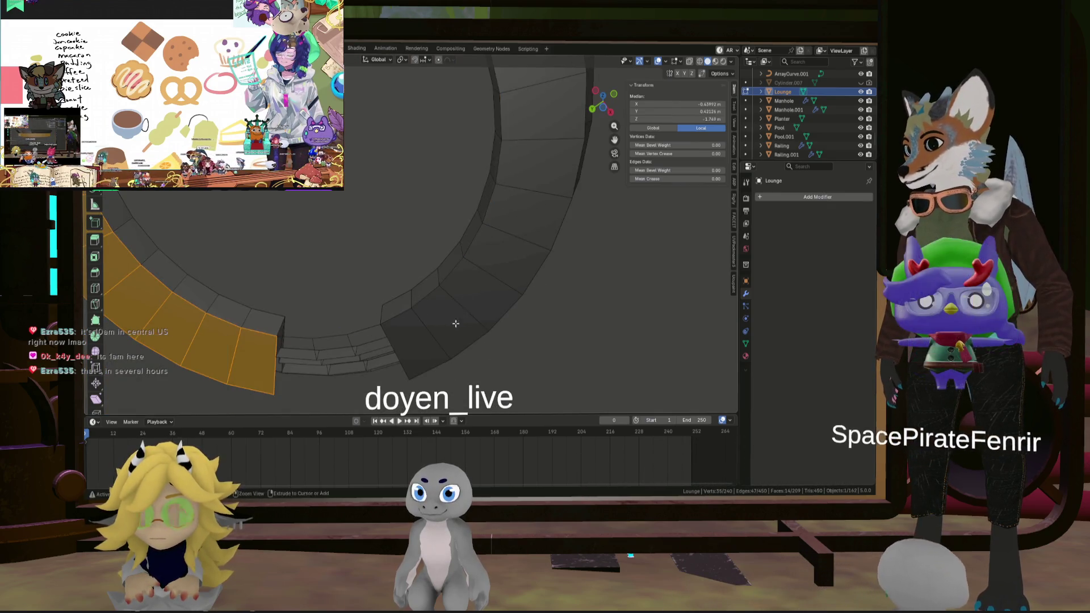
pyautogui.keyDown('ctrl'); pyautogui.click(521, 234); pyautogui.keyUp('ctrl')
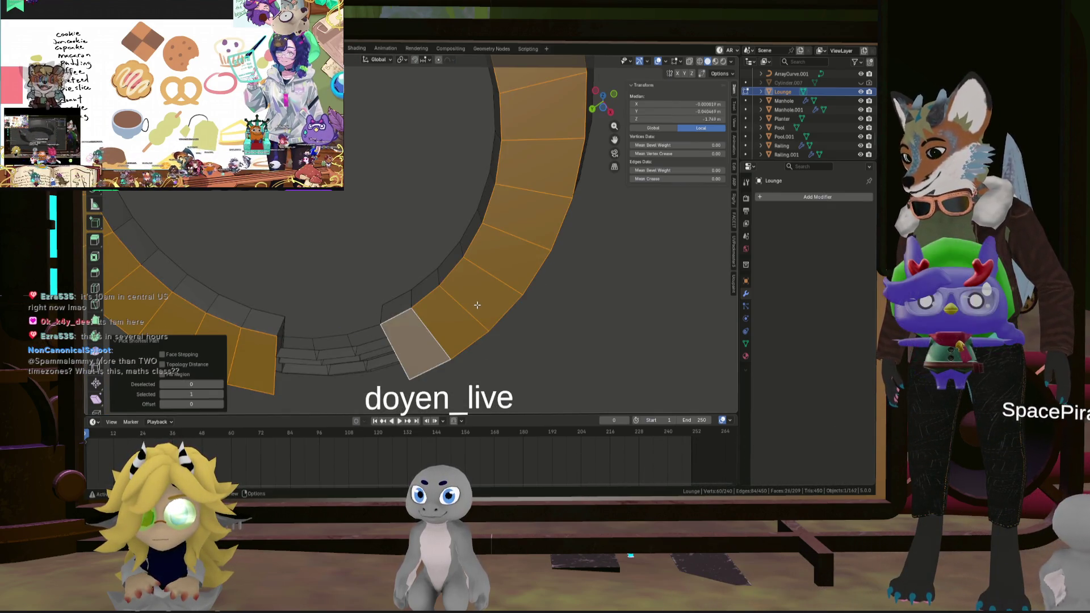
pyautogui.click(534, 273)
# Orbit between top-down and low views to check the ring after the deletions.
pyautogui.scroll(-5, 511, 231)
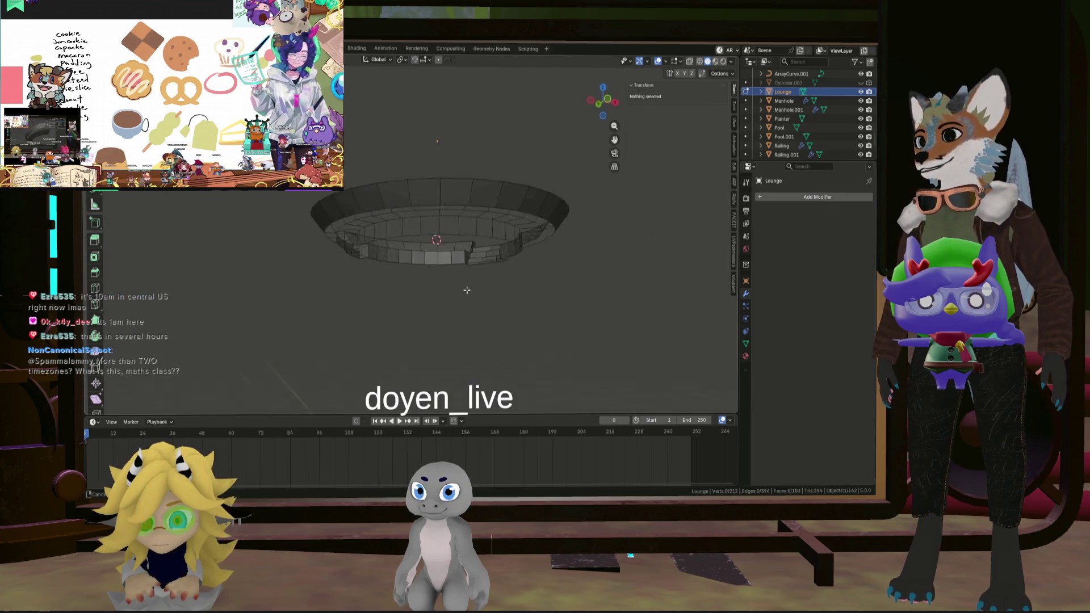
pyautogui.moveTo(315, 288); pyautogui.dragTo(401, 338, button='middle')
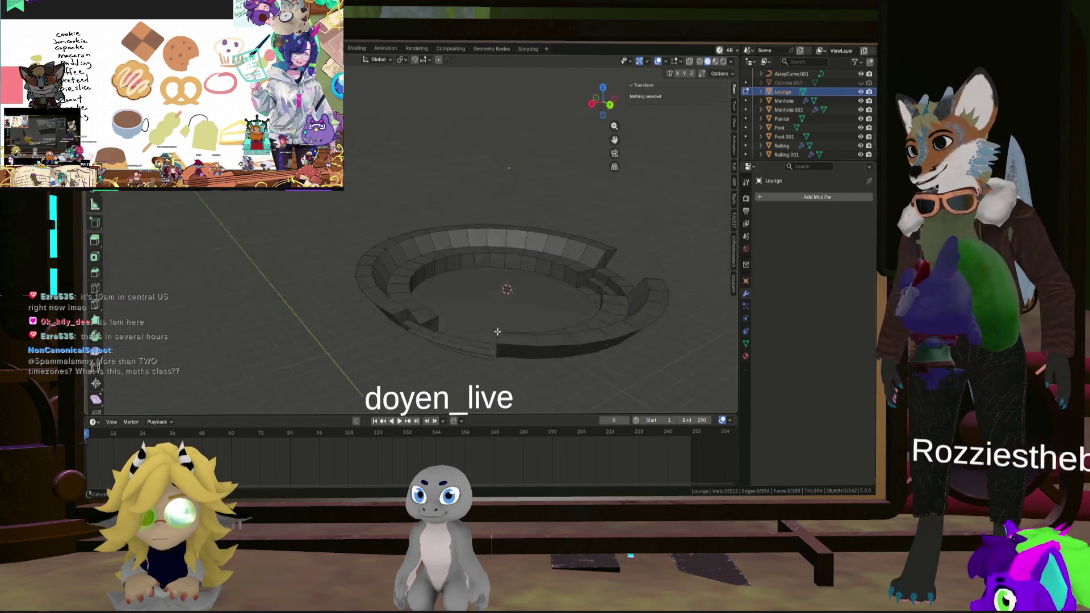
pyautogui.scroll(4, 400, 338)
pyautogui.scroll(5, 401, 338)
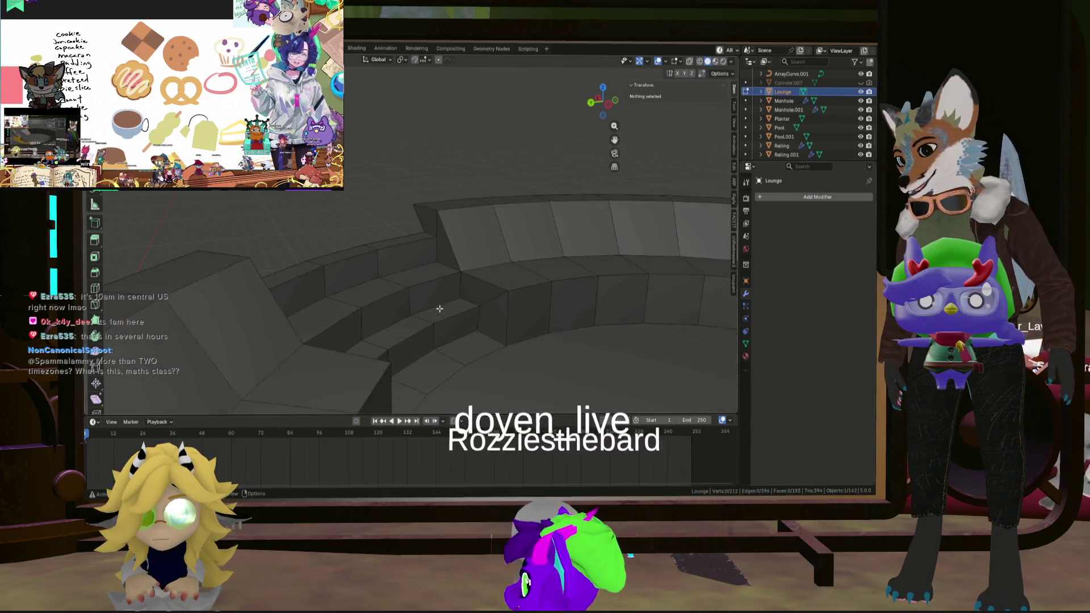
pyautogui.moveTo(438, 307)
pyautogui.mouseDown(button='middle')
pyautogui.moveTo(377, 302)
pyautogui.moveTo(375, 315)
pyautogui.moveTo(477, 309)
pyautogui.moveTo(595, 324)
pyautogui.mouseUp(button='middle')
pyautogui.scroll(-3, 375, 315)
pyautogui.scroll(-3, 595, 324)
pyautogui.moveTo(487, 288)
pyautogui.mouseDown(button='middle')
pyautogui.moveTo(450, 365)
pyautogui.moveTo(500, 332)
pyautogui.moveTo(532, 336)
pyautogui.moveTo(512, 346)
pyautogui.moveTo(498, 290)
pyautogui.mouseUp(button='middle')
pyautogui.scroll(-3, 480, 338)
pyautogui.scroll(3, 530, 324)
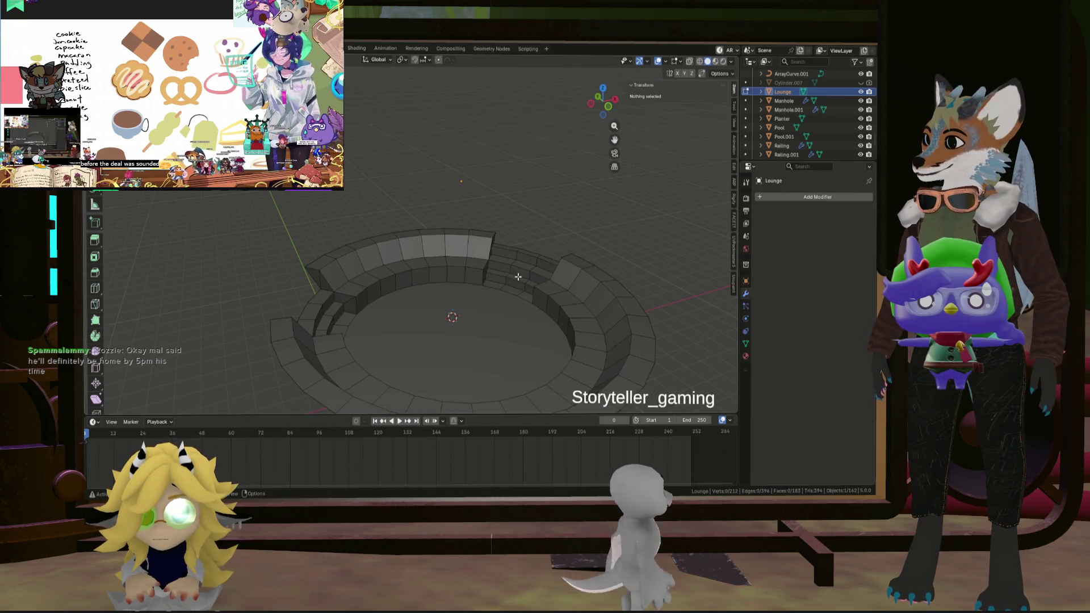
# Orbit and zoom around the round model to inspect the curved seating steps.
pyautogui.moveTo(506, 263)
pyautogui.keyDown('ctrl'); pyautogui.mouseDown(button='middle')
pyautogui.moveTo(530, 236)
pyautogui.moveTo(486, 265)
pyautogui.moveTo(445, 258)
pyautogui.moveTo(562, 258)
pyautogui.moveTo(526, 243)
pyautogui.moveTo(587, 277)
pyautogui.mouseUp(button='middle'); pyautogui.keyUp('ctrl')
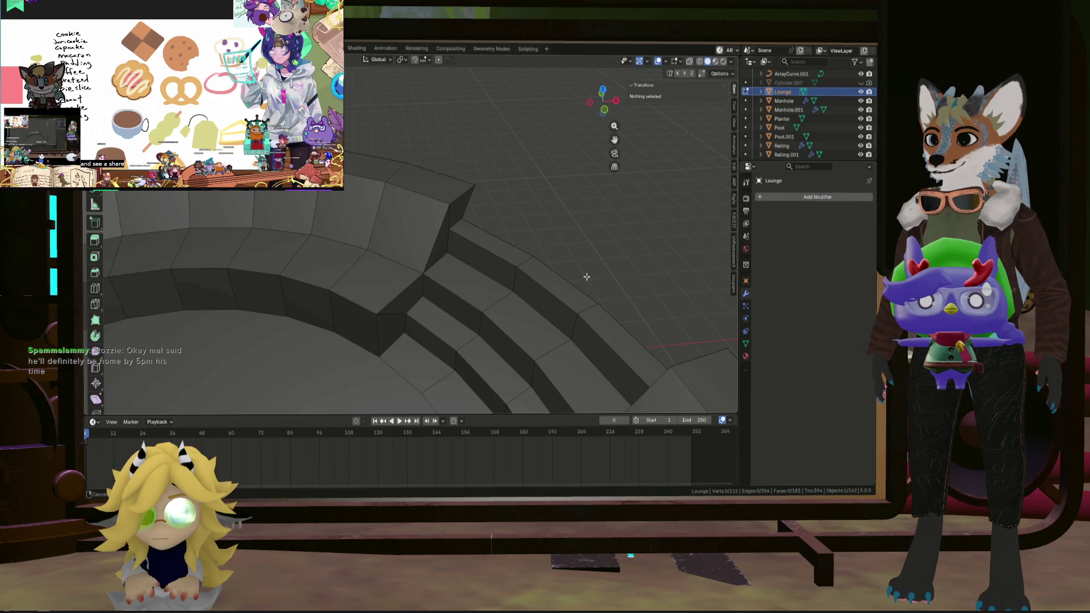
pyautogui.scroll(-10, 554, 293)
pyautogui.moveTo(535, 304)
pyautogui.mouseDown(button='middle')
pyautogui.moveTo(545, 295)
pyautogui.moveTo(470, 265)
pyautogui.moveTo(544, 227)
pyautogui.moveTo(511, 218)
pyautogui.mouseUp(button='middle')
pyautogui.scroll(5, 483, 258)
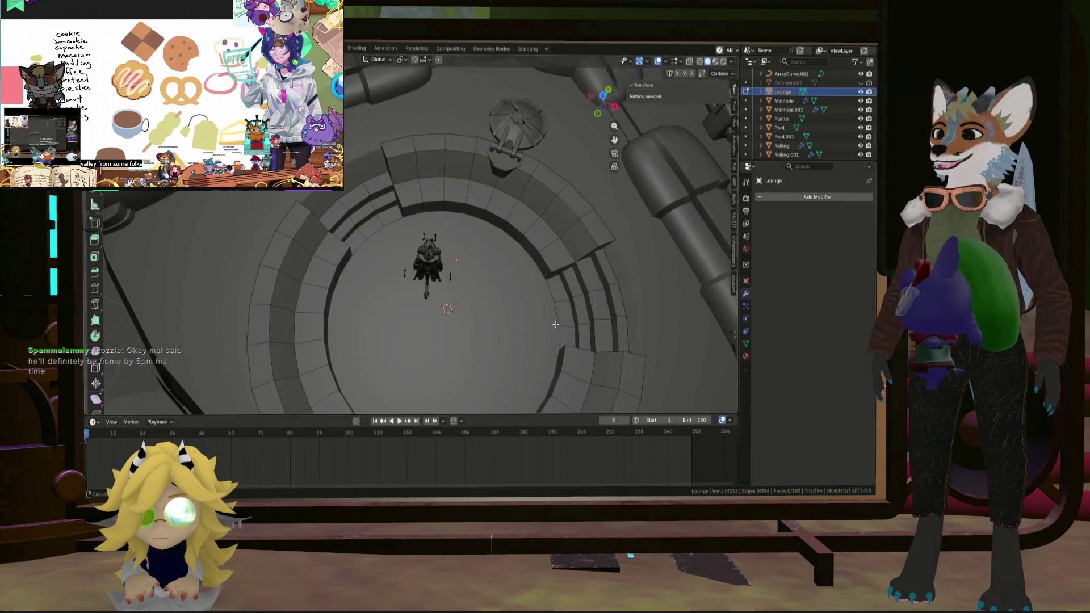
pyautogui.scroll(5, 465, 210)
pyautogui.moveTo(432, 202)
pyautogui.mouseDown(button='middle')
pyautogui.moveTo(390, 191)
pyautogui.moveTo(374, 248)
pyautogui.moveTo(183, 257)
pyautogui.mouseUp(button='middle')
pyautogui.moveTo(349, 199); pyautogui.dragTo(331, 205, button='middle')
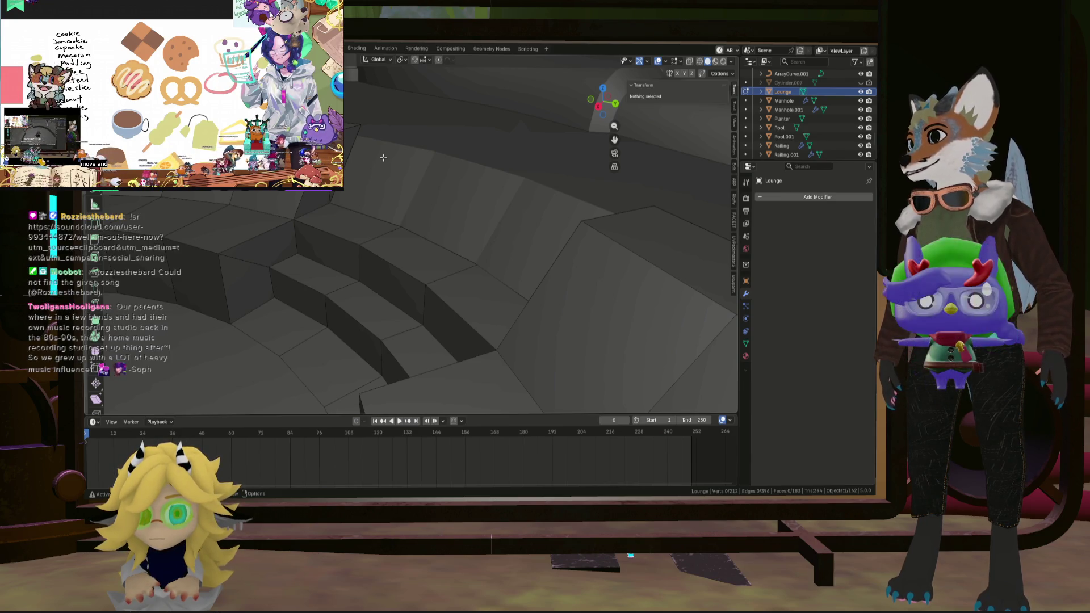
pyautogui.moveTo(383, 157)
pyautogui.mouseDown(button='middle')
pyautogui.moveTo(408, 194)
pyautogui.moveTo(499, 229)
pyautogui.moveTo(358, 299)
pyautogui.moveTo(368, 271)
pyautogui.mouseUp(button='middle')
pyautogui.scroll(-3, 437, 204)
# Put the Lounge ring in Local View and inspect it from overhead and up close.
pyautogui.press('KP_Divide')
pyautogui.scroll(5, 499, 230)
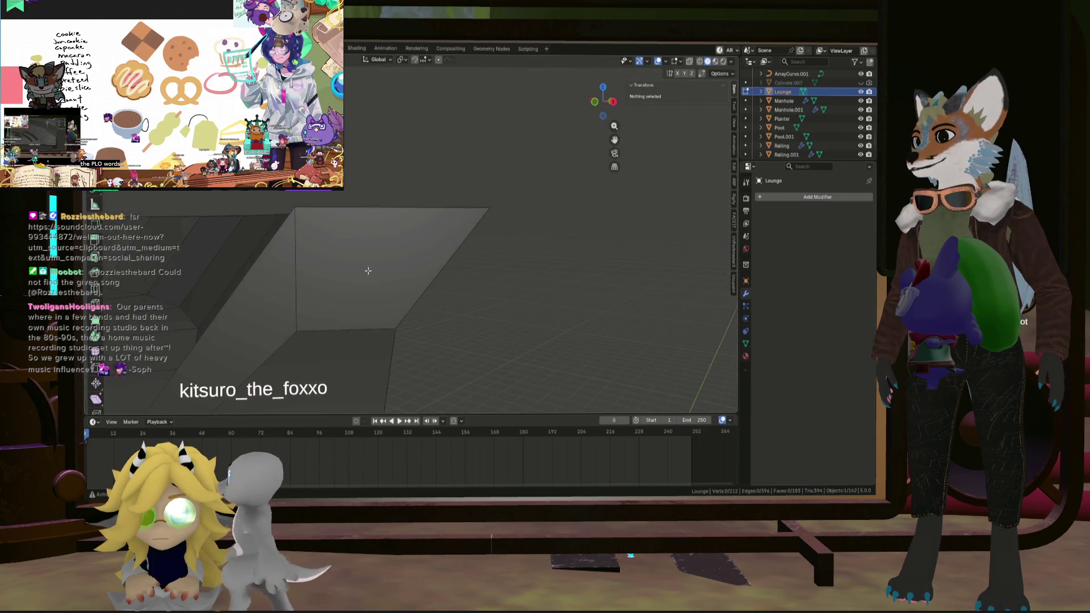
pyautogui.scroll(-2, 382, 284)
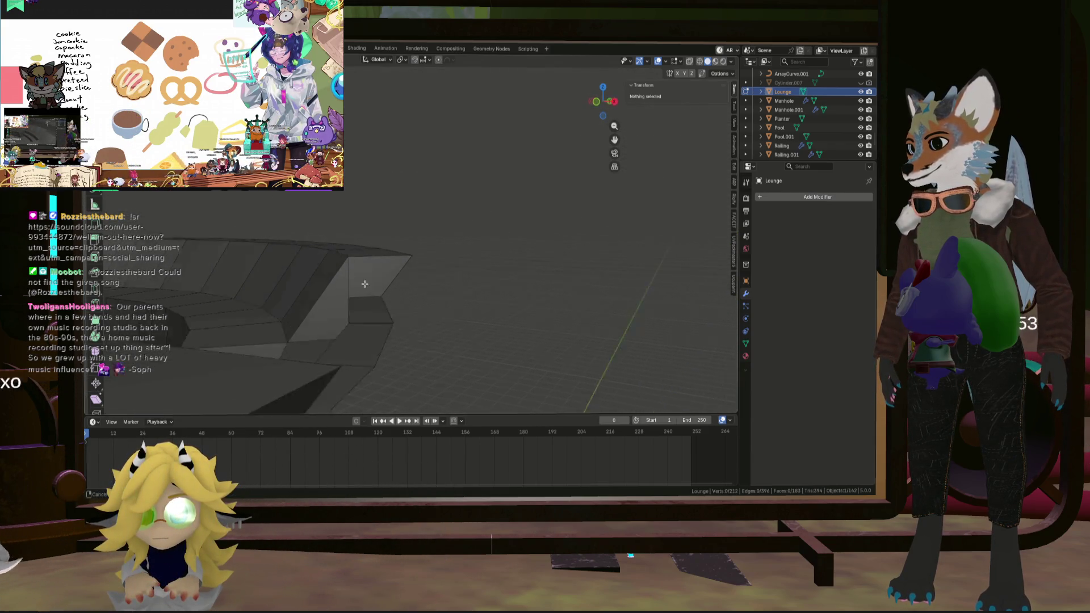
pyautogui.scroll(-2, 365, 284)
pyautogui.moveTo(364, 284); pyautogui.dragTo(365, 297, button='middle')
pyautogui.scroll(-3, 365, 297)
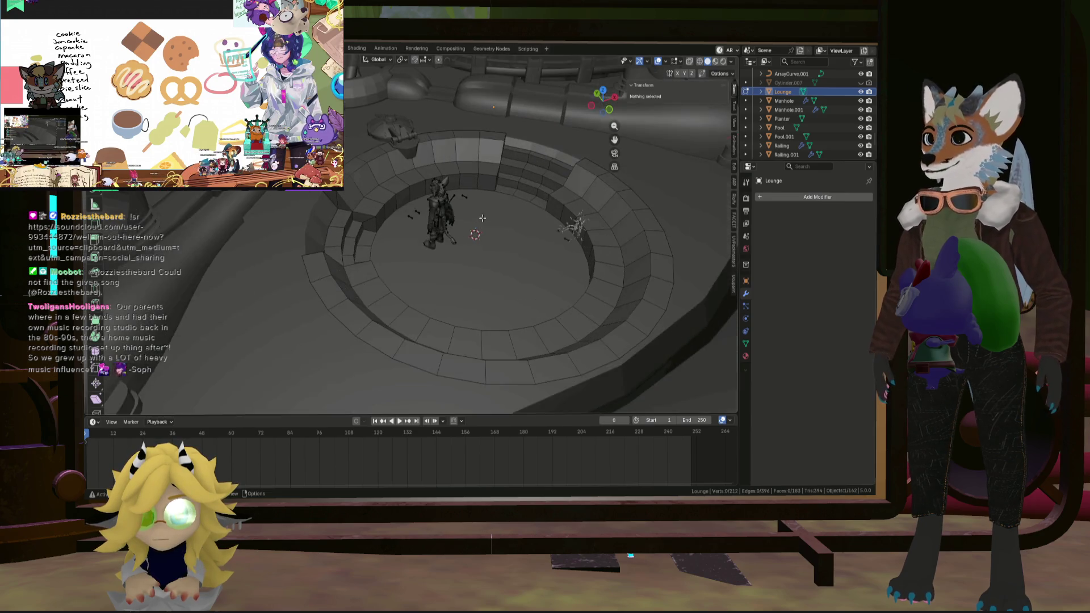
pyautogui.scroll(8, 482, 218)
pyautogui.moveTo(482, 218); pyautogui.dragTo(517, 106, button='middle')
pyautogui.scroll(-8, 517, 106)
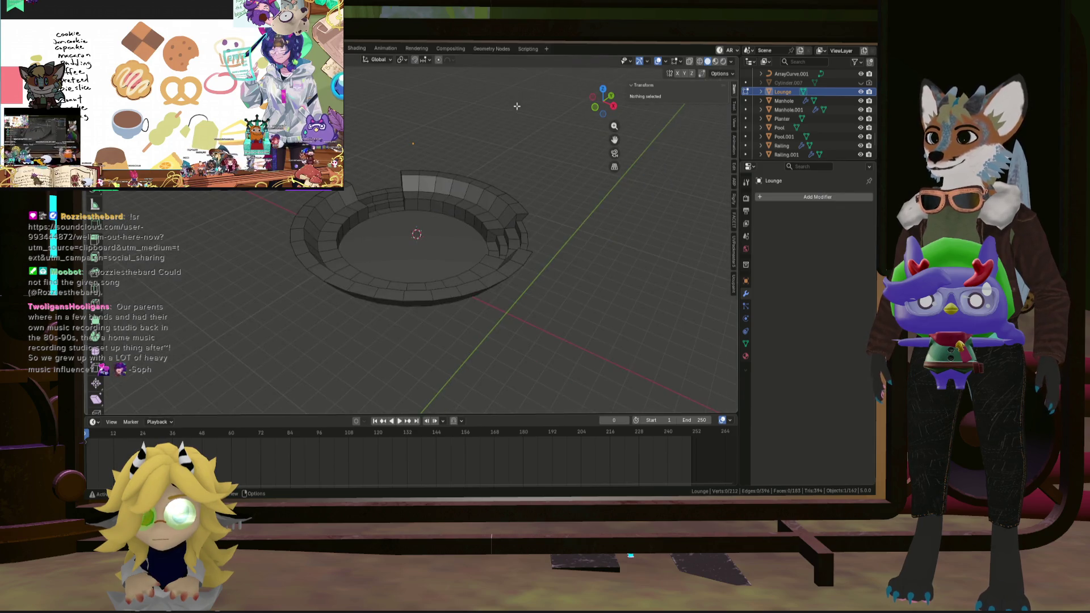
pyautogui.scroll(8, 516, 107)
pyautogui.scroll(-6, 516, 109)
pyautogui.scroll(6, 516, 109)
# Try selecting faces and connected geometry at the open end of the steps, then clear the selection.
pyautogui.moveTo(516, 109)
pyautogui.mouseDown(button='middle')
pyautogui.moveTo(462, 256)
pyautogui.moveTo(450, 233)
pyautogui.mouseUp(button='middle')
pyautogui.click(502, 261)
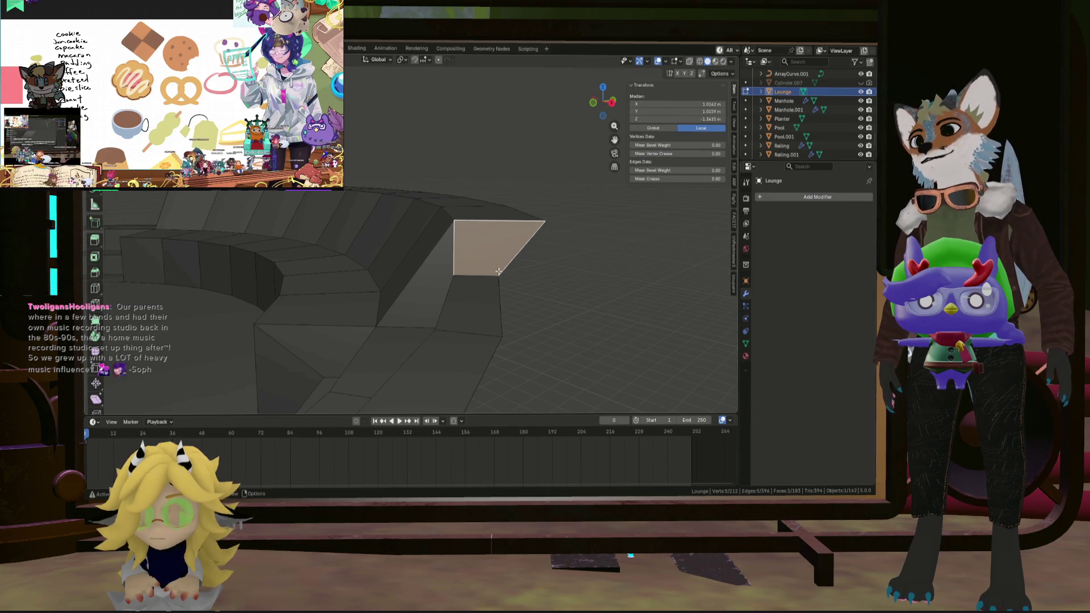
pyautogui.moveTo(499, 271)
pyautogui.mouseDown(button='middle')
pyautogui.moveTo(463, 334)
pyautogui.moveTo(457, 322)
pyautogui.mouseUp(button='middle')
pyautogui.scroll(4, 463, 334)
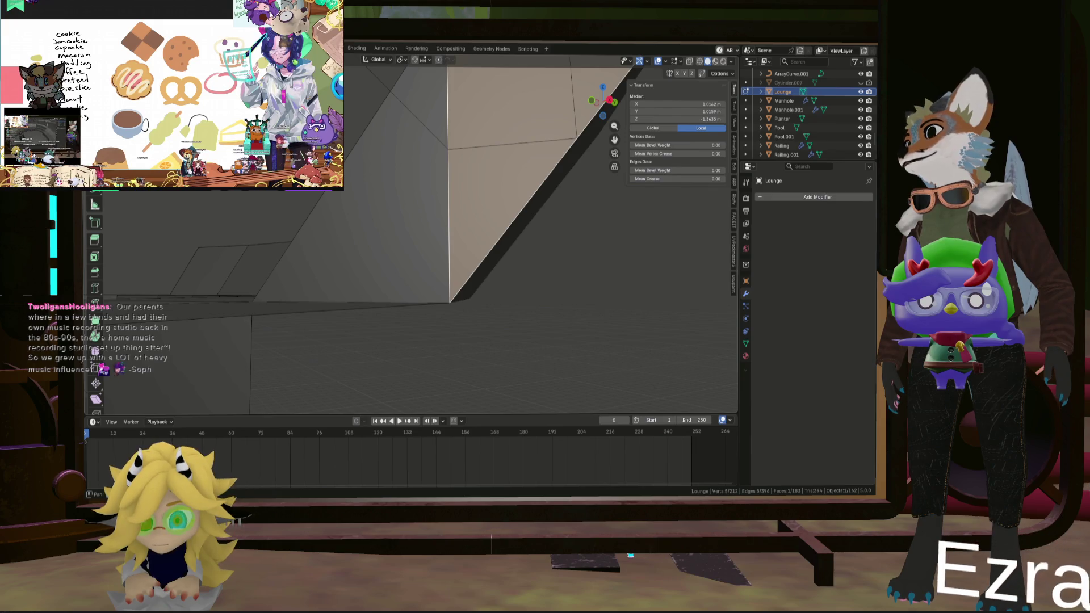
pyautogui.moveTo(513, 170)
pyautogui.mouseDown(button='middle')
pyautogui.moveTo(480, 154)
pyautogui.moveTo(462, 195)
pyautogui.moveTo(395, 173)
pyautogui.moveTo(473, 153)
pyautogui.moveTo(448, 154)
pyautogui.mouseUp(button='middle')
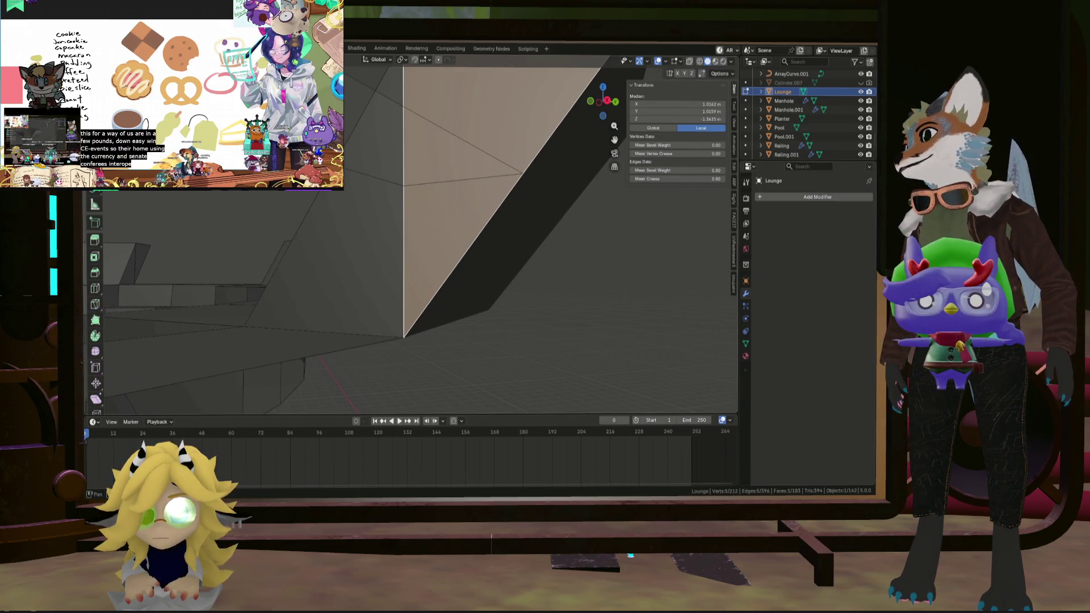
pyautogui.hotkey('ctrl', 'l')
pyautogui.click(399, 185)
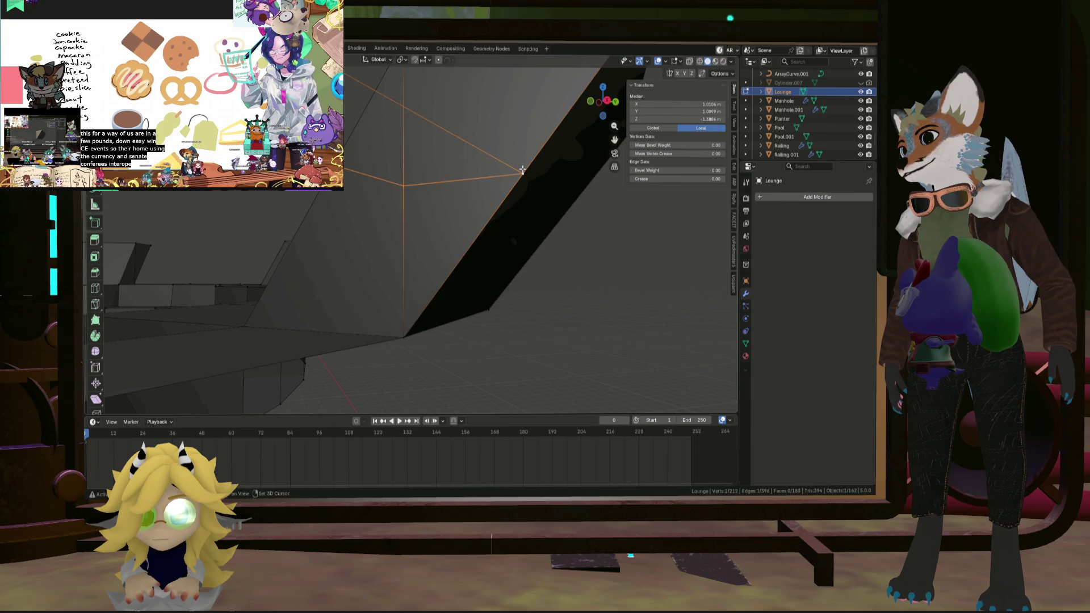
pyautogui.click(474, 203)
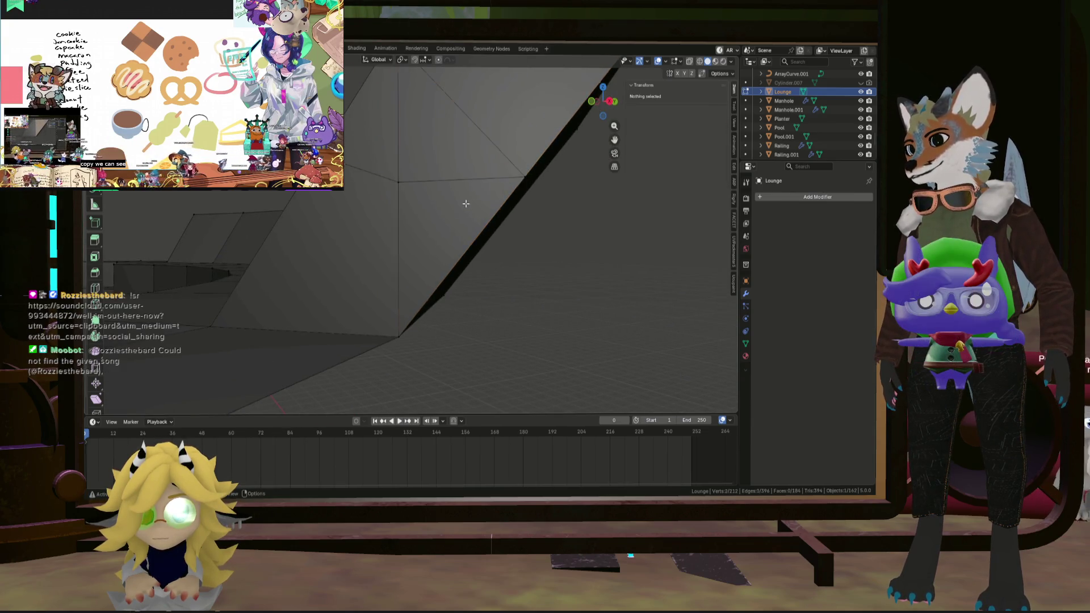
pyautogui.moveTo(463, 202)
pyautogui.mouseDown(button='middle')
pyautogui.moveTo(470, 178)
pyautogui.moveTo(426, 182)
pyautogui.moveTo(463, 196)
pyautogui.mouseUp(button='middle')
# Select the unwanted step-end face, frame it, and delete it with Delete Faces.
pyautogui.click(463, 198)
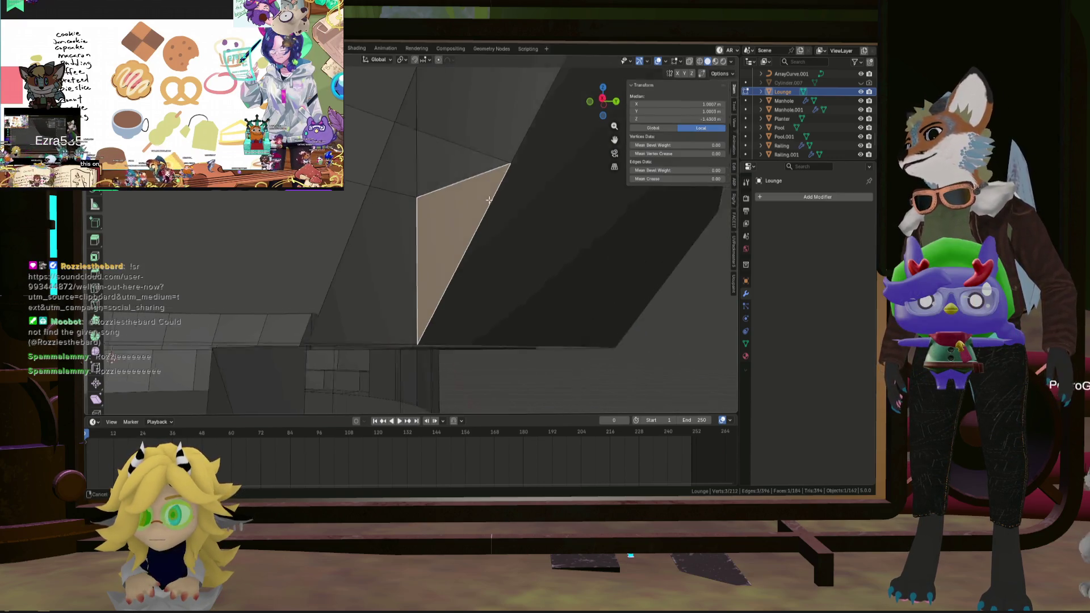
pyautogui.press('KP_Decimal')
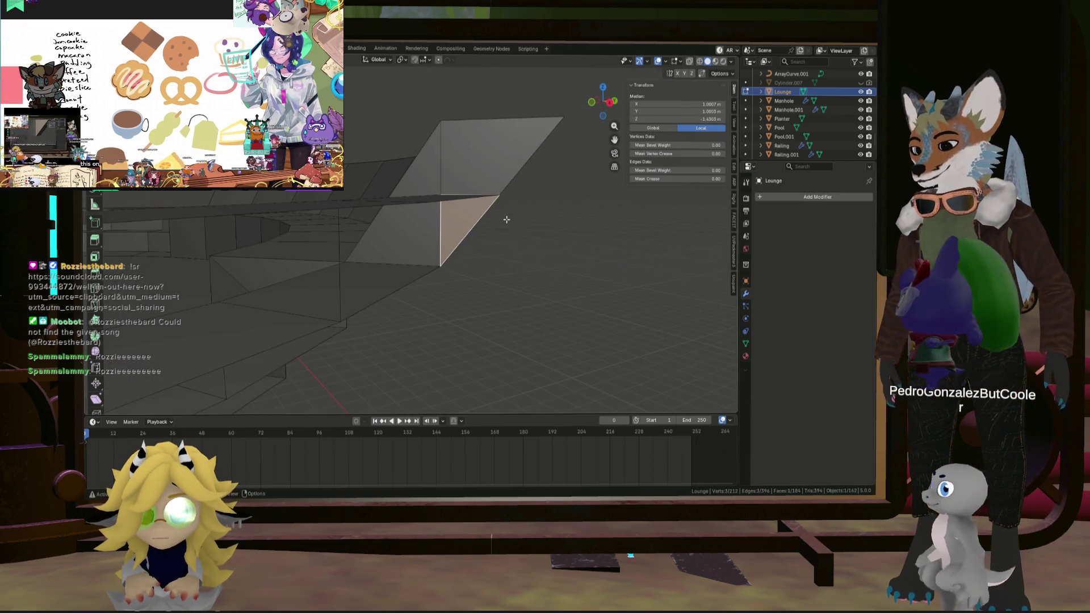
pyautogui.press('x')
pyautogui.click(556, 189)
pyautogui.moveTo(560, 185)
pyautogui.mouseDown(button='middle')
pyautogui.moveTo(514, 200)
pyautogui.moveTo(519, 180)
pyautogui.moveTo(576, 188)
pyautogui.moveTo(528, 214)
pyautogui.moveTo(506, 195)
pyautogui.mouseUp(button='middle')
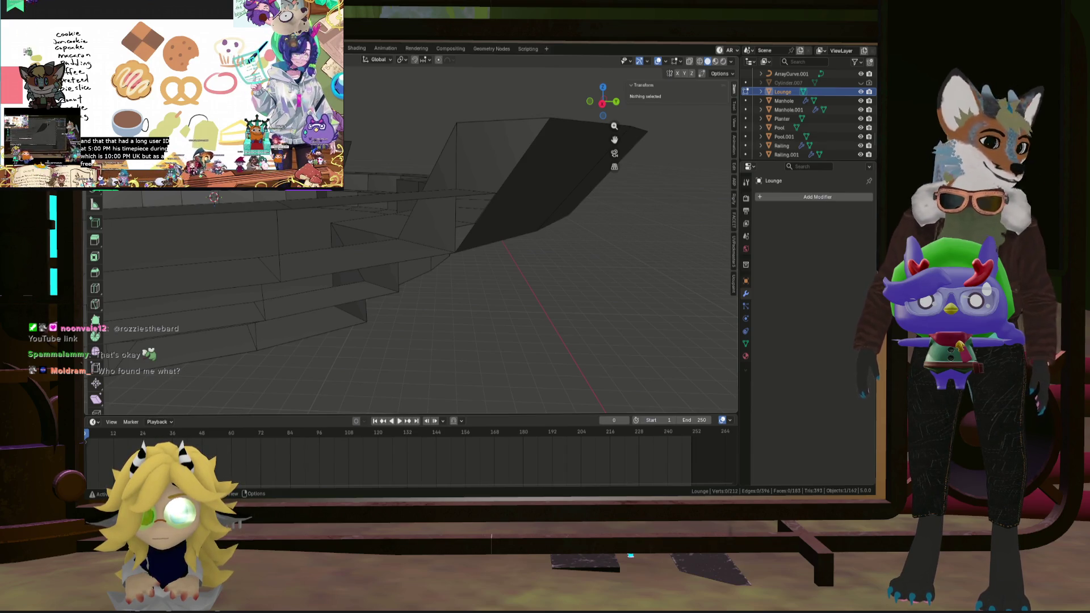
pyautogui.hotkey('shift', '`')
pyautogui.press('w')
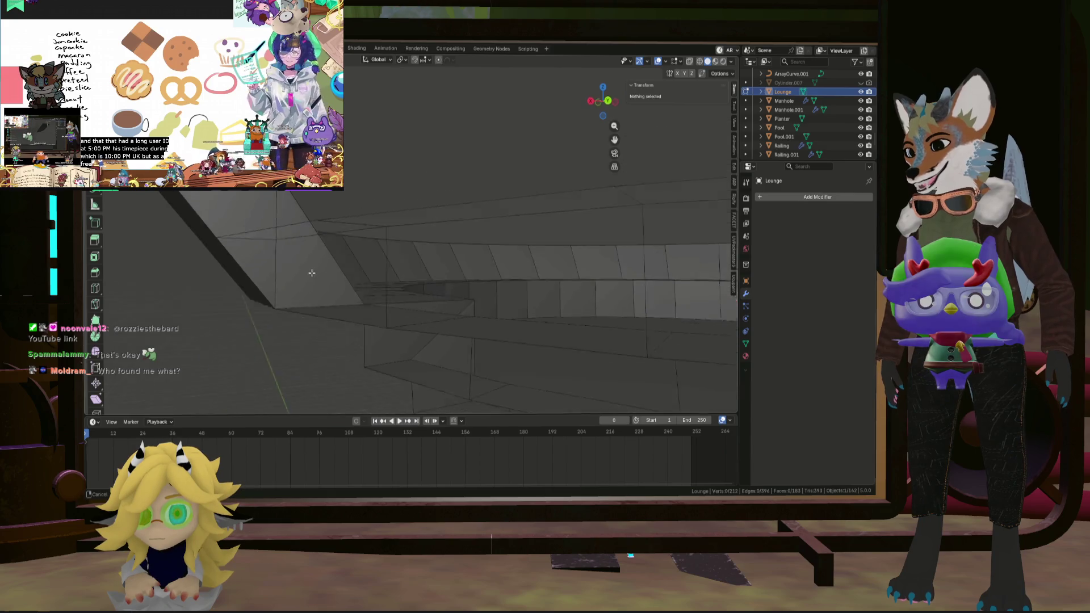
pyautogui.click(370, 267)
pyautogui.moveTo(366, 271); pyautogui.dragTo(349, 258, button='middle')
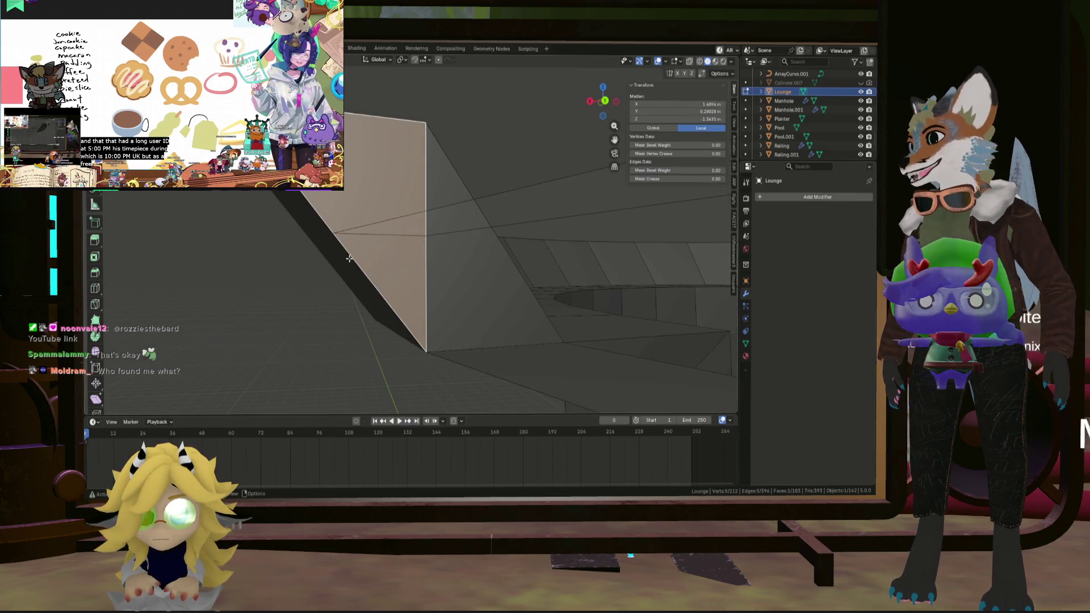
pyautogui.press('1')
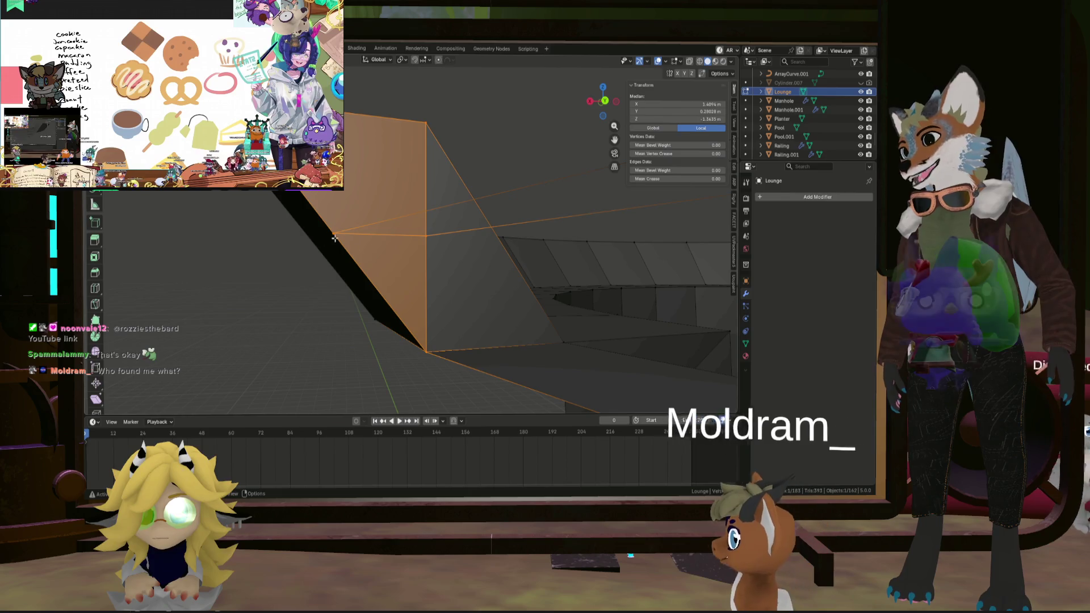
pyautogui.click(335, 234)
pyautogui.keyDown('shift'); pyautogui.click(426, 235); pyautogui.keyUp('shift')
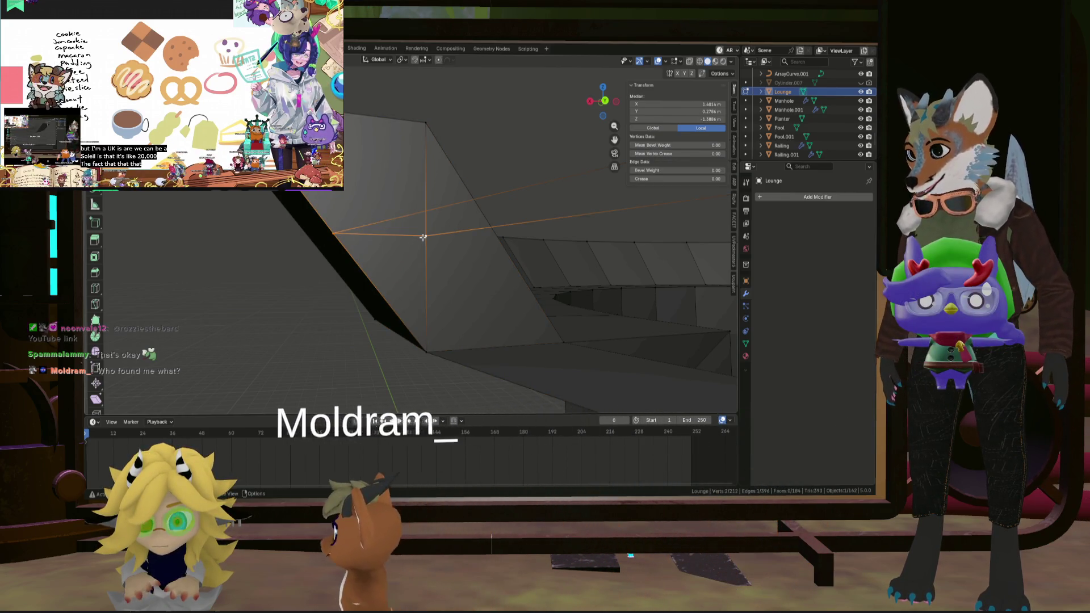
pyautogui.press('3')
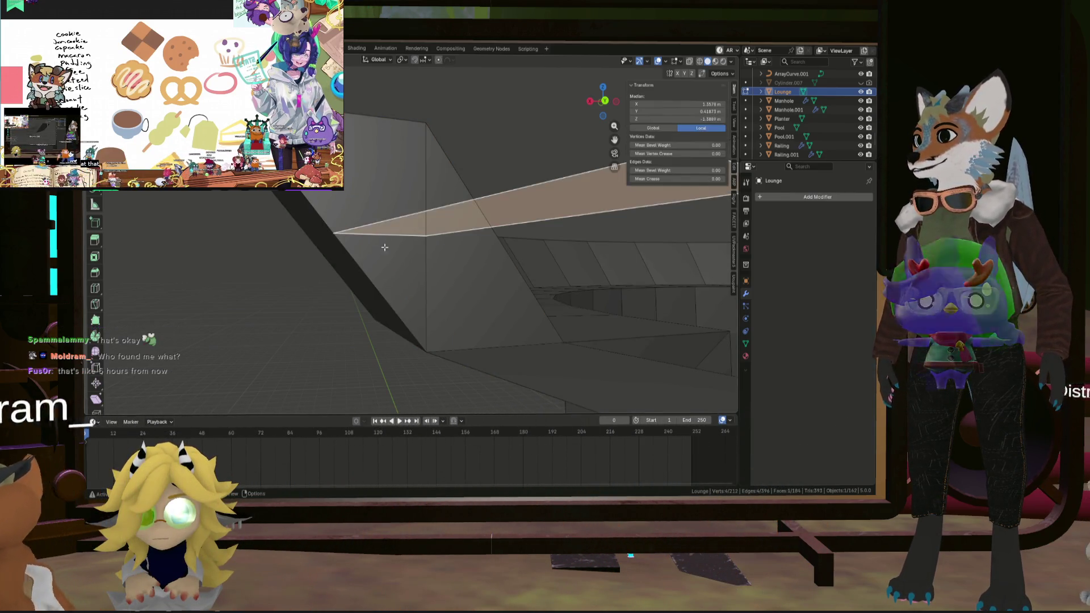
pyautogui.click(404, 273)
pyautogui.press('x')
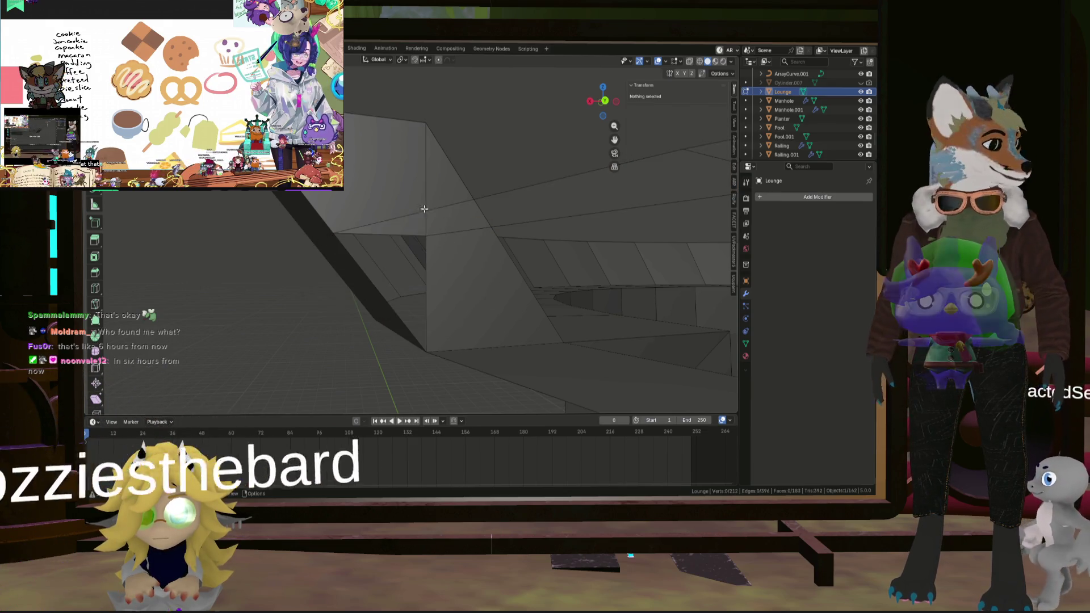
pyautogui.moveTo(423, 209); pyautogui.dragTo(455, 227, button='middle')
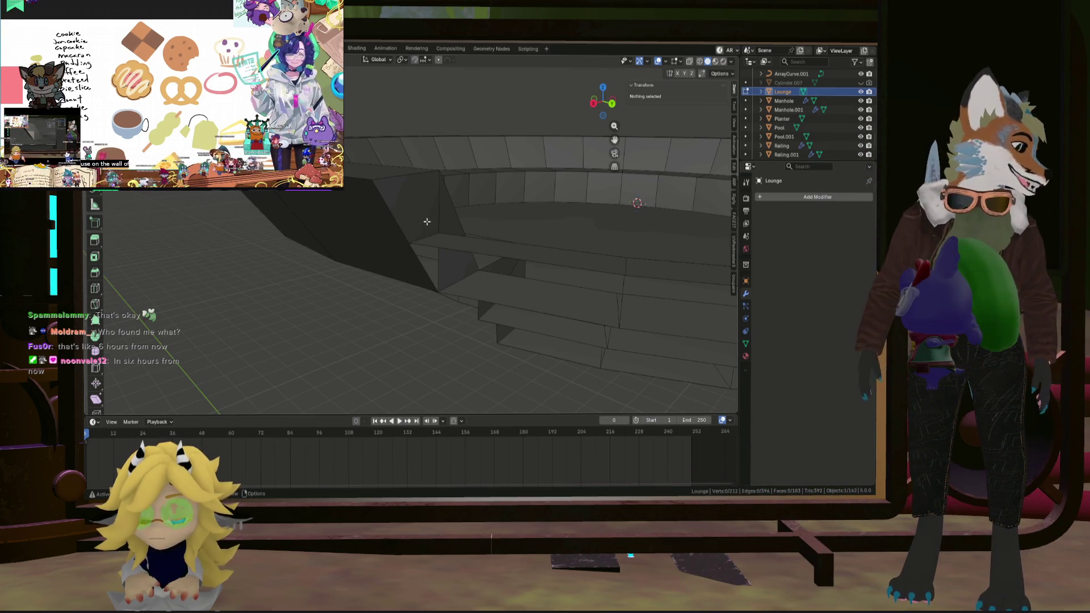
pyautogui.scroll(-6, 426, 223)
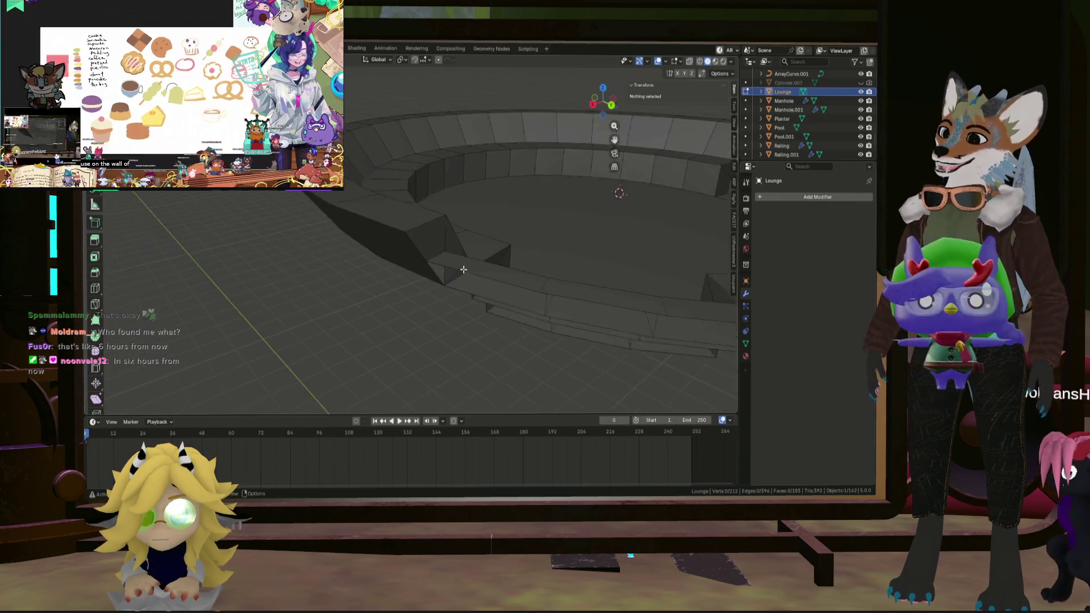
pyautogui.moveTo(397, 255)
pyautogui.mouseDown(button='middle')
pyautogui.moveTo(350, 295)
pyautogui.moveTo(507, 319)
pyautogui.mouseUp(button='middle')
pyautogui.scroll(3, 426, 306)
pyautogui.scroll(-3, 507, 319)
pyautogui.scroll(8, 462, 280)
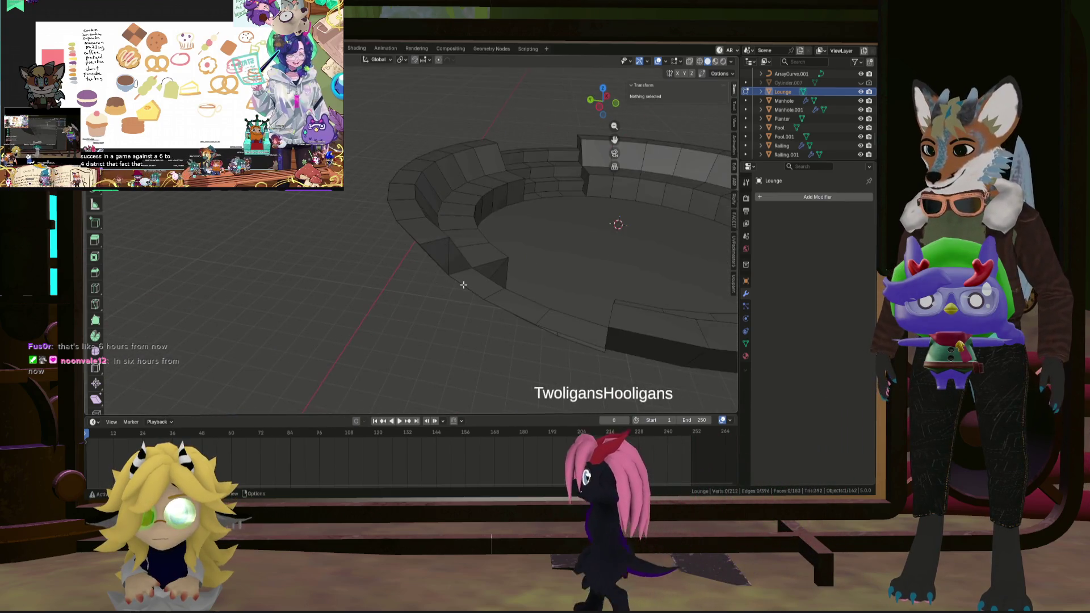
pyautogui.moveTo(463, 280); pyautogui.dragTo(469, 214, button='middle')
pyautogui.scroll(-5, 469, 214)
pyautogui.moveTo(450, 250)
pyautogui.mouseDown(button='middle')
pyautogui.moveTo(540, 260)
pyautogui.moveTo(462, 263)
pyautogui.moveTo(565, 271)
pyautogui.moveTo(335, 236)
pyautogui.moveTo(476, 247)
pyautogui.mouseUp(button='middle')
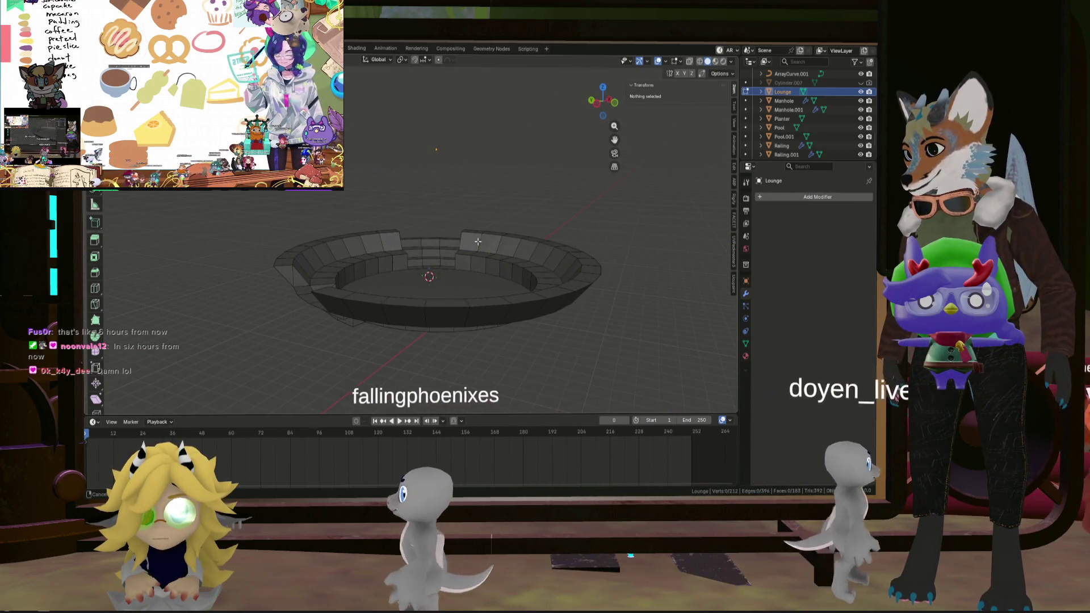
pyautogui.scroll(5, 298, 279)
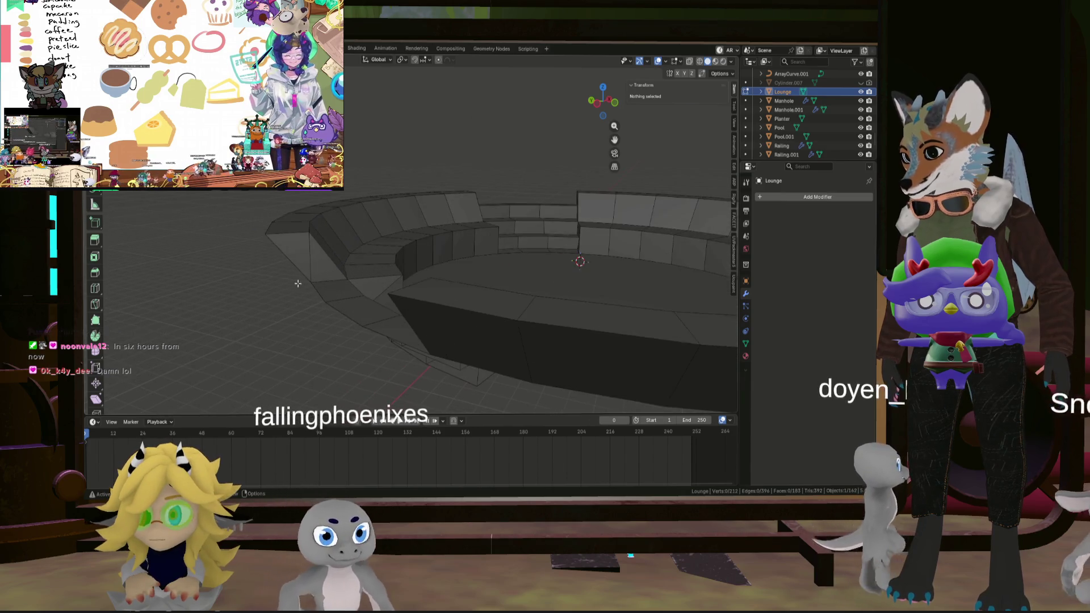
pyautogui.keyDown('shift'); pyautogui.moveTo(298, 279); pyautogui.dragTo(404, 266, button='middle'); pyautogui.keyUp('shift')
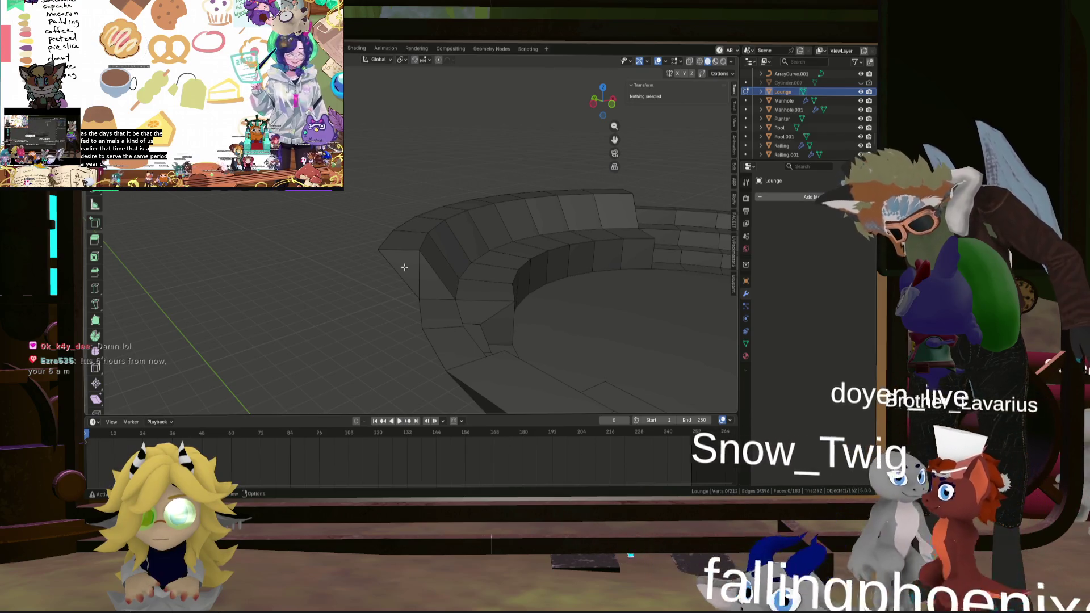
pyautogui.keyDown('shift'); pyautogui.moveTo(415, 255); pyautogui.dragTo(449, 284, button='middle'); pyautogui.keyUp('shift')
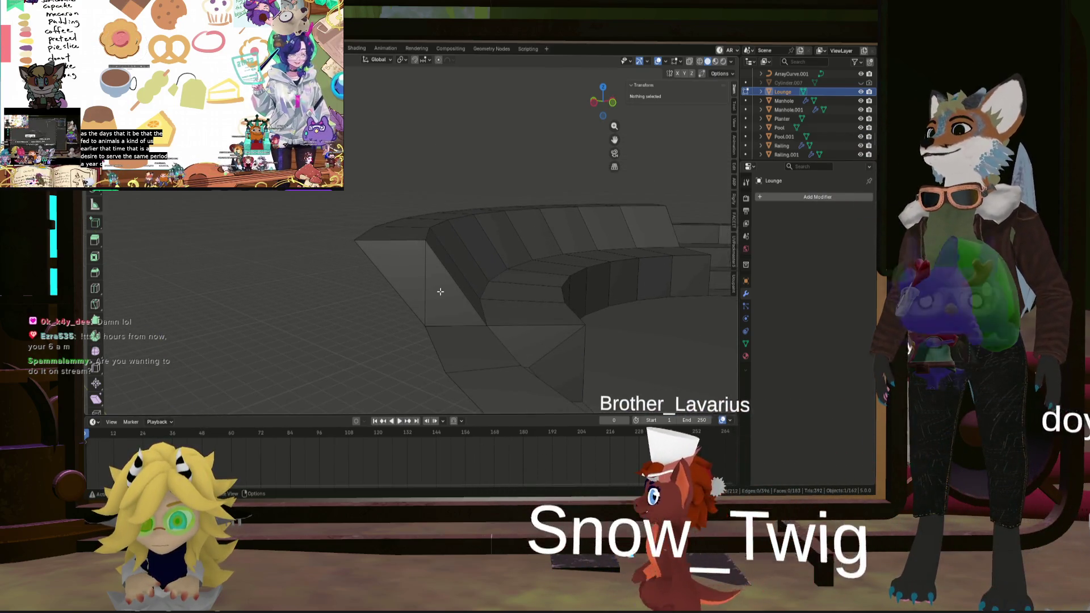
# Subdivide two edges of the triangular stair wedge.
pyautogui.click(452, 293)
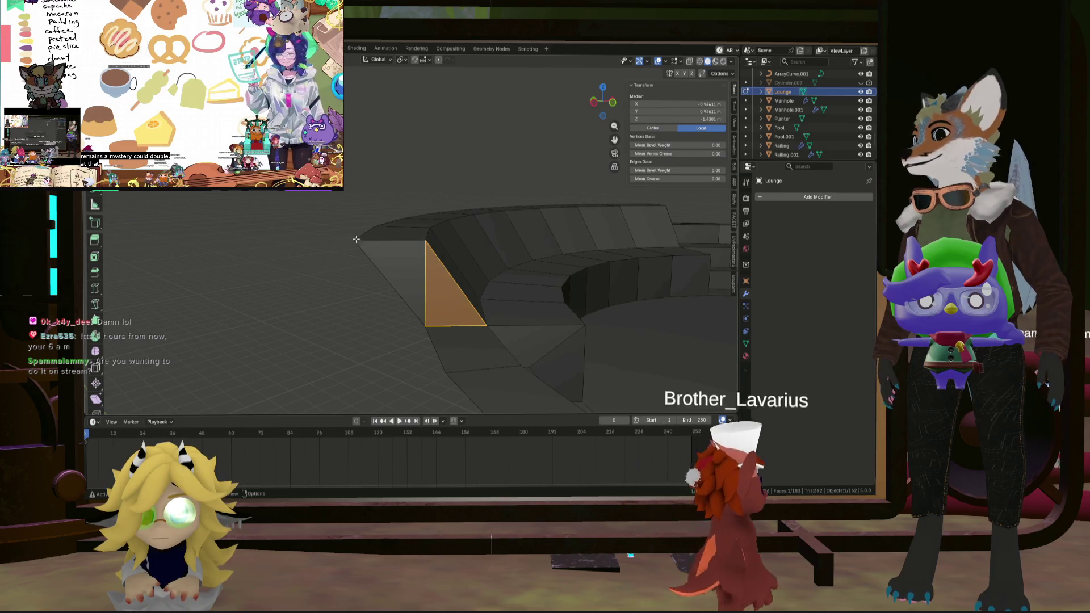
pyautogui.click(427, 294)
pyautogui.rightClick(427, 295)
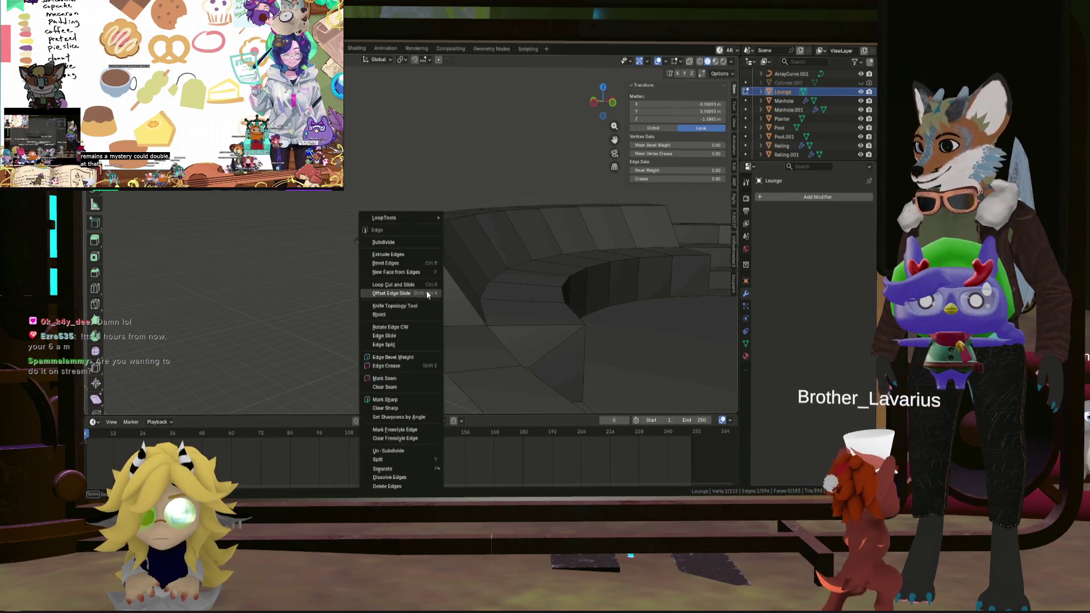
pyautogui.click(397, 242)
pyautogui.rightClick(383, 287)
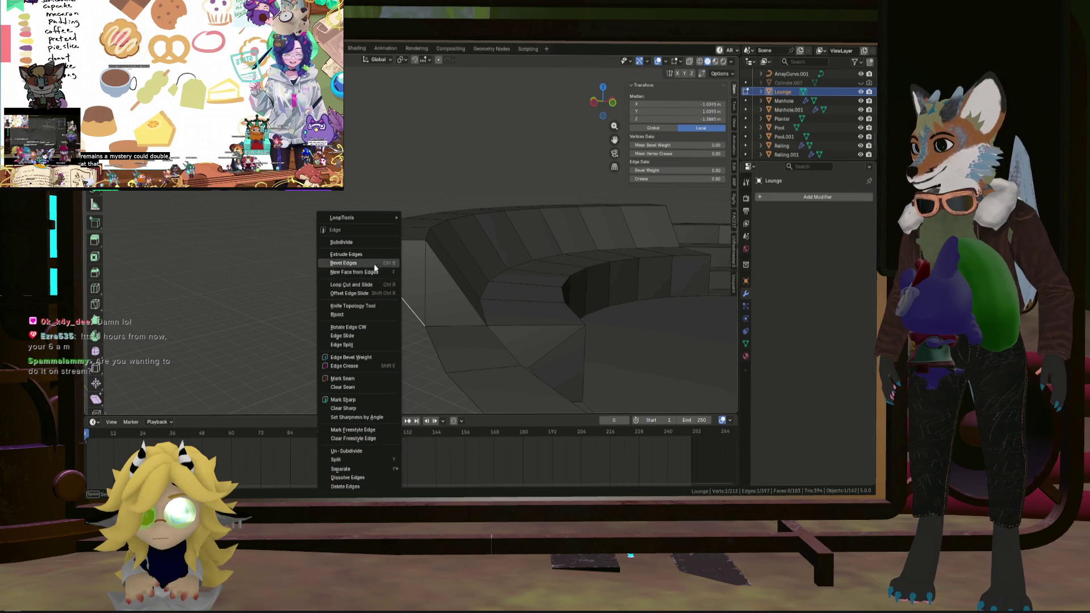
pyautogui.click(360, 243)
# Subdivide two more wedge edges and connect the new vertices with J.
pyautogui.moveTo(414, 307)
pyautogui.mouseDown(button='middle')
pyautogui.moveTo(509, 306)
pyautogui.moveTo(377, 292)
pyautogui.mouseUp(button='middle')
pyautogui.click(352, 291)
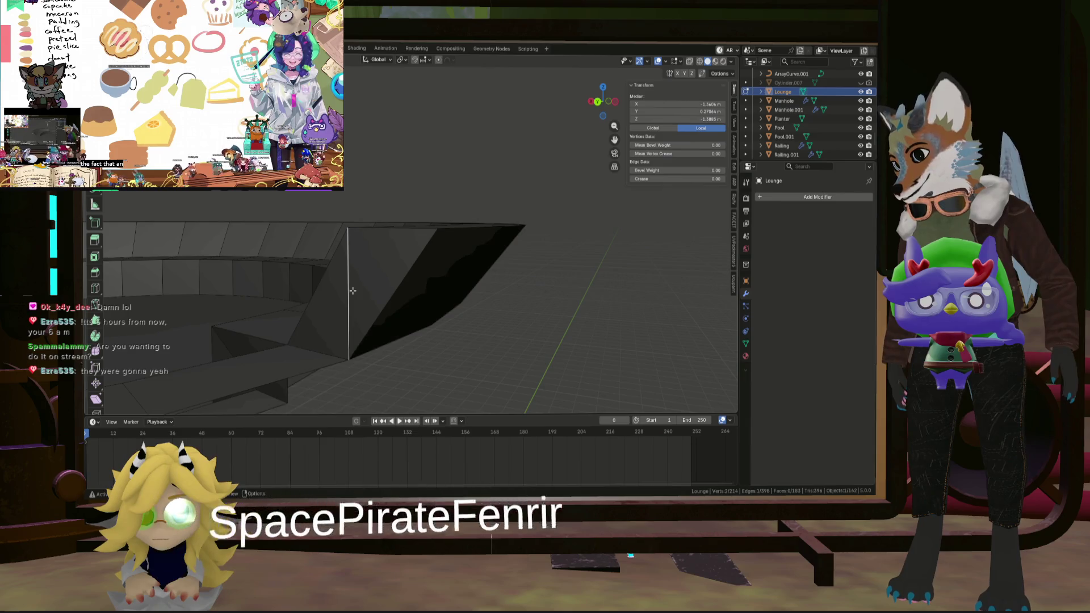
pyautogui.rightClick(319, 243)
pyautogui.click(319, 243)
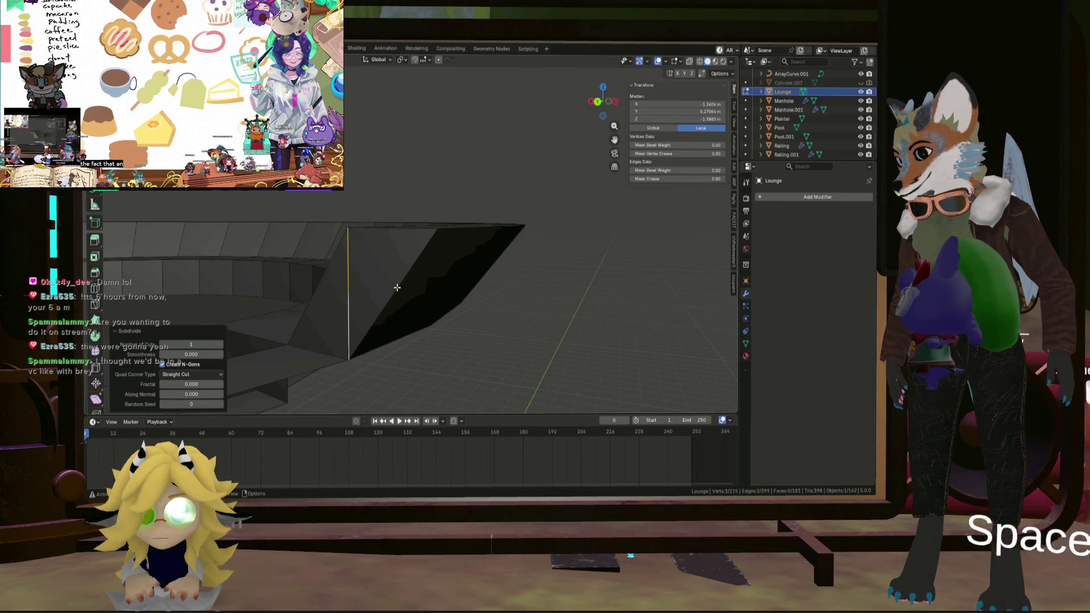
pyautogui.rightClick(363, 243)
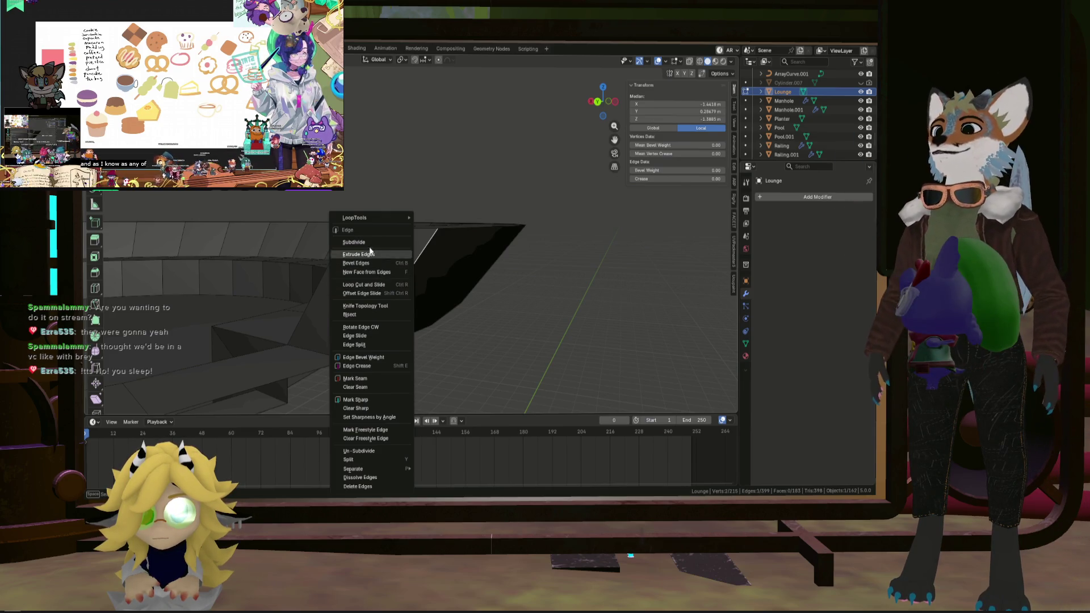
pyautogui.click(354, 242)
pyautogui.moveTo(354, 242); pyautogui.dragTo(424, 296, button='middle')
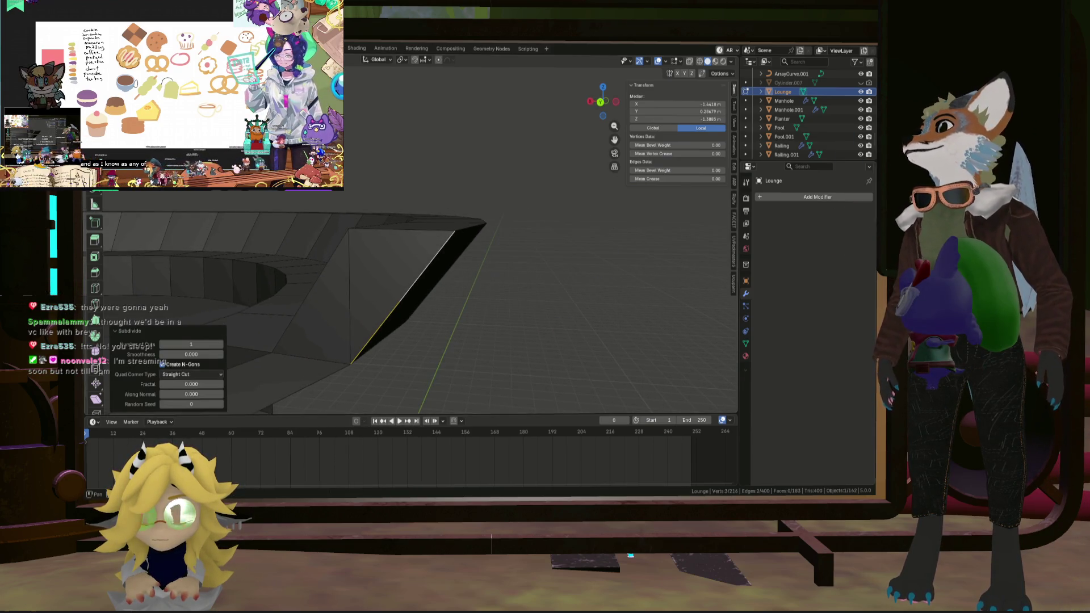
pyautogui.keyDown('alt'); pyautogui.click(401, 300); pyautogui.keyUp('alt')
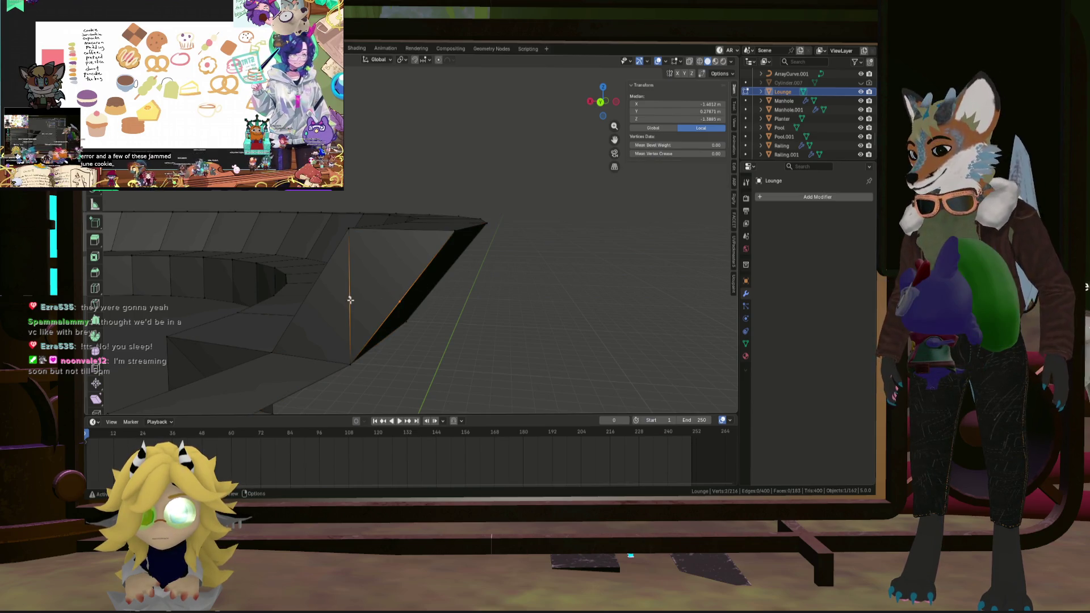
pyautogui.press('j')
pyautogui.moveTo(350, 297)
pyautogui.mouseDown(button='middle')
pyautogui.moveTo(381, 309)
pyautogui.moveTo(253, 282)
pyautogui.moveTo(365, 263)
pyautogui.moveTo(322, 235)
pyautogui.mouseUp(button='middle')
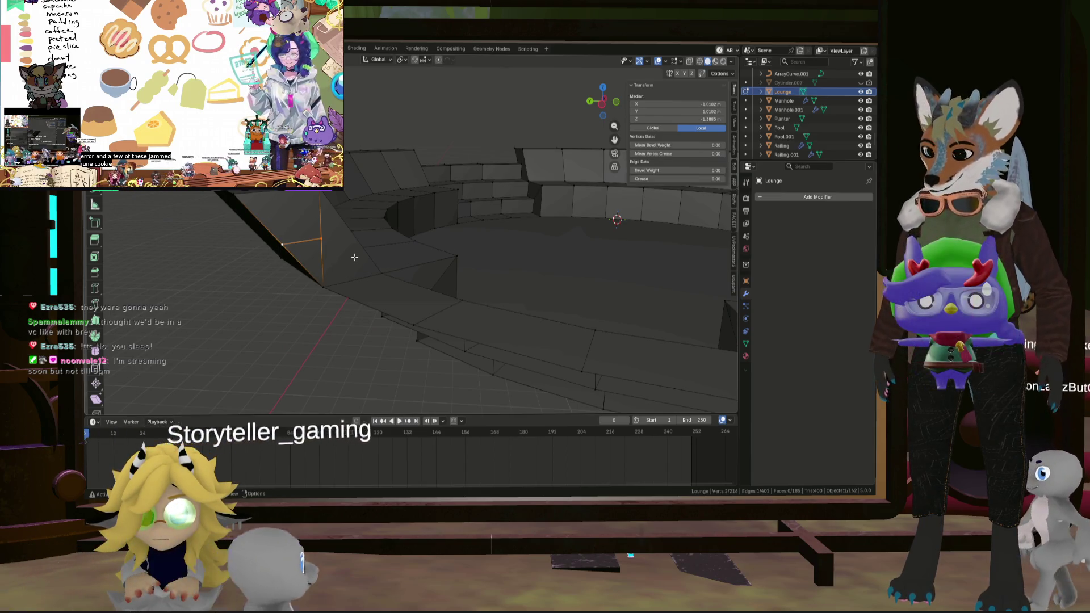
# Join the wedge vertices, then select and delete both triangular wedge faces.
pyautogui.press('j')
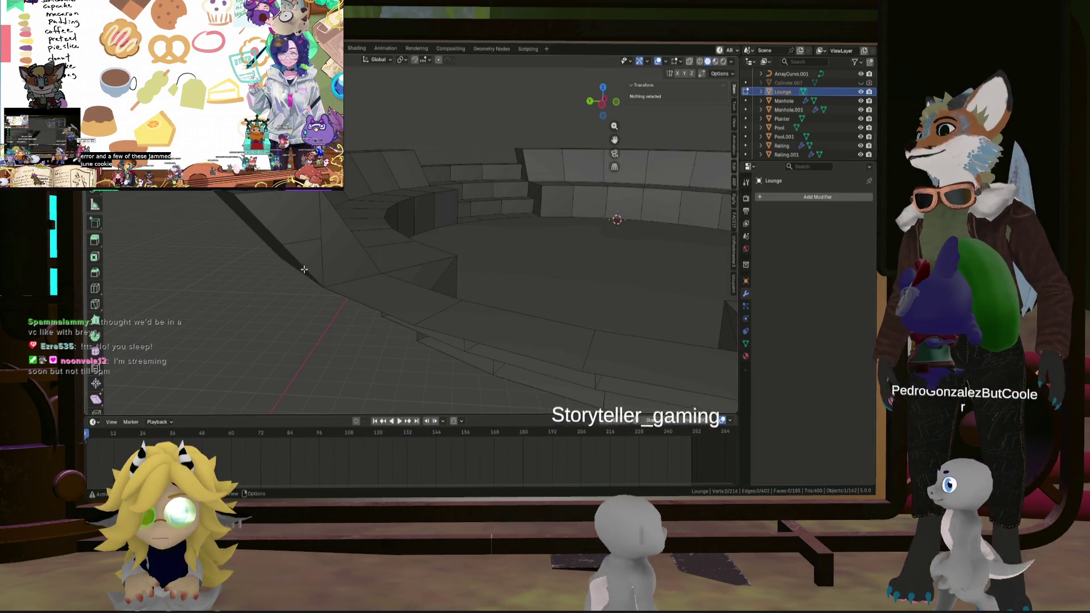
pyautogui.keyDown('shift'); pyautogui.click(308, 256); pyautogui.keyUp('shift')
pyautogui.moveTo(308, 256); pyautogui.dragTo(363, 272, button='middle')
pyautogui.keyDown('shift'); pyautogui.click(364, 272); pyautogui.keyUp('shift')
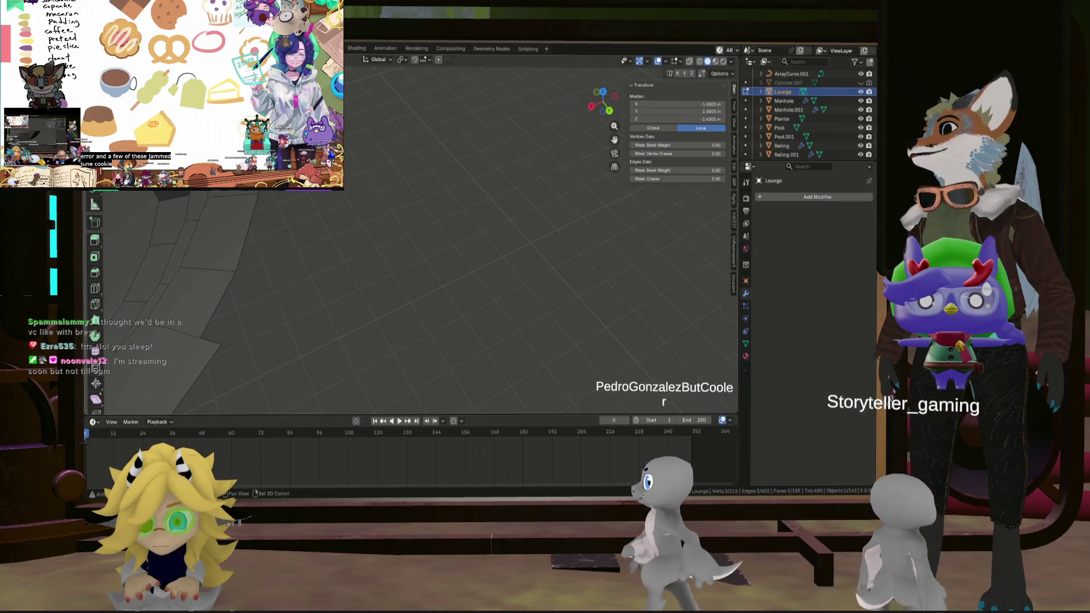
pyautogui.press('Delete')
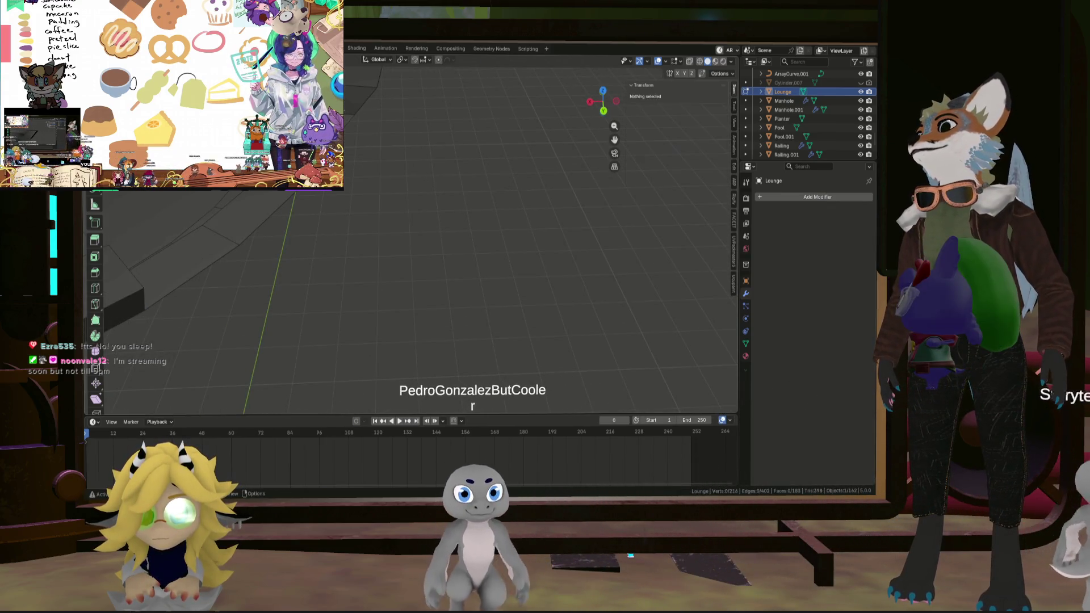
pyautogui.moveTo(318, 238)
pyautogui.mouseDown(button='middle')
pyautogui.moveTo(300, 226)
pyautogui.moveTo(275, 260)
pyautogui.moveTo(324, 317)
pyautogui.moveTo(333, 362)
pyautogui.moveTo(287, 348)
pyautogui.moveTo(420, 241)
pyautogui.moveTo(362, 279)
pyautogui.mouseUp(button='middle')
pyautogui.scroll(-3, 502, 280)
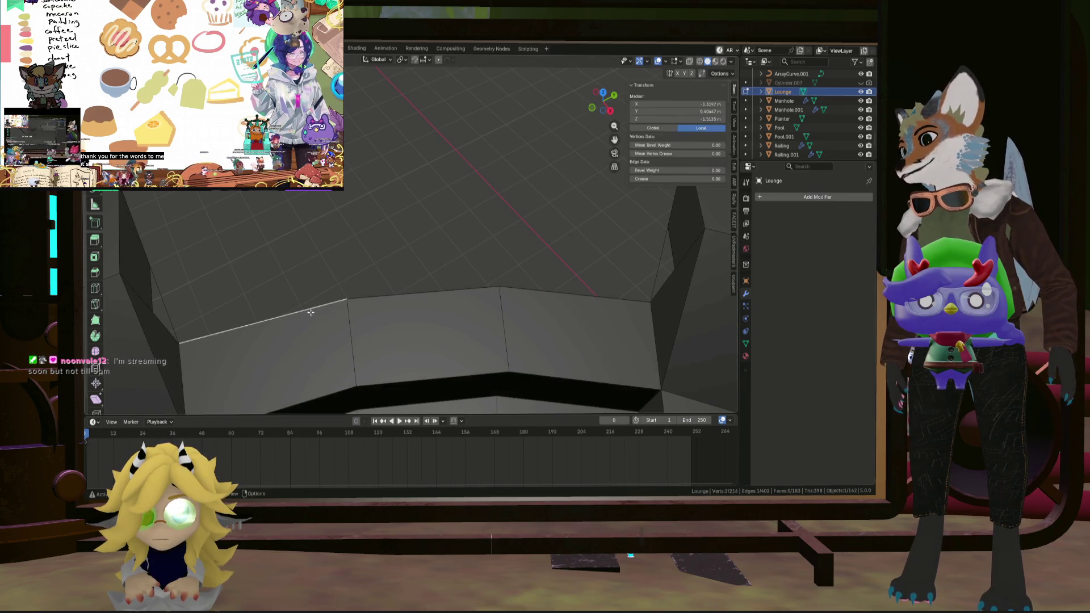
pyautogui.moveTo(523, 303)
pyautogui.mouseDown(button='middle')
pyautogui.moveTo(568, 270)
pyautogui.moveTo(550, 260)
pyautogui.mouseUp(button='middle')
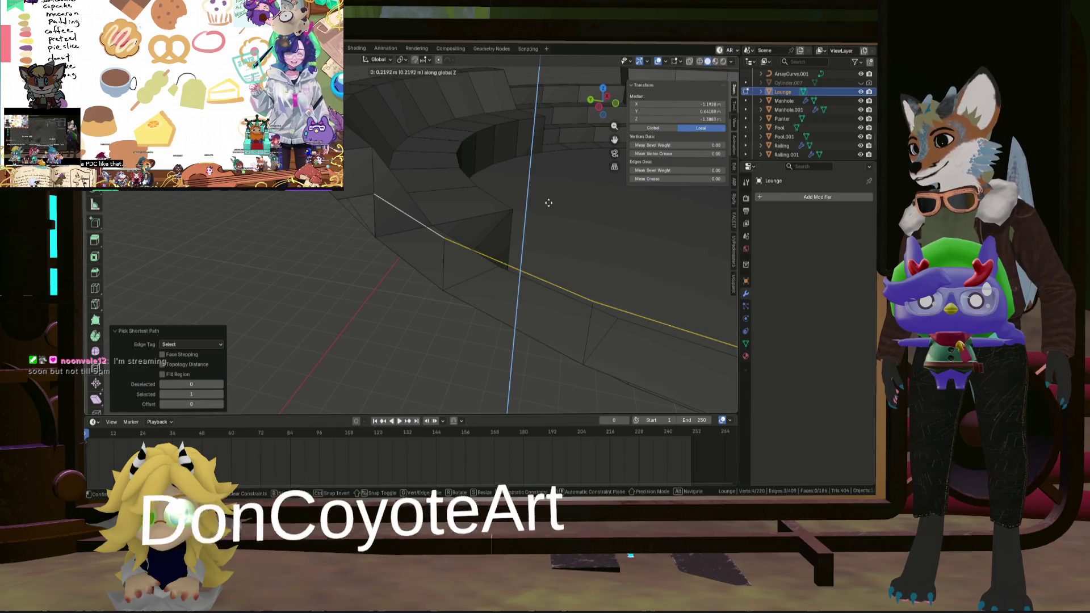
# Confirm the raised edge ring, scale it, and nudge it about −0.015 m X, 0.025 m Y.
pyautogui.click(549, 202)
pyautogui.moveTo(549, 203)
pyautogui.mouseDown(button='middle')
pyautogui.moveTo(558, 264)
pyautogui.moveTo(384, 246)
pyautogui.moveTo(238, 280)
pyautogui.moveTo(168, 216)
pyautogui.moveTo(319, 288)
pyautogui.moveTo(292, 272)
pyautogui.moveTo(479, 275)
pyautogui.moveTo(402, 264)
pyautogui.moveTo(285, 297)
pyautogui.moveTo(491, 324)
pyautogui.moveTo(453, 392)
pyautogui.mouseUp(button='middle')
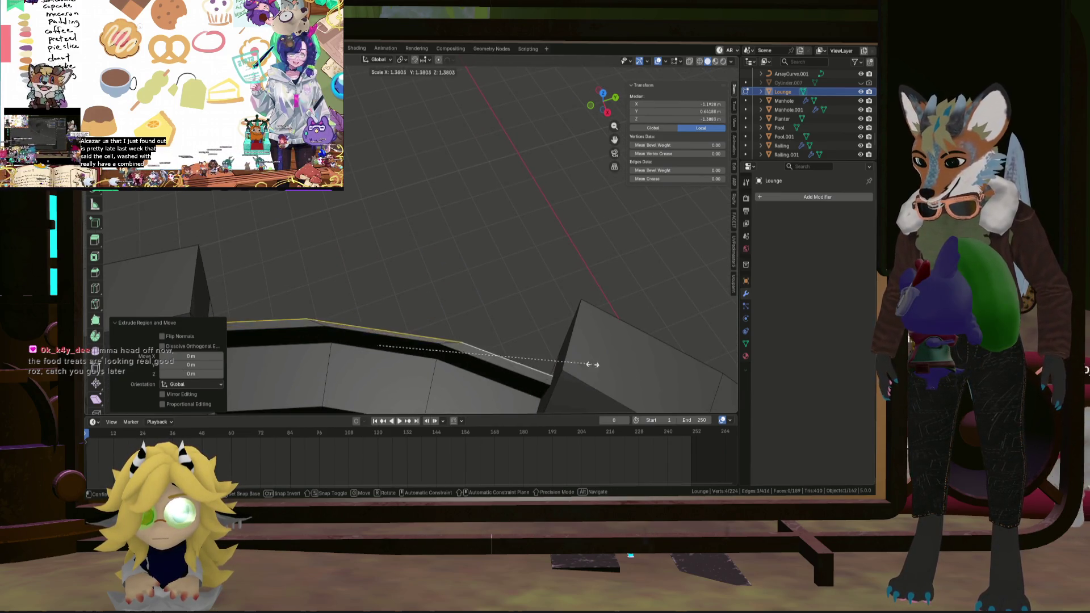
pyautogui.click(563, 358)
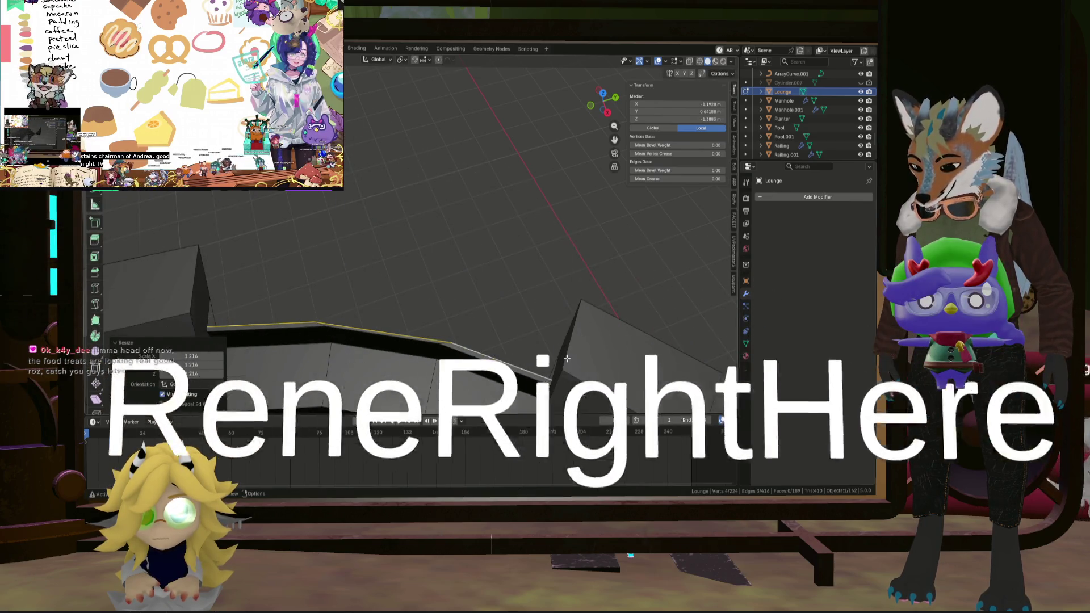
pyautogui.press('g')
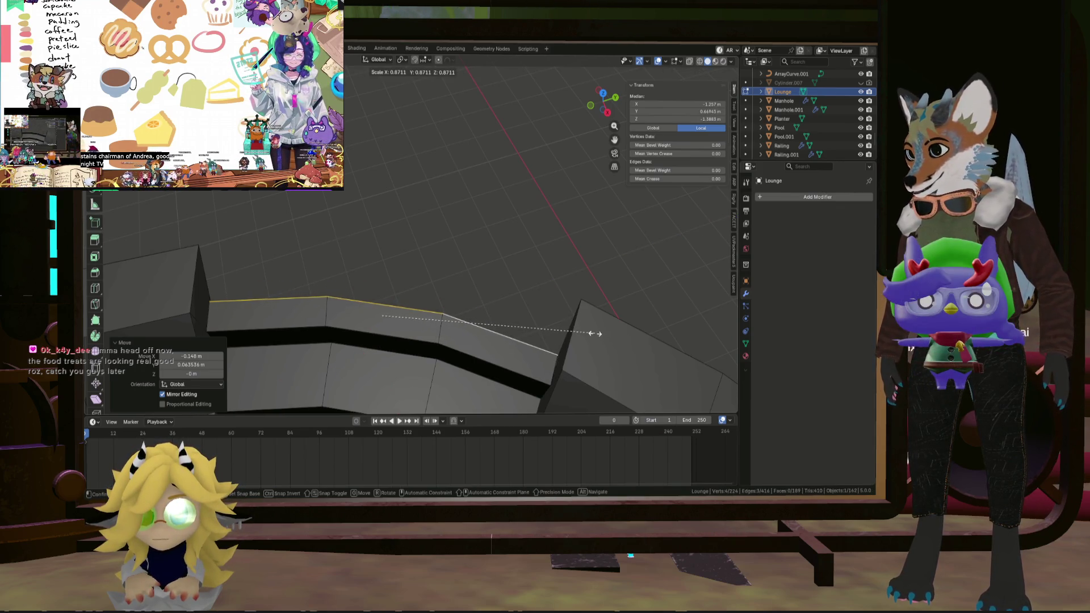
pyautogui.moveTo(595, 334)
pyautogui.mouseDown(button='middle')
pyautogui.moveTo(474, 294)
pyautogui.moveTo(443, 341)
pyautogui.moveTo(441, 314)
pyautogui.moveTo(434, 359)
pyautogui.moveTo(455, 253)
pyautogui.moveTo(443, 275)
pyautogui.moveTo(484, 298)
pyautogui.mouseUp(button='middle')
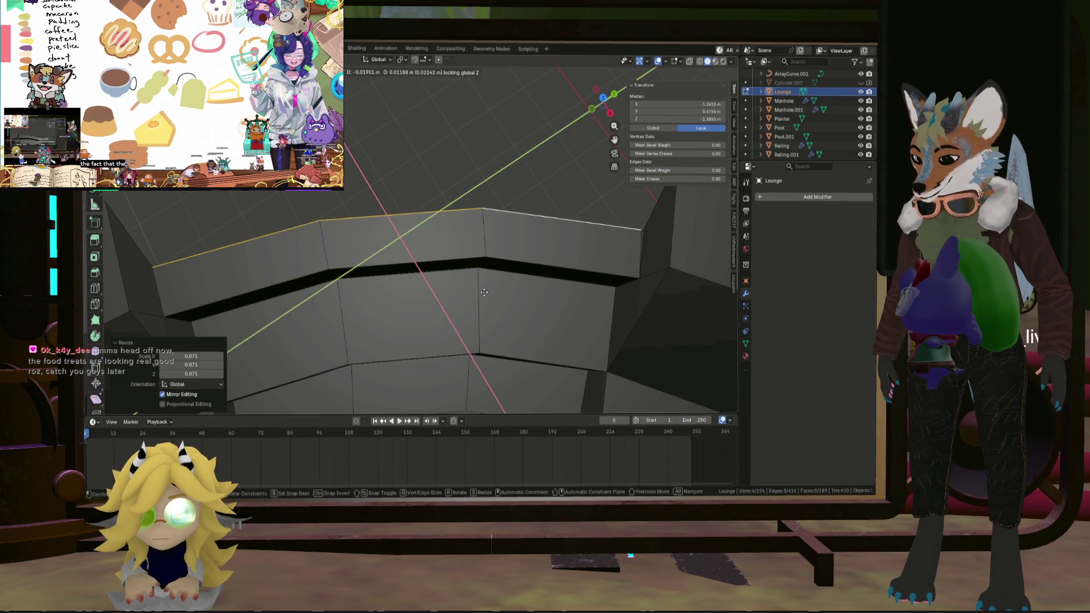
pyautogui.click(487, 292)
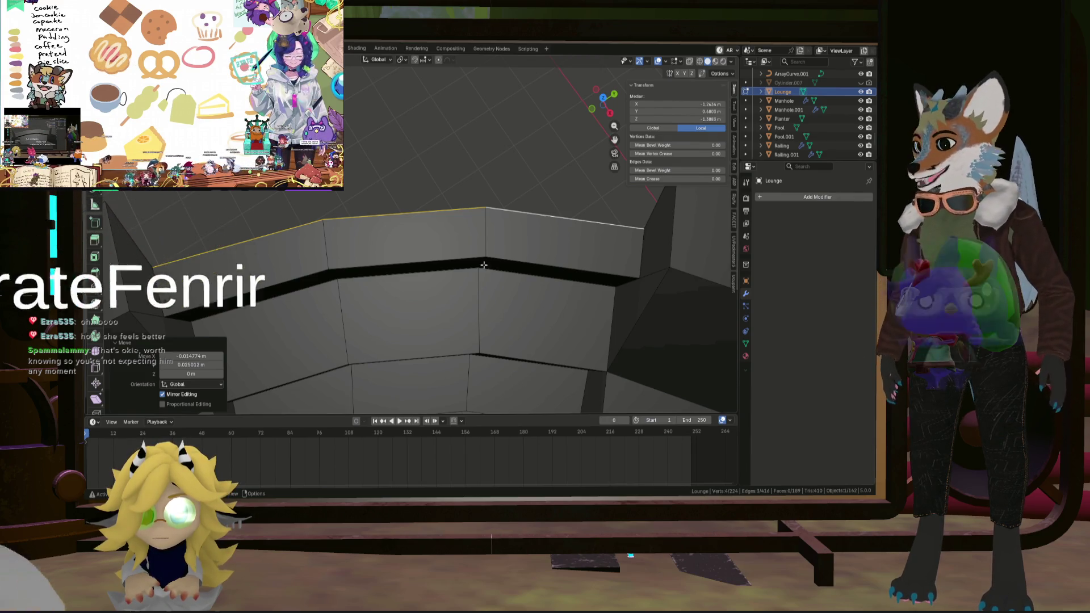
pyautogui.moveTo(484, 266); pyautogui.dragTo(366, 121, button='middle')
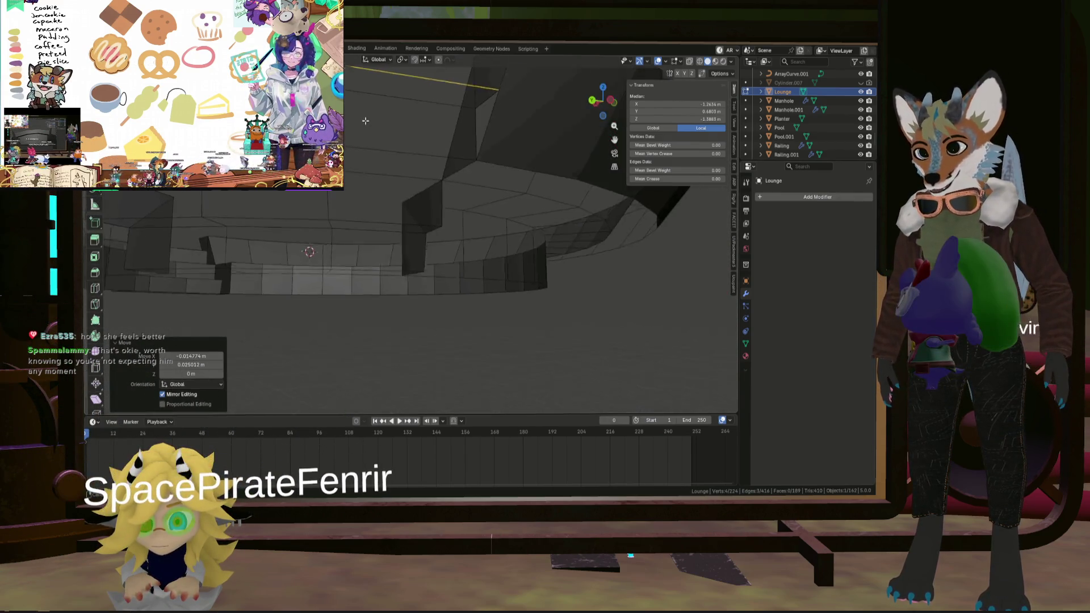
pyautogui.scroll(-8, 366, 121)
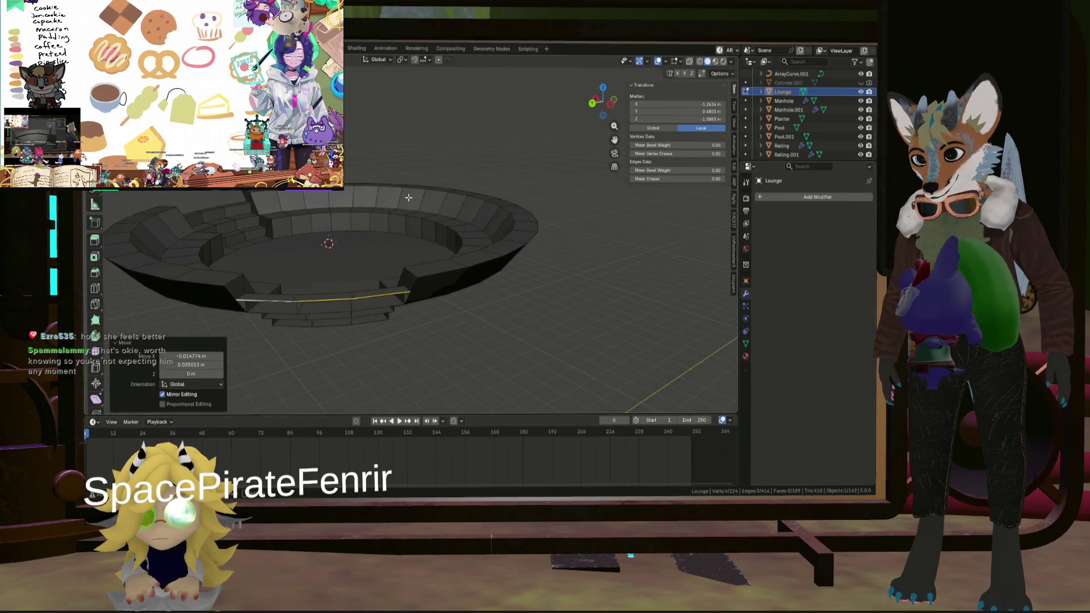
pyautogui.scroll(2, 414, 275)
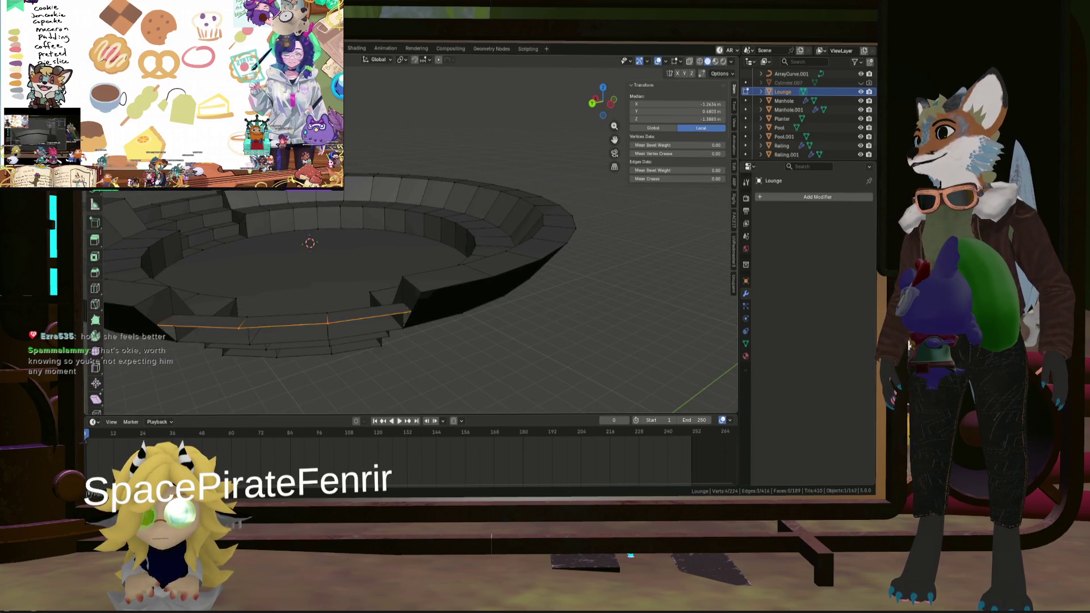
pyautogui.scroll(5, 416, 304)
pyautogui.click(557, 282)
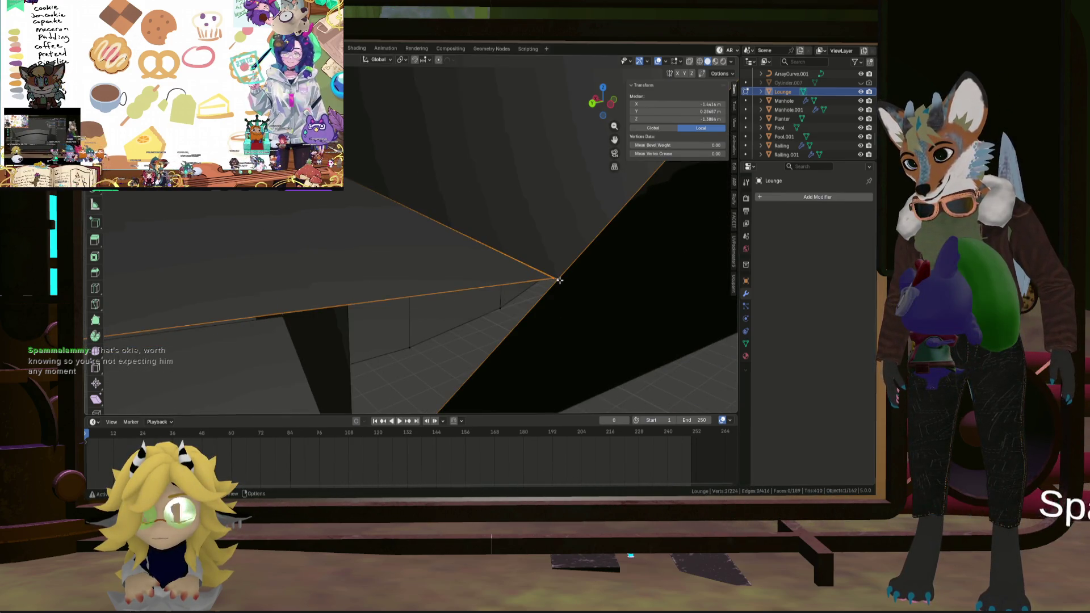
pyautogui.click(606, 251)
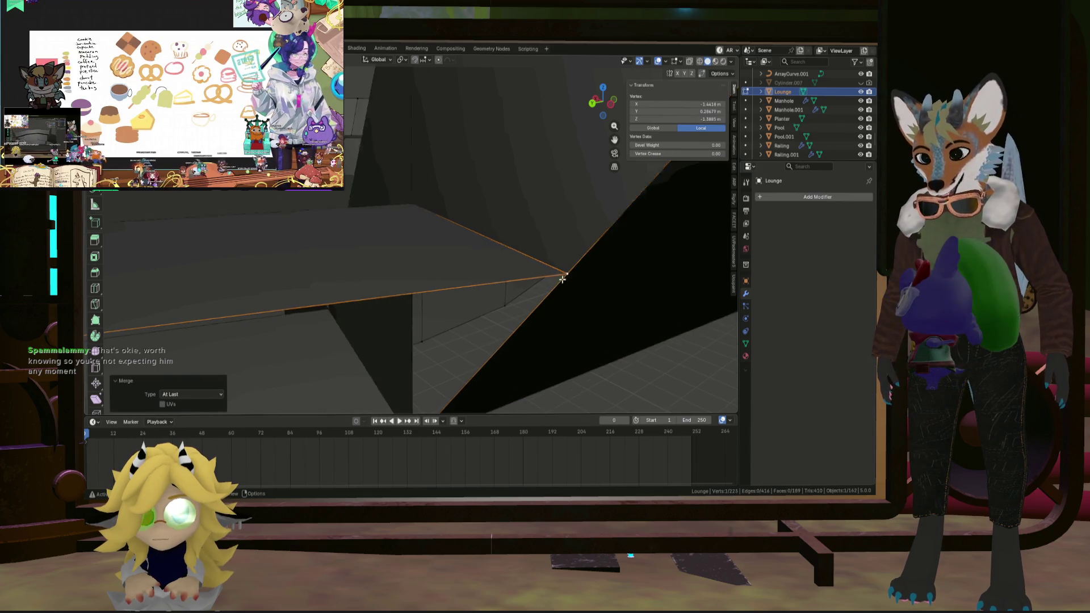
pyautogui.moveTo(347, 291); pyautogui.dragTo(275, 331, button='middle')
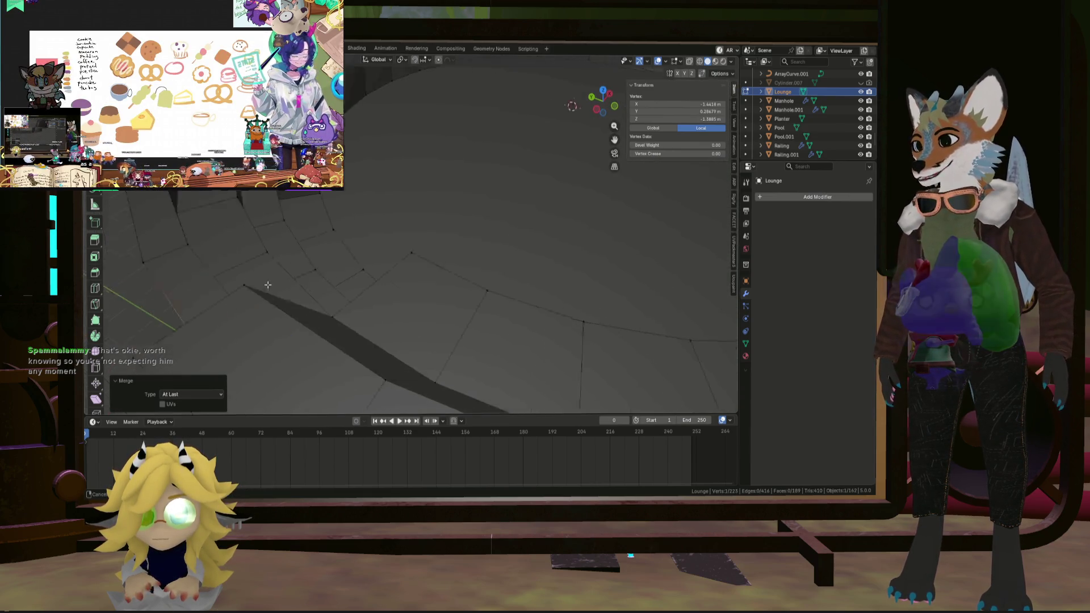
pyautogui.moveTo(268, 284)
pyautogui.mouseDown(button='middle')
pyautogui.moveTo(392, 185)
pyautogui.moveTo(364, 192)
pyautogui.moveTo(466, 161)
pyautogui.mouseUp(button='middle')
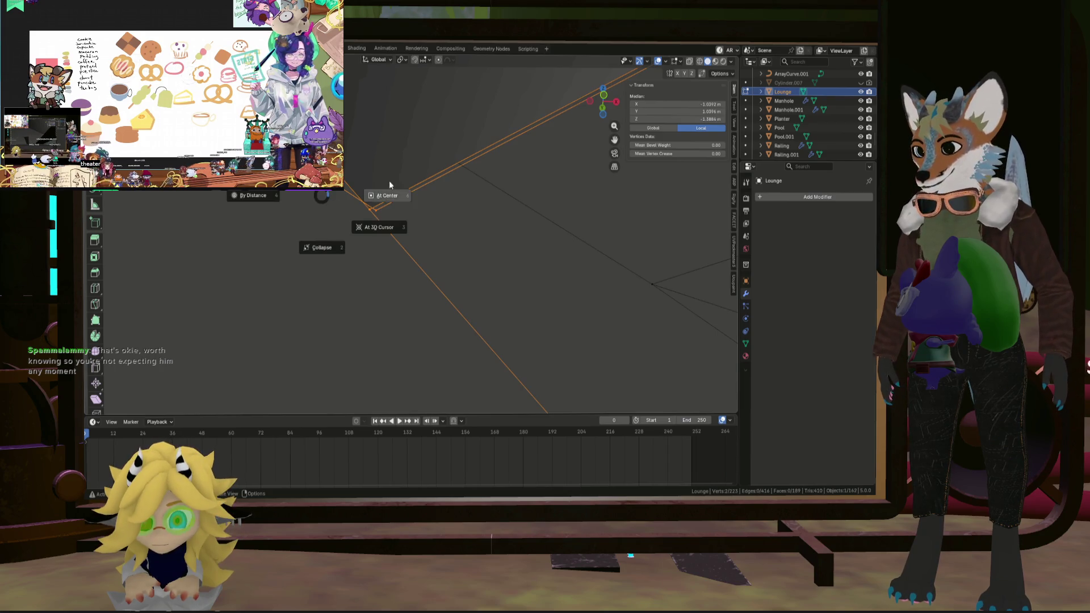
pyautogui.moveTo(390, 196)
pyautogui.mouseDown(button='middle')
pyautogui.moveTo(538, 261)
pyautogui.moveTo(480, 227)
pyautogui.moveTo(444, 264)
pyautogui.mouseUp(button='middle')
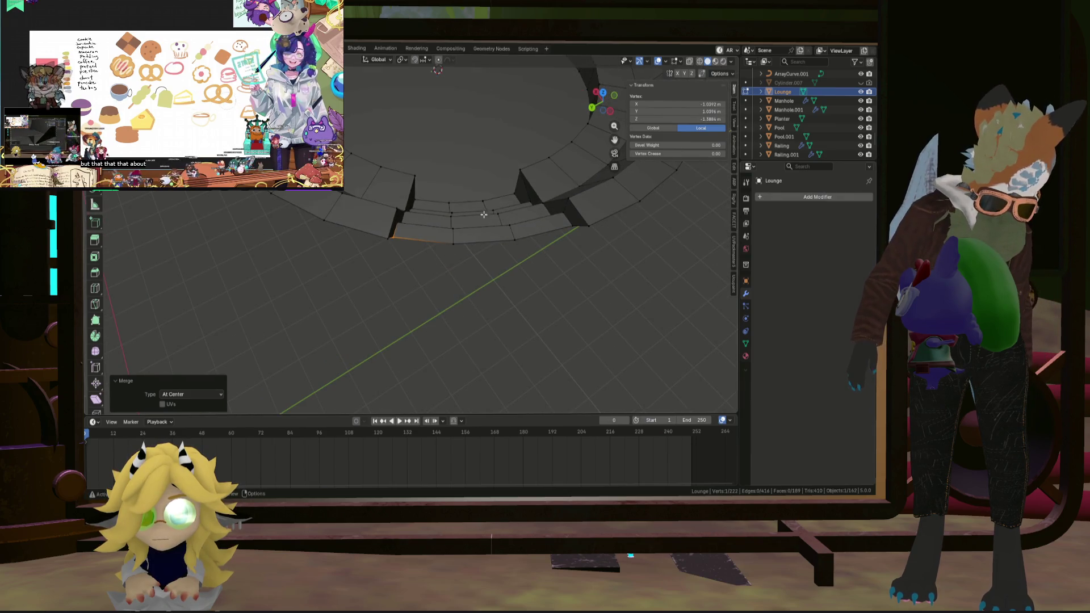
pyautogui.moveTo(483, 214)
pyautogui.mouseDown(button='middle')
pyautogui.moveTo(479, 195)
pyautogui.moveTo(469, 210)
pyautogui.mouseUp(button='middle')
pyautogui.scroll(5, 469, 209)
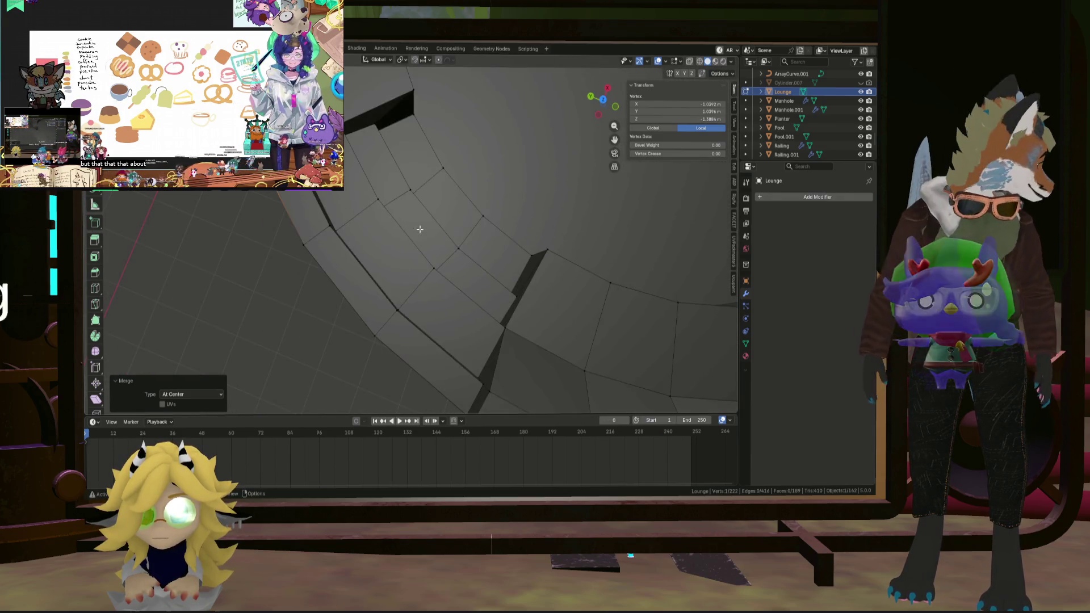
pyautogui.moveTo(466, 218); pyautogui.dragTo(470, 196, button='middle')
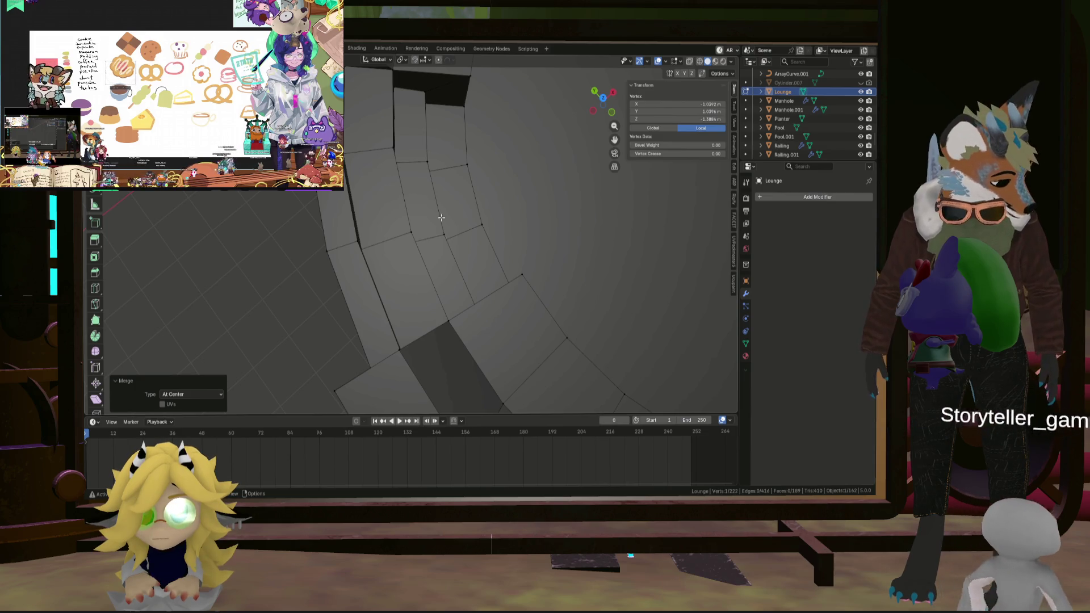
pyautogui.moveTo(461, 209)
pyautogui.mouseDown(button='middle')
pyautogui.moveTo(367, 218)
pyautogui.moveTo(476, 170)
pyautogui.mouseUp(button='middle')
pyautogui.scroll(2, 440, 226)
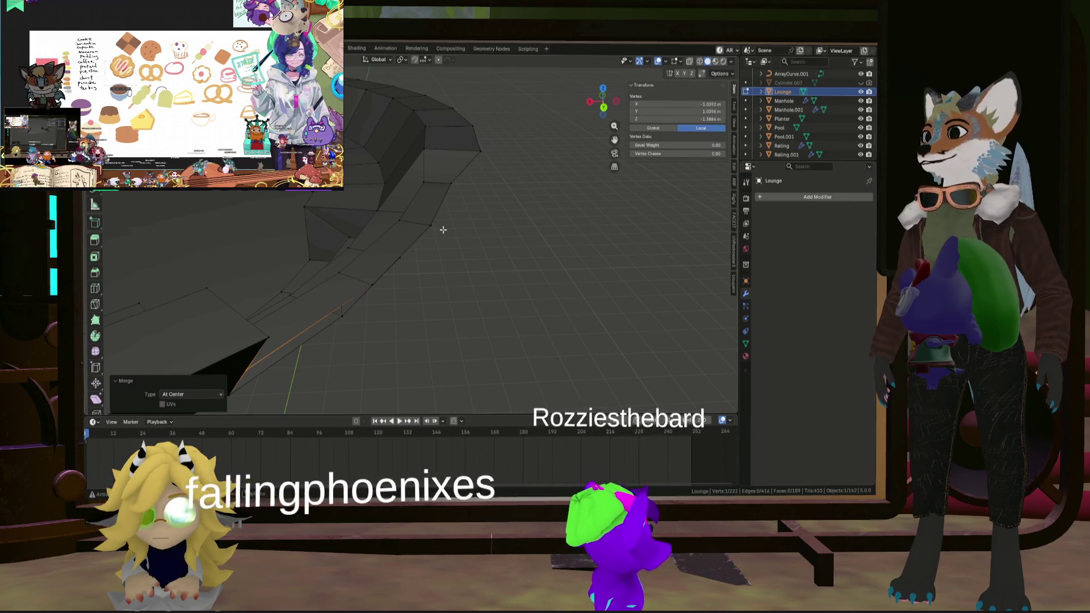
pyautogui.scroll(-3, 440, 227)
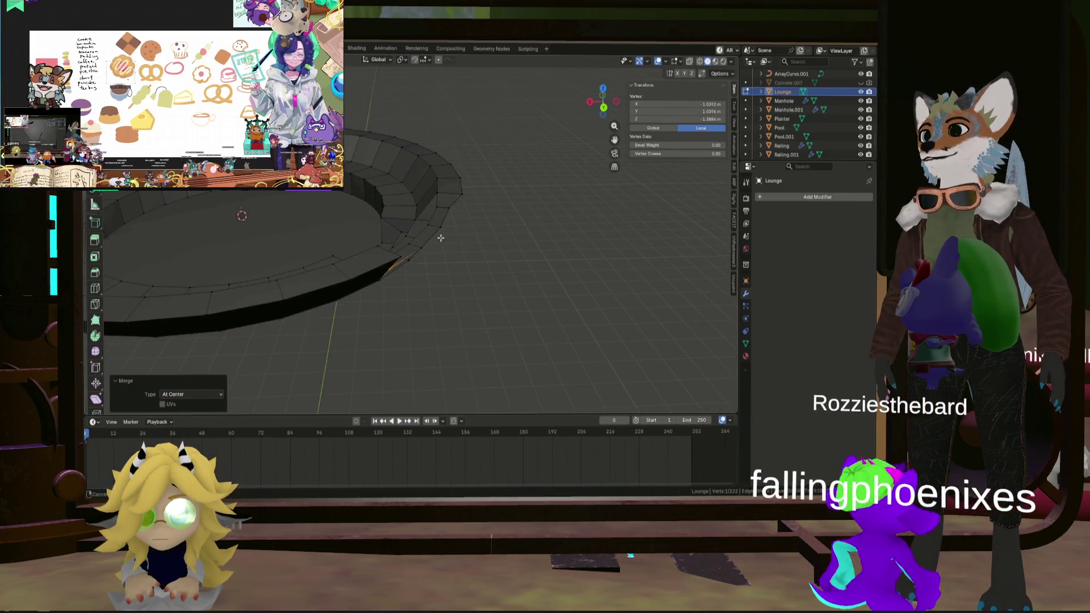
pyautogui.moveTo(438, 239)
pyautogui.mouseDown(button='middle')
pyautogui.moveTo(352, 212)
pyautogui.moveTo(467, 250)
pyautogui.moveTo(436, 272)
pyautogui.mouseUp(button='middle')
pyautogui.moveTo(364, 256); pyautogui.dragTo(471, 299, button='middle')
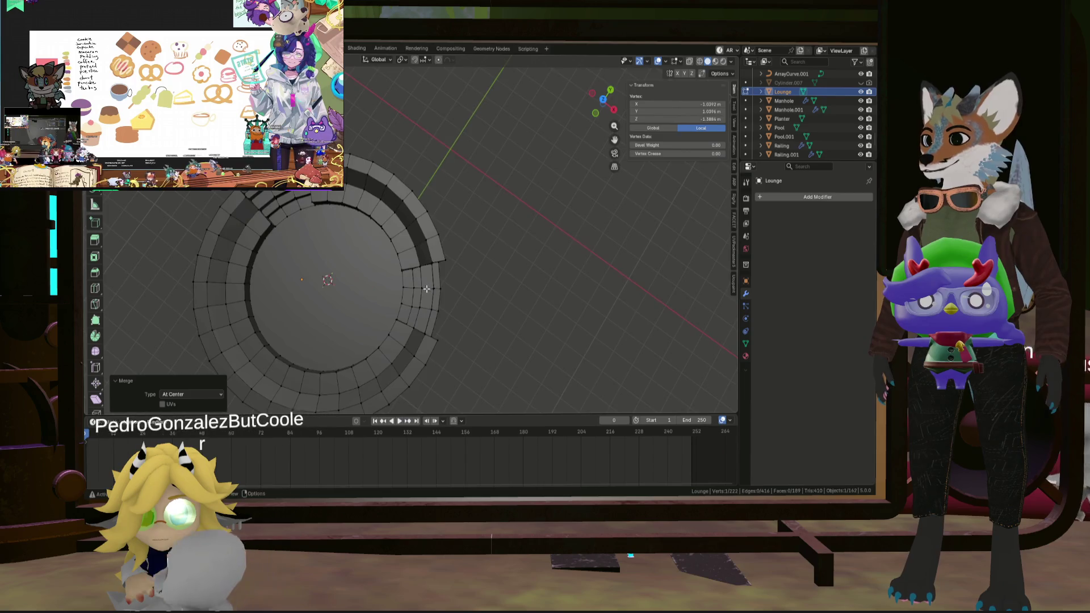
pyautogui.scroll(6, 448, 273)
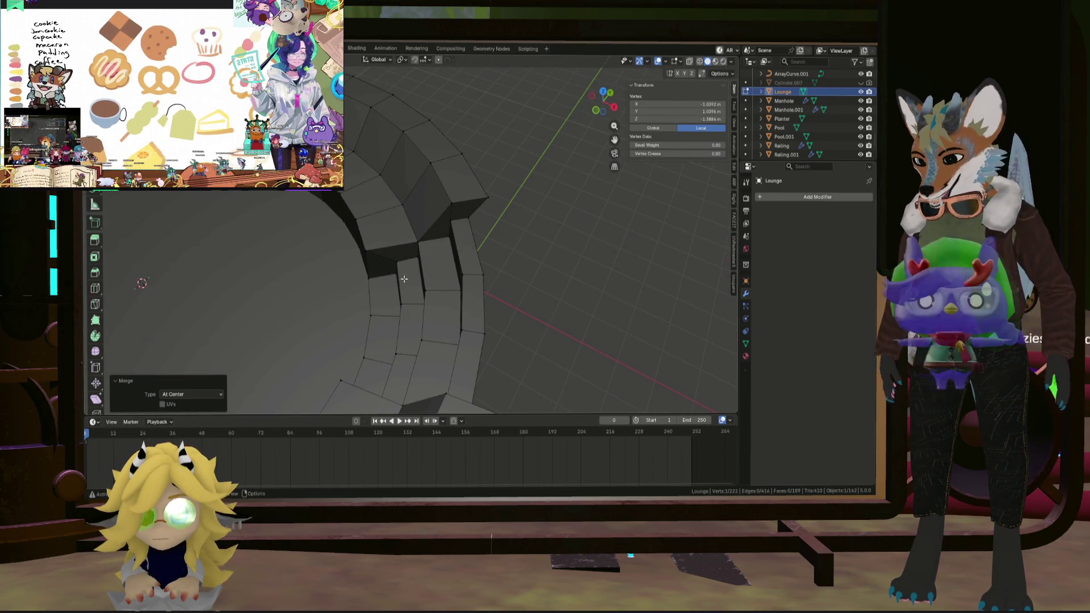
pyautogui.moveTo(403, 279); pyautogui.dragTo(440, 289, button='middle')
pyautogui.scroll(-3, 440, 289)
pyautogui.scroll(-2, 340, 313)
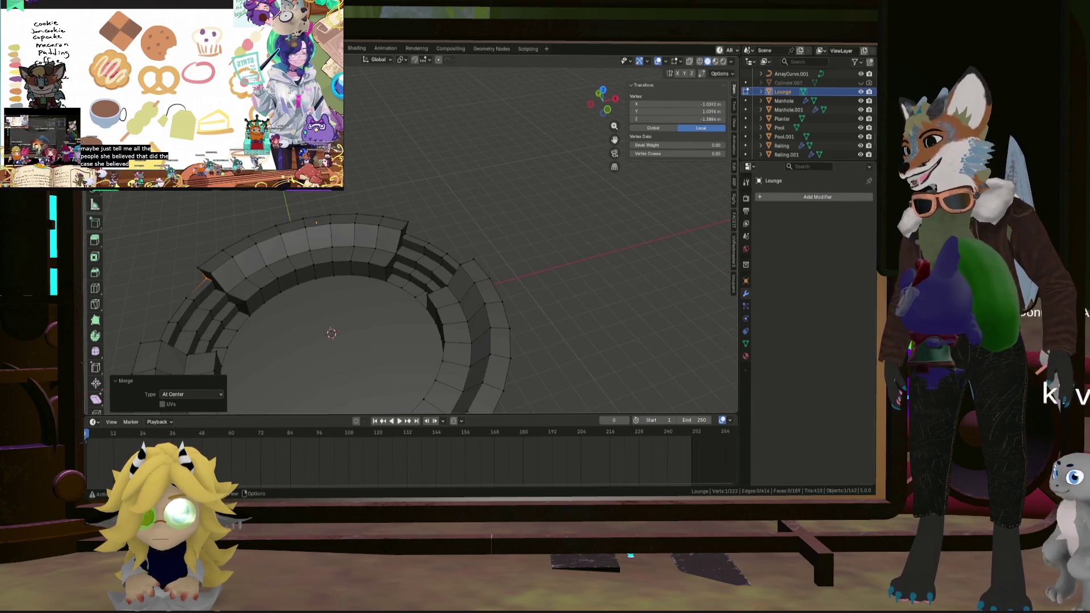
pyautogui.scroll(4, 414, 255)
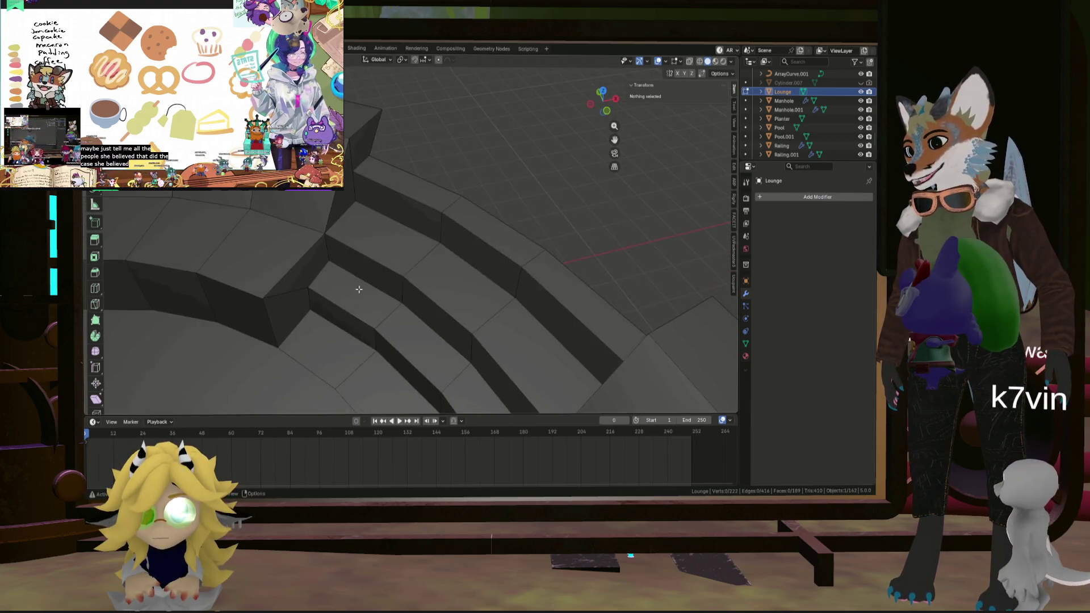
# Select the strip of faces running along one step of the ring.
pyautogui.click(340, 317)
pyautogui.moveTo(433, 329)
pyautogui.mouseDown(button='middle')
pyautogui.moveTo(485, 354)
pyautogui.moveTo(371, 214)
pyautogui.mouseUp(button='middle')
pyautogui.keyDown('ctrl'); pyautogui.click(474, 373); pyautogui.keyUp('ctrl')
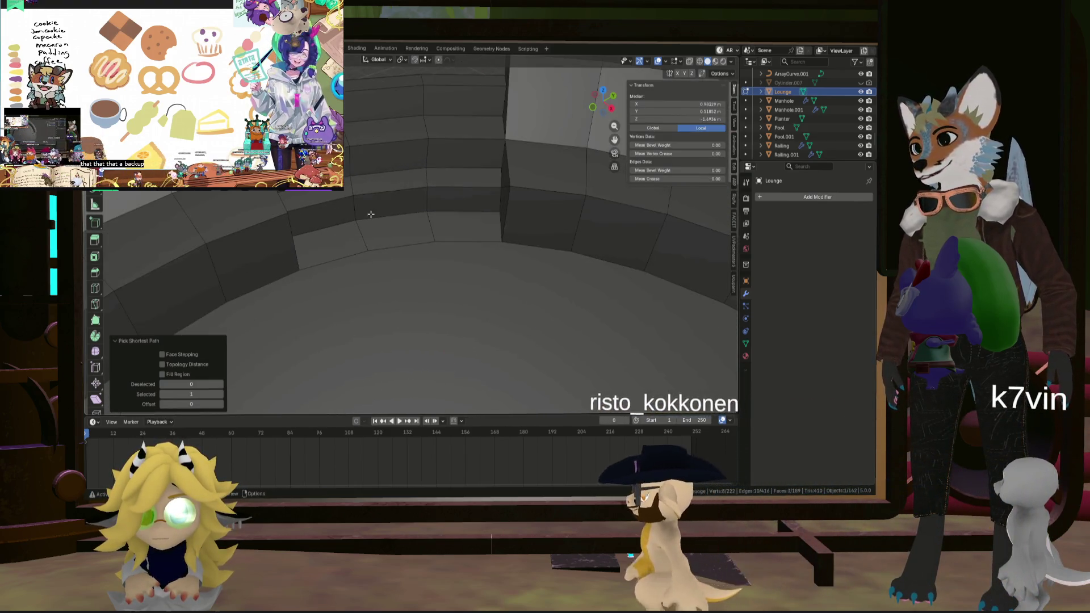
pyautogui.keyDown('ctrl'); pyautogui.click(318, 218); pyautogui.keyUp('ctrl')
pyautogui.click(318, 218)
pyautogui.keyDown('shift'); pyautogui.click(401, 204); pyautogui.keyUp('shift')
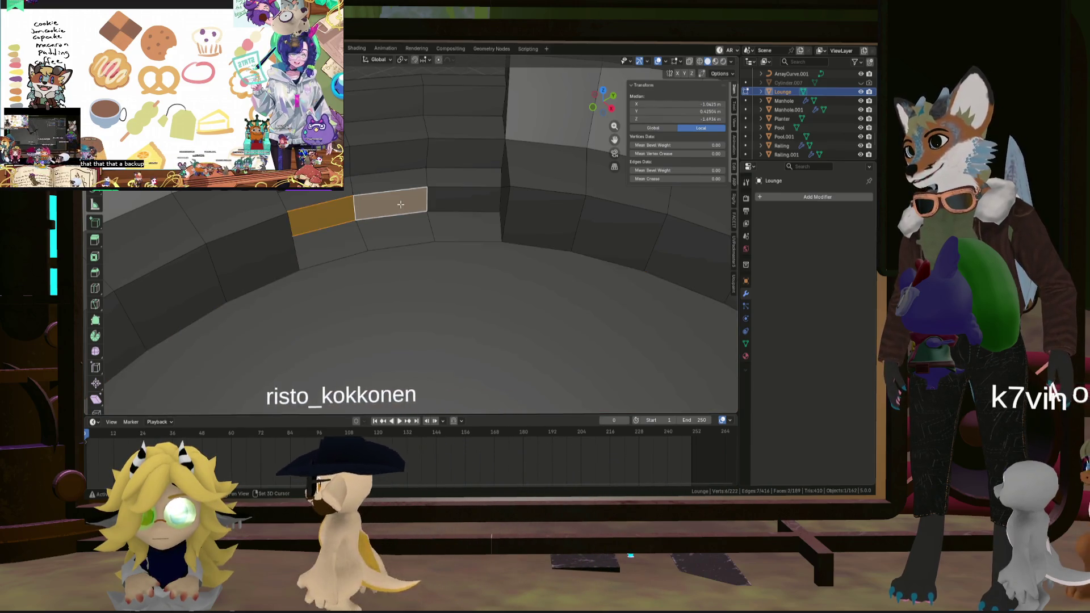
pyautogui.moveTo(457, 202)
pyautogui.mouseDown(button='middle')
pyautogui.moveTo(467, 251)
pyautogui.moveTo(484, 233)
pyautogui.moveTo(550, 224)
pyautogui.moveTo(403, 286)
pyautogui.mouseUp(button='middle')
pyautogui.scroll(5, 403, 286)
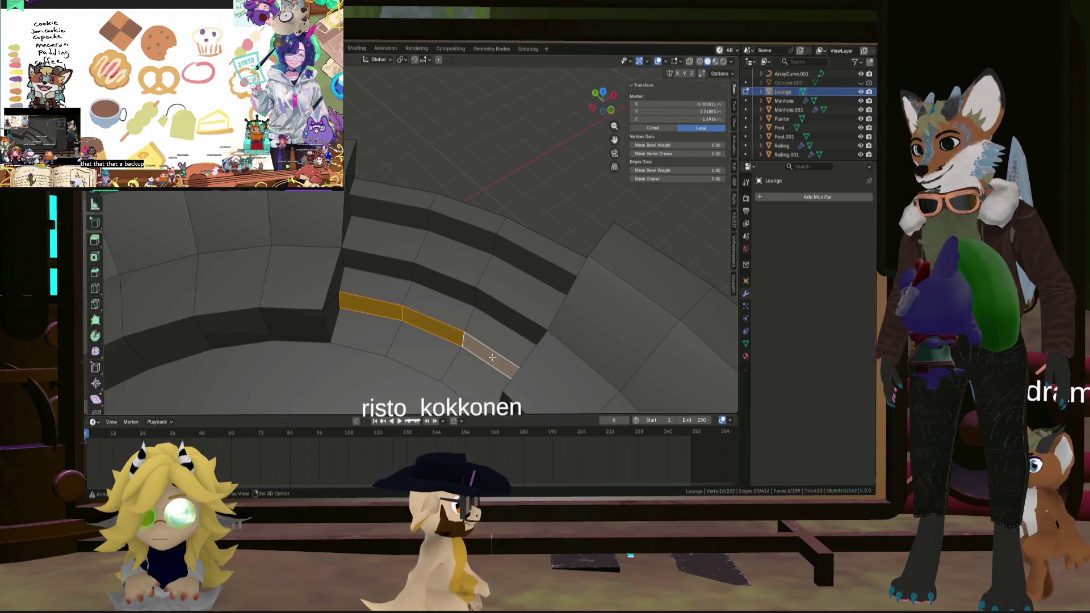
pyautogui.scroll(-5, 497, 356)
# Set the pivot to the 3D cursor and scale the step strip to 0.962.
pyautogui.click(401, 60)
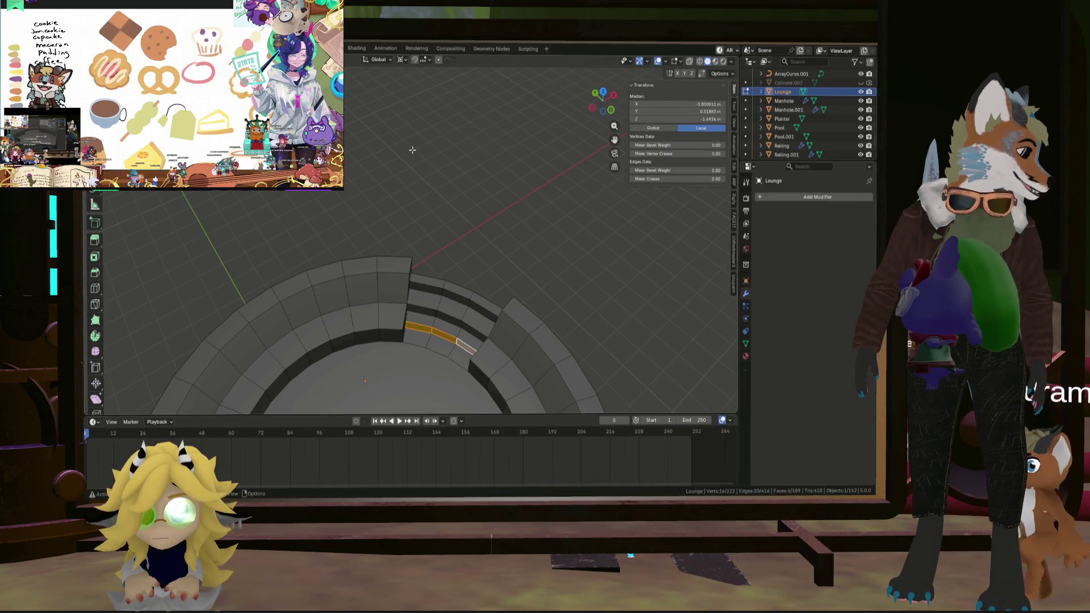
pyautogui.scroll(-6, 413, 273)
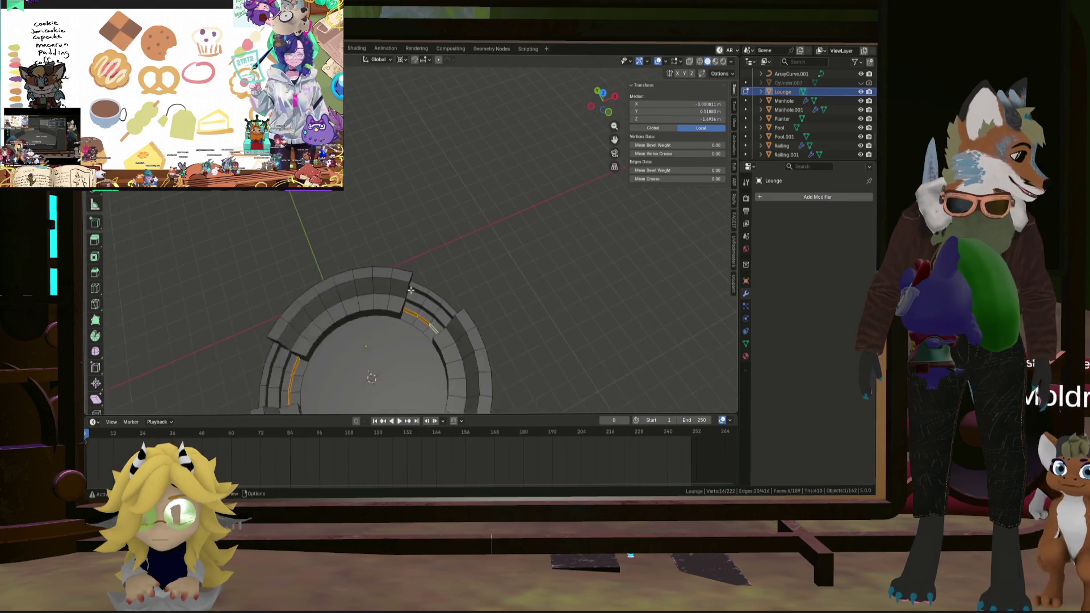
pyautogui.scroll(4, 439, 233)
pyautogui.moveTo(439, 234); pyautogui.dragTo(434, 221, button='middle')
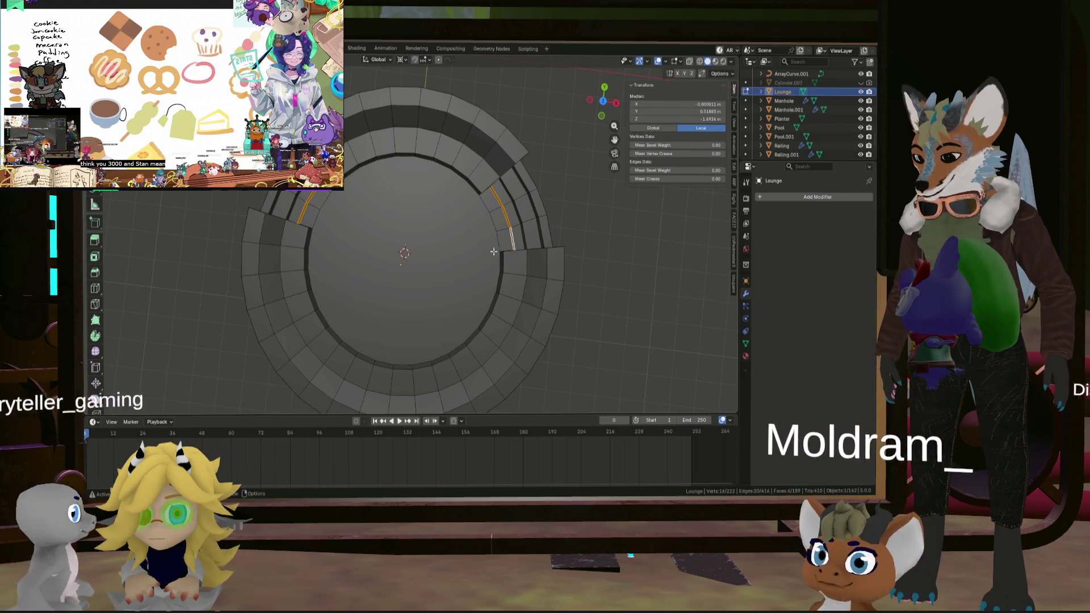
pyautogui.press('s')
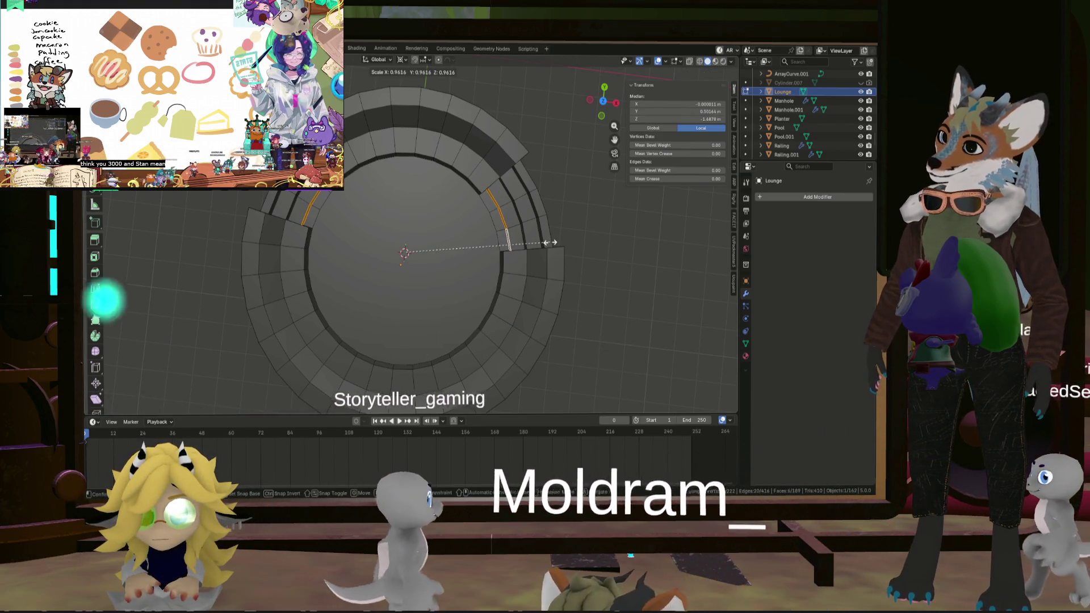
pyautogui.click(549, 242)
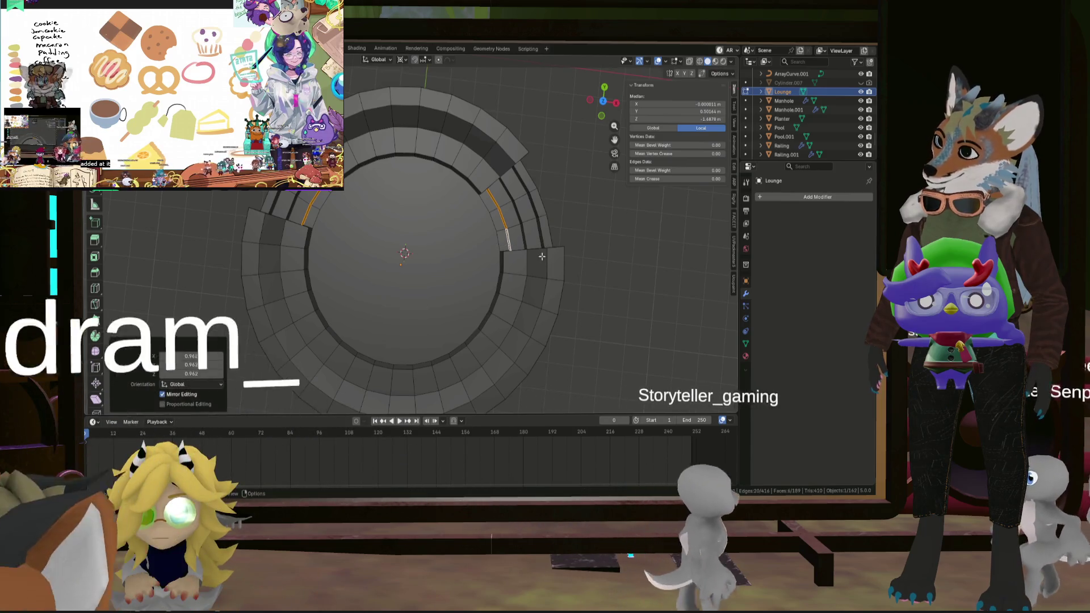
pyautogui.moveTo(550, 242); pyautogui.dragTo(535, 214, button='middle')
pyautogui.scroll(8, 438, 276)
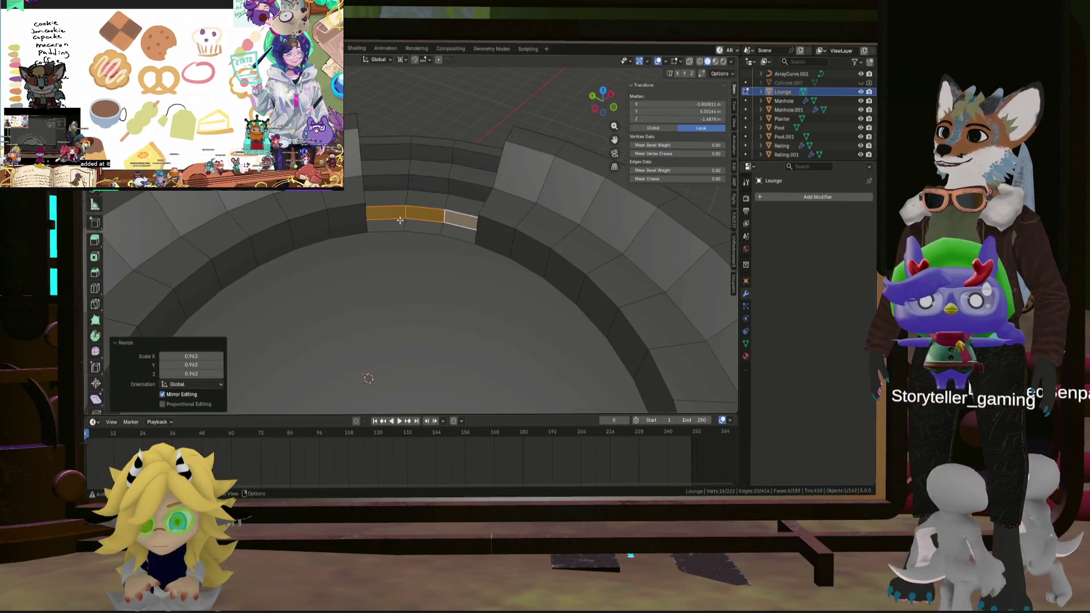
pyautogui.moveTo(439, 275)
pyautogui.mouseDown(button='middle')
pyautogui.moveTo(328, 246)
pyautogui.moveTo(304, 227)
pyautogui.moveTo(275, 240)
pyautogui.moveTo(290, 256)
pyautogui.moveTo(382, 229)
pyautogui.moveTo(376, 200)
pyautogui.moveTo(360, 287)
pyautogui.moveTo(368, 310)
pyautogui.moveTo(299, 245)
pyautogui.mouseUp(button='middle')
pyautogui.scroll(-5, 368, 310)
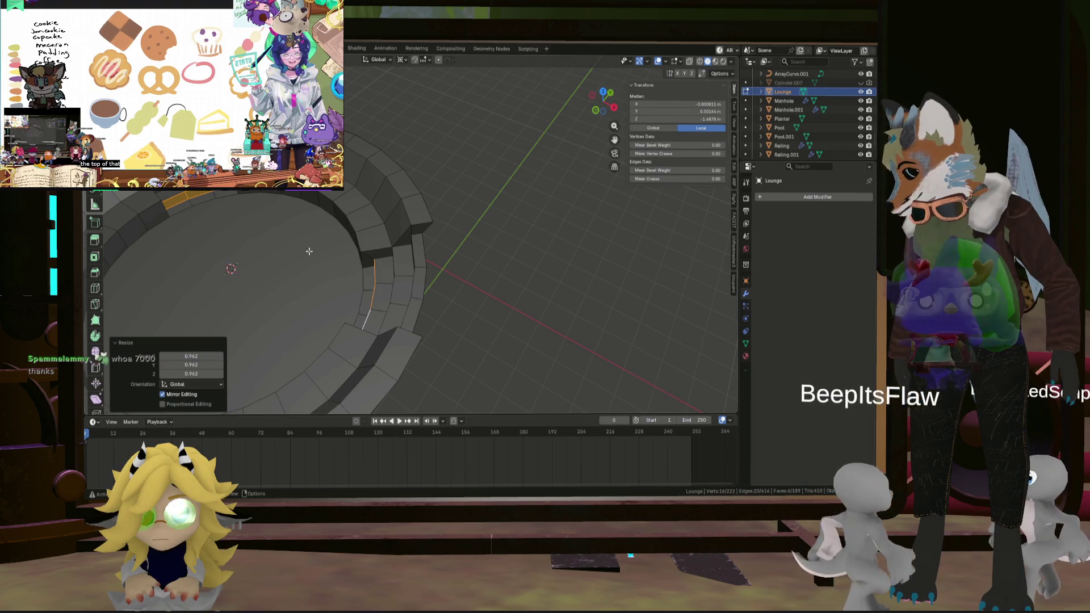
pyautogui.moveTo(395, 250)
pyautogui.keyDown('shift'); pyautogui.mouseDown(button='middle')
pyautogui.moveTo(500, 252)
pyautogui.moveTo(434, 243)
pyautogui.mouseUp(button='middle'); pyautogui.keyUp('shift')
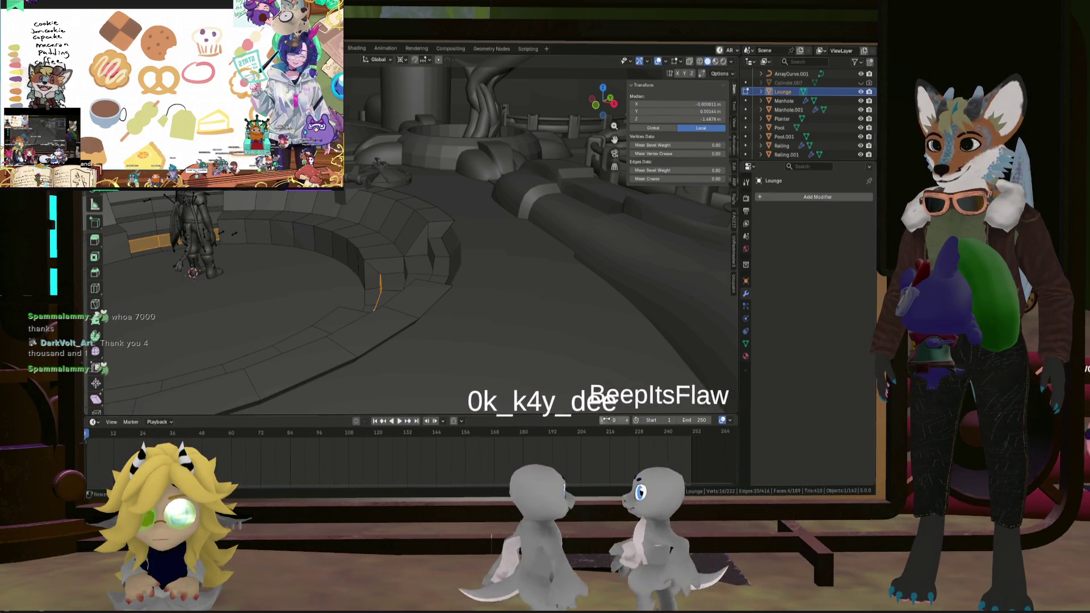
pyautogui.moveTo(434, 250)
pyautogui.mouseDown(button='middle')
pyautogui.moveTo(423, 310)
pyautogui.moveTo(445, 345)
pyautogui.mouseUp(button='middle')
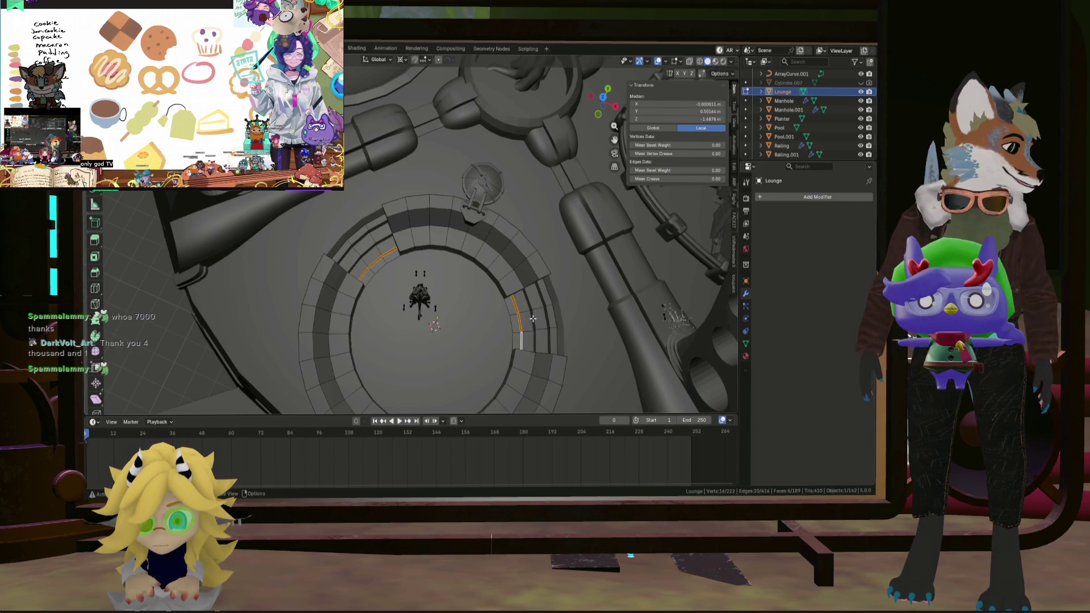
pyautogui.moveTo(533, 320)
pyautogui.mouseDown(button='middle')
pyautogui.moveTo(566, 290)
pyautogui.moveTo(488, 318)
pyautogui.moveTo(427, 283)
pyautogui.mouseUp(button='middle')
pyautogui.scroll(5, 544, 309)
# Select step faces along the lower and upper tiers beside the stairs.
pyautogui.keyDown('ctrl'); pyautogui.click(427, 283); pyautogui.keyUp('ctrl')
pyautogui.click(425, 292)
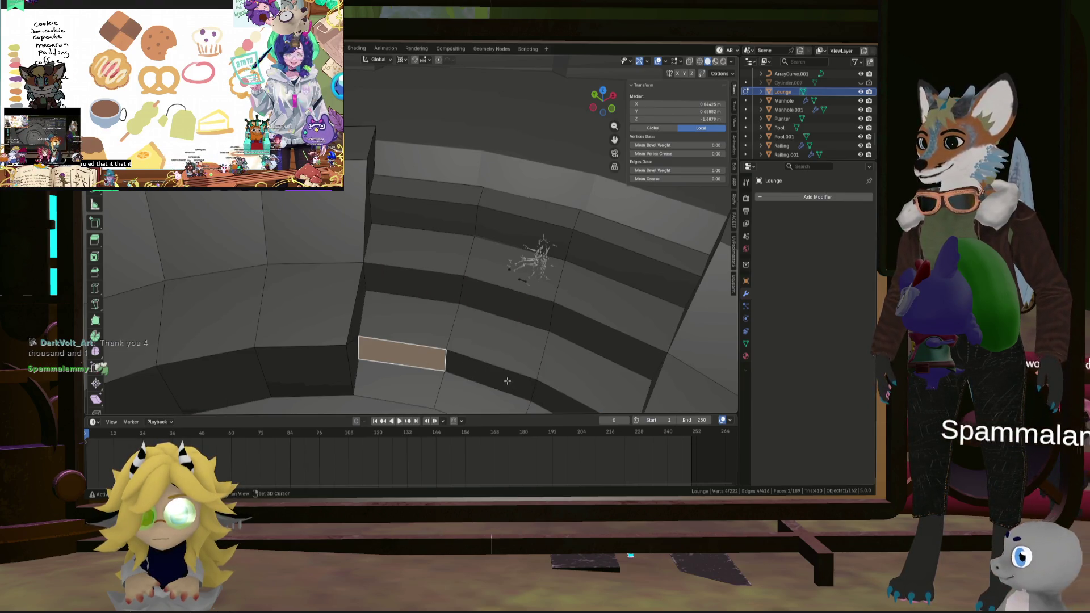
pyautogui.keyDown('shift'); pyautogui.click(500, 374); pyautogui.keyUp('shift')
pyautogui.keyDown('shift'); pyautogui.click(565, 398); pyautogui.keyUp('shift')
pyautogui.keyDown('shift'); pyautogui.click(608, 335); pyautogui.keyUp('shift')
pyautogui.keyDown('shift'); pyautogui.click(506, 295); pyautogui.keyUp('shift')
pyautogui.keyDown('shift'); pyautogui.click(413, 283); pyautogui.keyUp('shift')
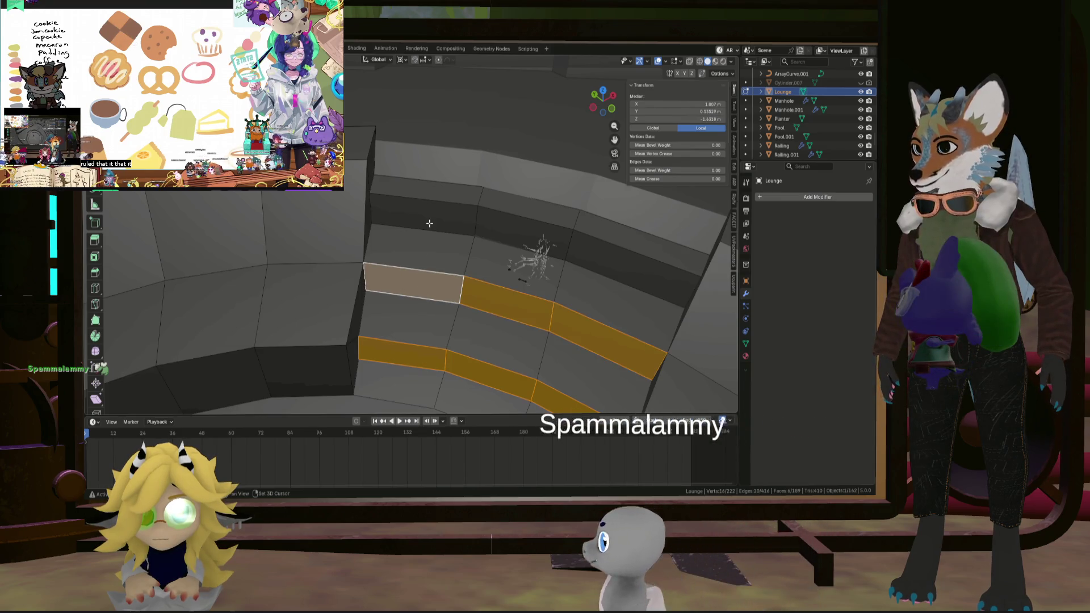
pyautogui.keyDown('shift'); pyautogui.click(429, 223); pyautogui.keyUp('shift')
pyautogui.keyDown('shift'); pyautogui.click(613, 245); pyautogui.keyUp('shift')
pyautogui.keyDown('shift'); pyautogui.click(522, 225); pyautogui.keyUp('shift')
# Add the remaining step faces on the other side and scale them to 0.946.
pyautogui.moveTo(521, 225)
pyautogui.mouseDown(button='middle')
pyautogui.moveTo(496, 282)
pyautogui.moveTo(440, 263)
pyautogui.mouseUp(button='middle')
pyautogui.keyDown('shift'); pyautogui.click(466, 245); pyautogui.keyUp('shift')
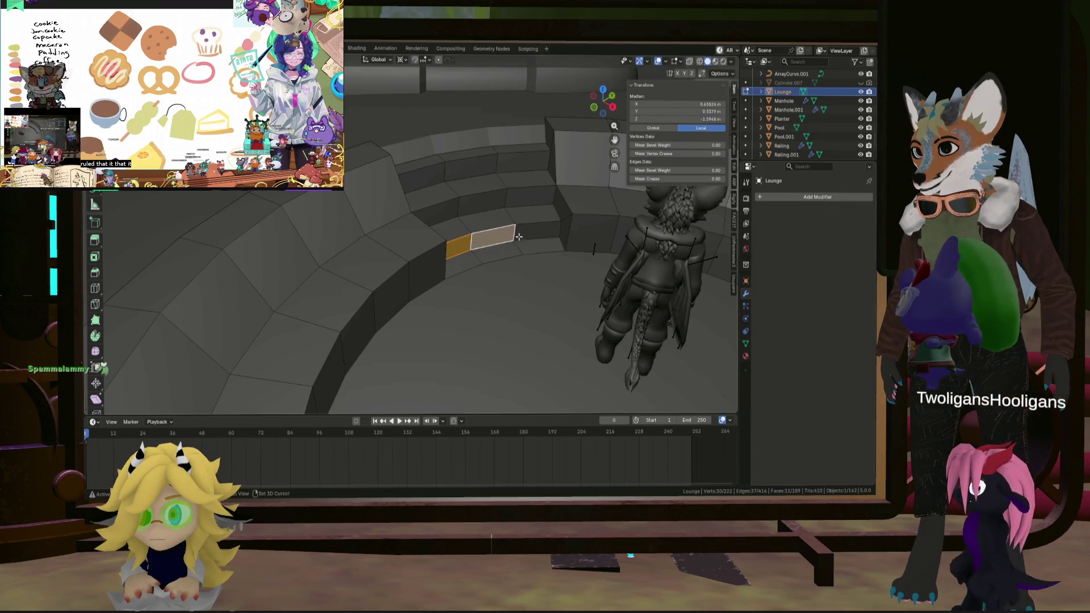
pyautogui.keyDown('shift'); pyautogui.click(537, 235); pyautogui.keyUp('shift')
pyautogui.moveTo(537, 235)
pyautogui.mouseDown(button='middle')
pyautogui.moveTo(432, 193)
pyautogui.moveTo(514, 300)
pyautogui.moveTo(551, 301)
pyautogui.moveTo(560, 363)
pyautogui.mouseUp(button='middle')
pyautogui.keyDown('shift'); pyautogui.click(428, 188); pyautogui.keyUp('shift')
pyautogui.keyDown('shift'); pyautogui.click(517, 310); pyautogui.keyUp('shift')
pyautogui.keyDown('shift'); pyautogui.click(513, 294); pyautogui.keyUp('shift')
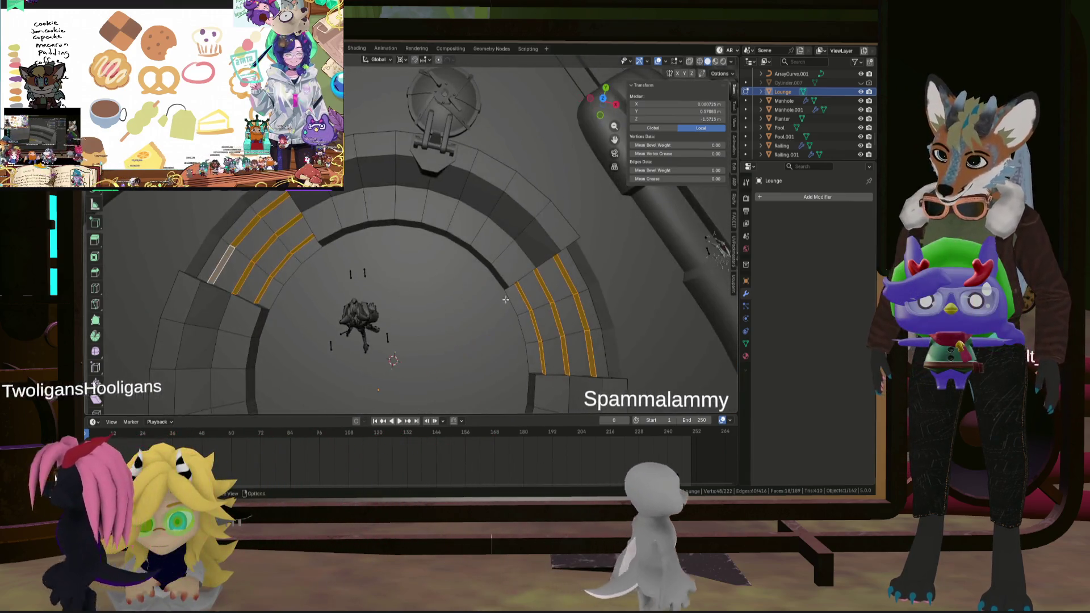
pyautogui.press('s')
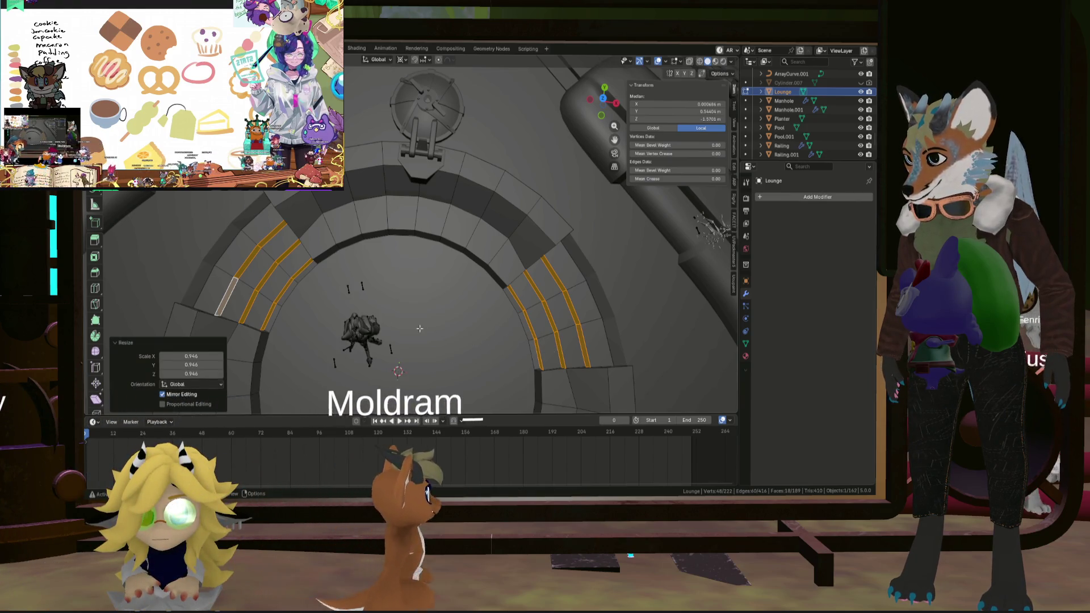
pyautogui.scroll(-5, 552, 350)
pyautogui.moveTo(511, 318); pyautogui.dragTo(461, 260, button='middle')
pyautogui.scroll(6, 462, 260)
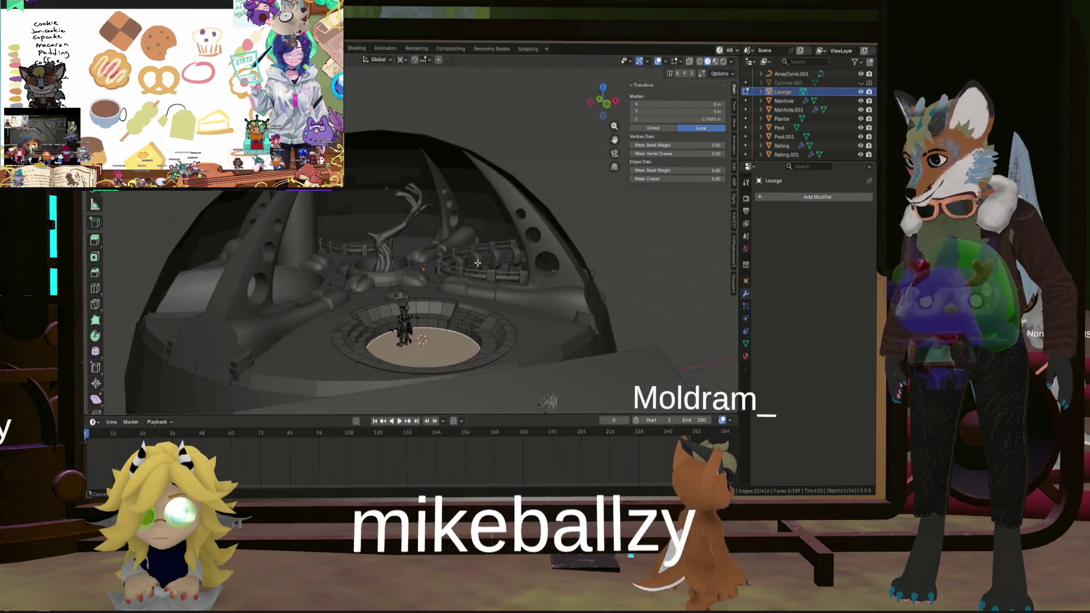
pyautogui.moveTo(516, 323)
pyautogui.mouseDown(button='middle')
pyautogui.moveTo(494, 301)
pyautogui.moveTo(482, 330)
pyautogui.moveTo(377, 257)
pyautogui.mouseUp(button='middle')
pyautogui.scroll(5, 482, 329)
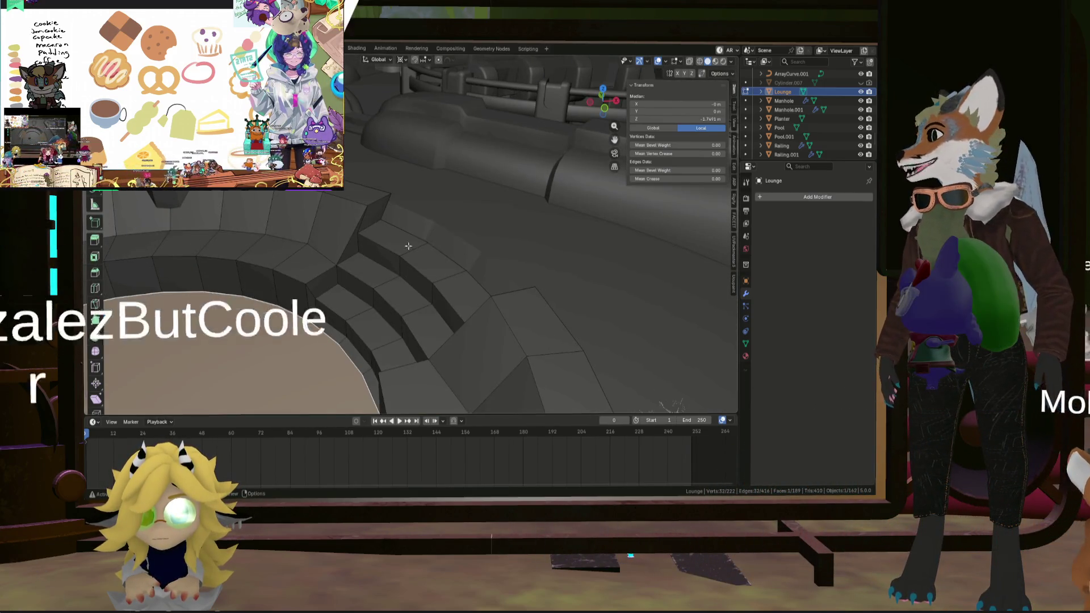
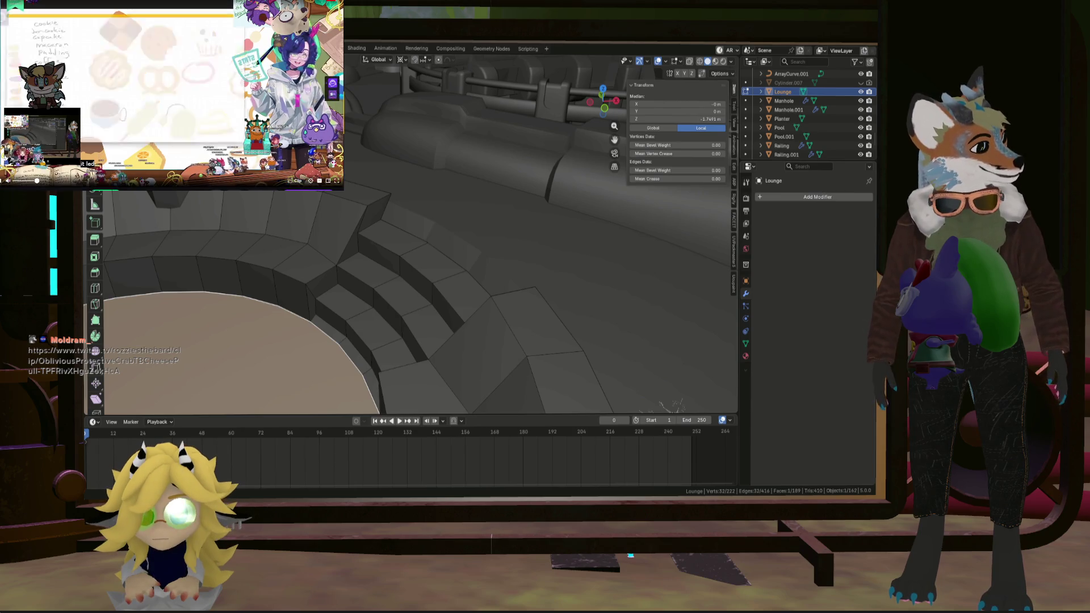
# From an overhead view, select the connected path of edges along the top step's rim.
pyautogui.moveTo(608, 349)
pyautogui.mouseDown(button='middle')
pyautogui.moveTo(547, 271)
pyautogui.moveTo(606, 263)
pyautogui.moveTo(570, 261)
pyautogui.mouseUp(button='middle')
pyautogui.moveTo(489, 247); pyautogui.dragTo(649, 295, button='middle')
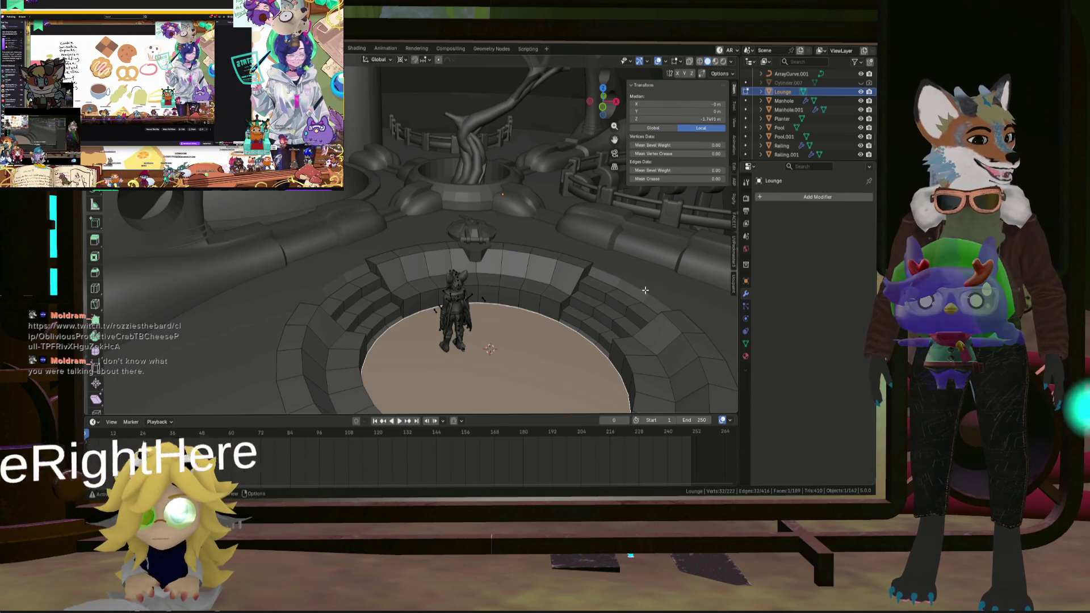
pyautogui.moveTo(645, 290)
pyautogui.mouseDown(button='middle')
pyautogui.moveTo(474, 283)
pyautogui.moveTo(219, 236)
pyautogui.mouseUp(button='middle')
pyautogui.scroll(5, 474, 283)
pyautogui.scroll(5, 382, 329)
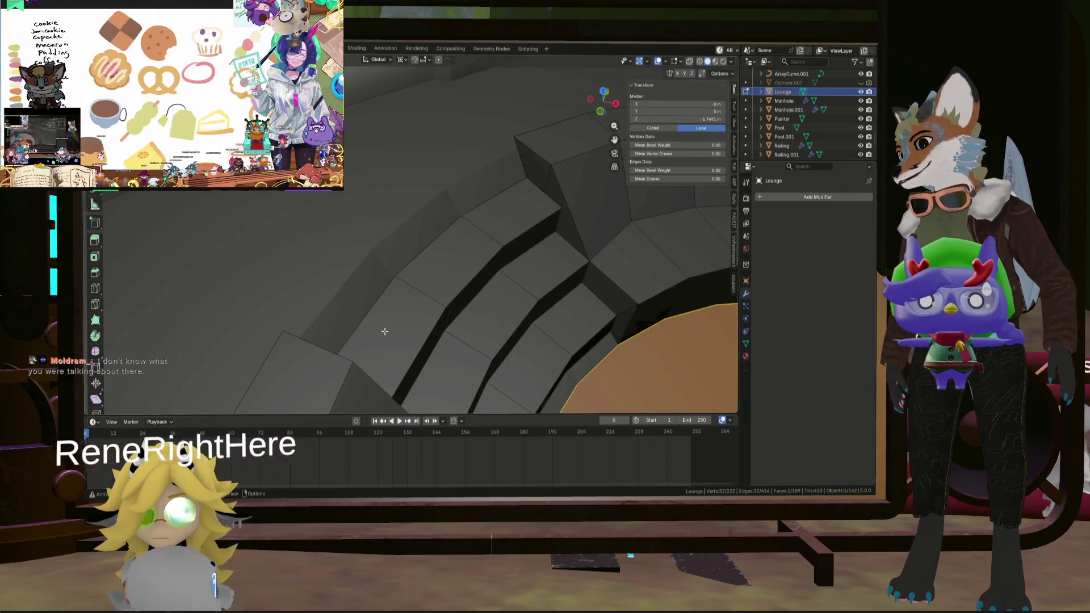
pyautogui.click(370, 312)
pyautogui.keyDown('ctrl'); pyautogui.click(479, 212); pyautogui.keyUp('ctrl')
pyautogui.scroll(-8, 479, 212)
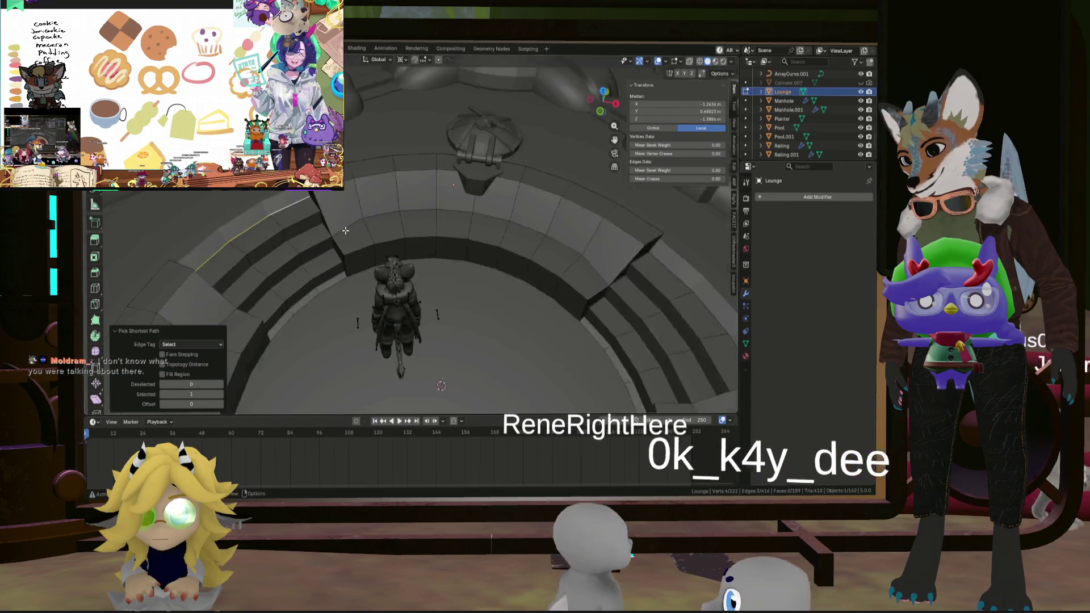
pyautogui.scroll(3, 592, 272)
# Extrude the rim edges in place and raise them about 0.218 m along Z.
pyautogui.press('e')
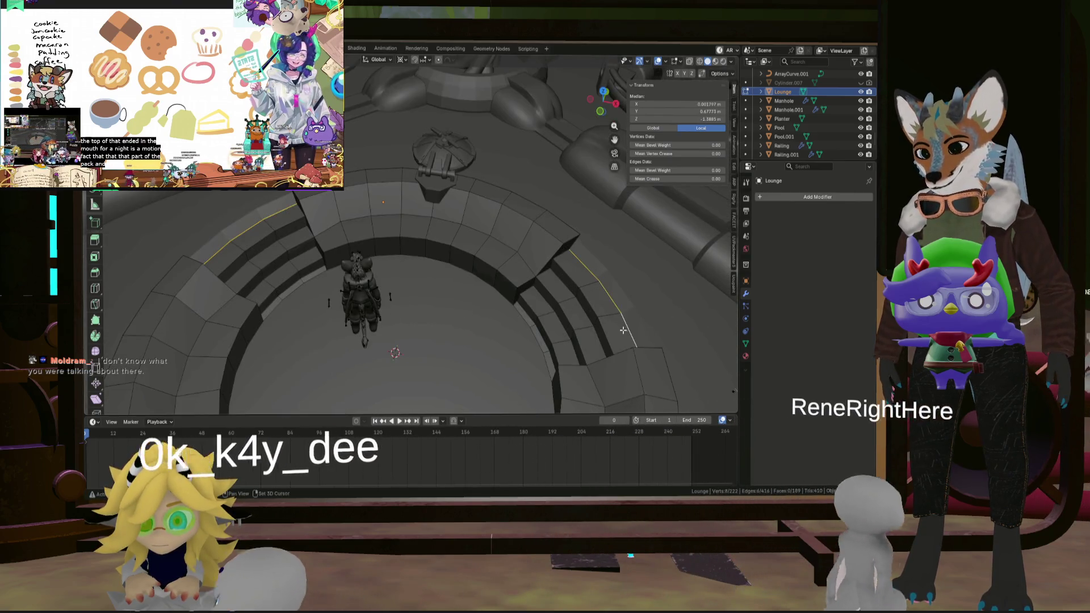
pyautogui.rightClick(531, 284)
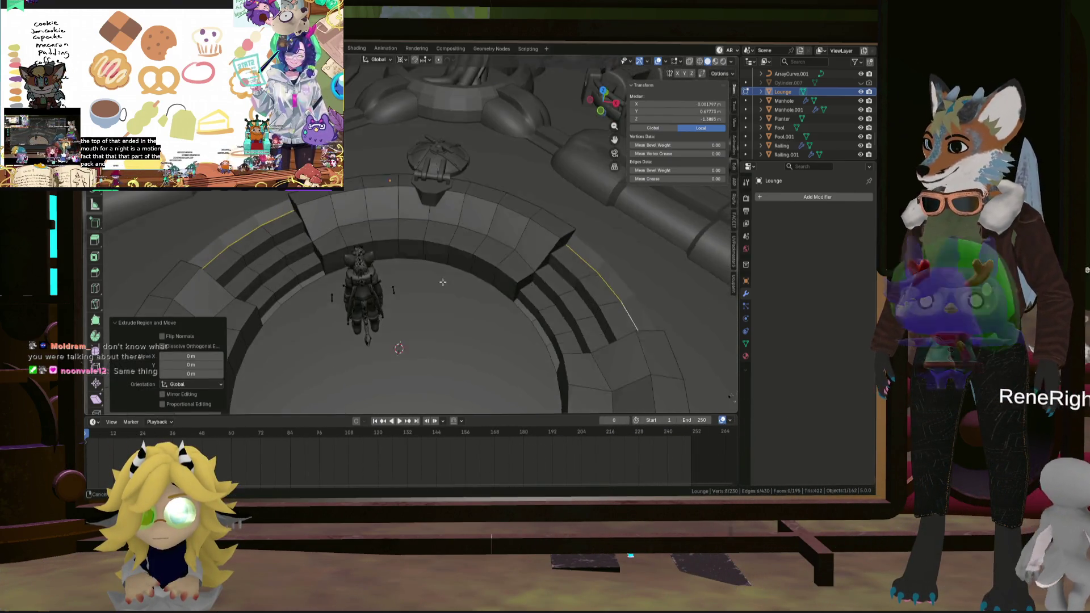
pyautogui.moveTo(531, 284); pyautogui.dragTo(459, 255, button='middle')
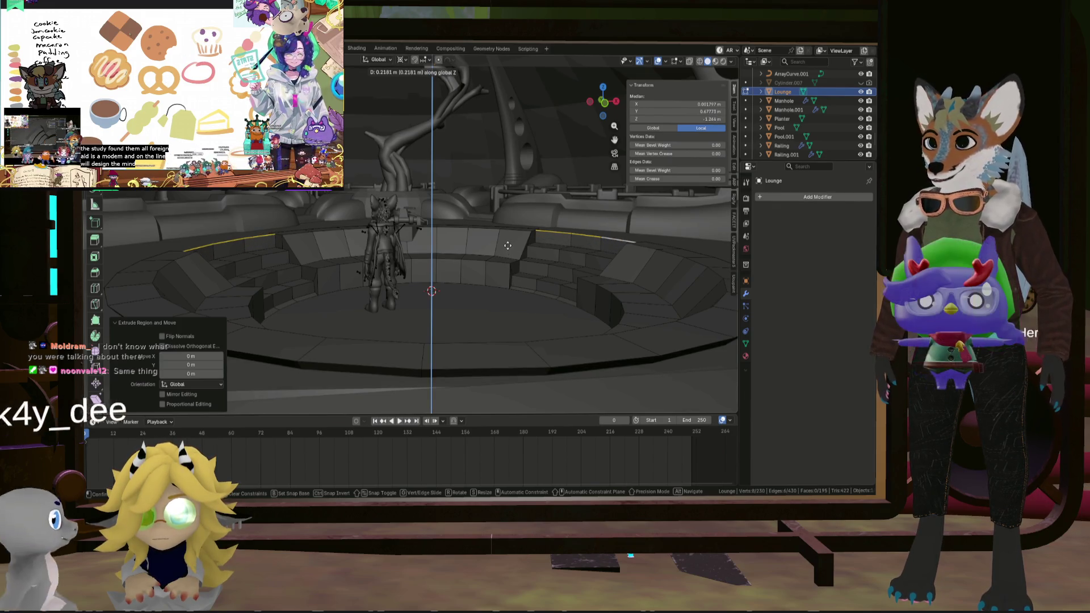
pyautogui.click(508, 246)
pyautogui.moveTo(507, 245); pyautogui.dragTo(489, 285, button='middle')
# Try a second extrusion of the raised edges, then undo it.
pyautogui.press('e')
pyautogui.rightClick(487, 280)
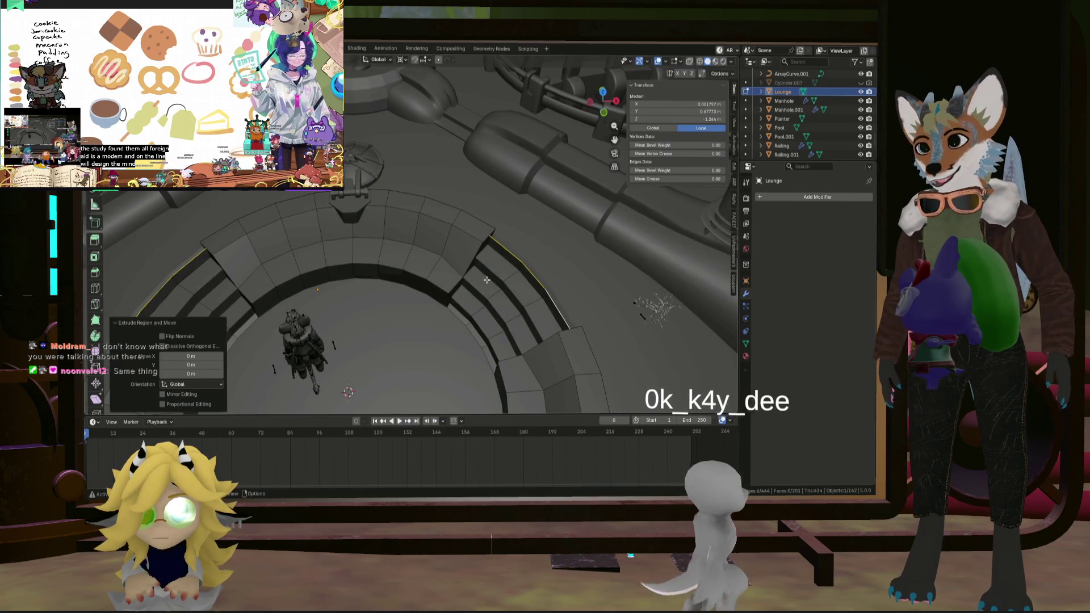
pyautogui.press('s')
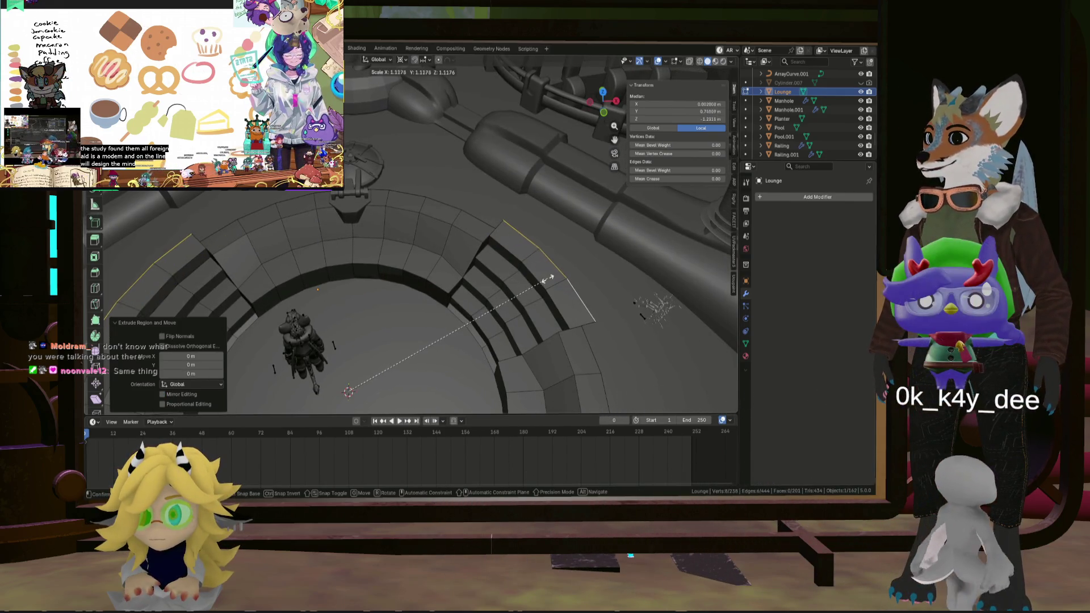
pyautogui.moveTo(552, 277)
pyautogui.mouseDown(button='middle')
pyautogui.moveTo(449, 212)
pyautogui.moveTo(466, 210)
pyautogui.moveTo(462, 307)
pyautogui.moveTo(457, 240)
pyautogui.moveTo(457, 273)
pyautogui.mouseUp(button='middle')
pyautogui.click(465, 221)
pyautogui.hotkey('ctrl', 'z')
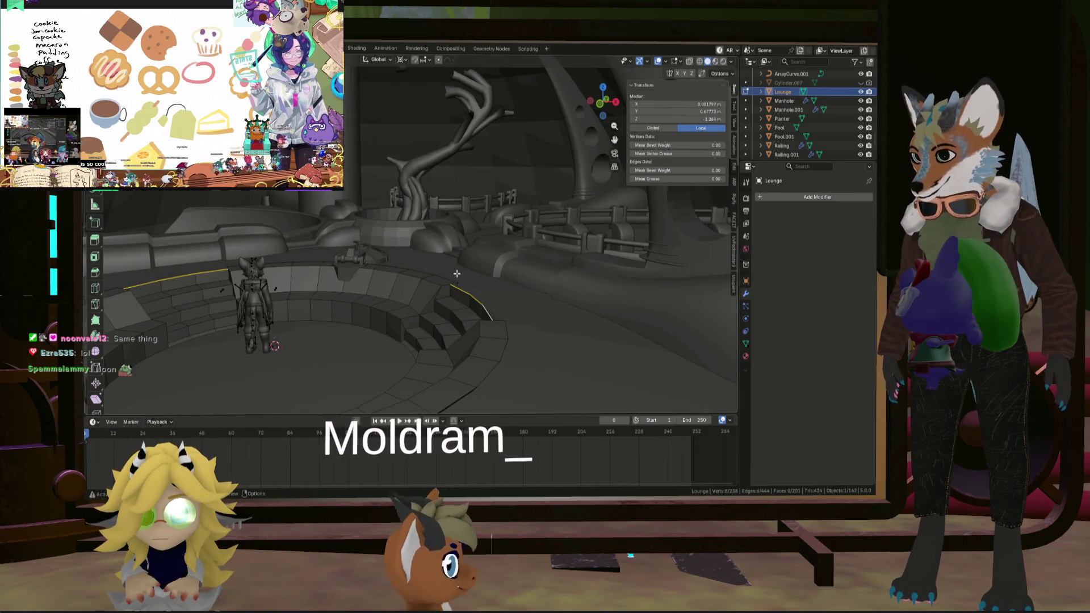
# Scale the raised rim edges outward to 1.056 with Z locked.
pyautogui.press('s')
pyautogui.hotkey('shift', 'z')
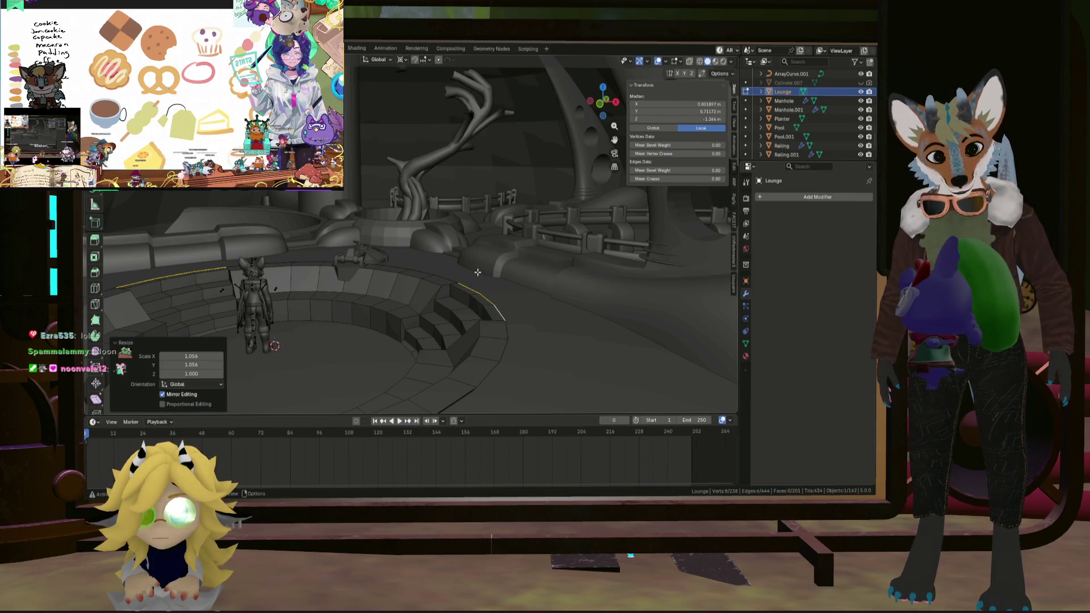
pyautogui.moveTo(477, 272)
pyautogui.mouseDown(button='middle')
pyautogui.moveTo(454, 281)
pyautogui.moveTo(445, 251)
pyautogui.moveTo(392, 275)
pyautogui.moveTo(341, 259)
pyautogui.moveTo(439, 274)
pyautogui.moveTo(322, 266)
pyautogui.moveTo(434, 325)
pyautogui.mouseUp(button='middle')
pyautogui.scroll(6, 449, 283)
pyautogui.scroll(-5, 449, 283)
pyautogui.scroll(-5, 439, 273)
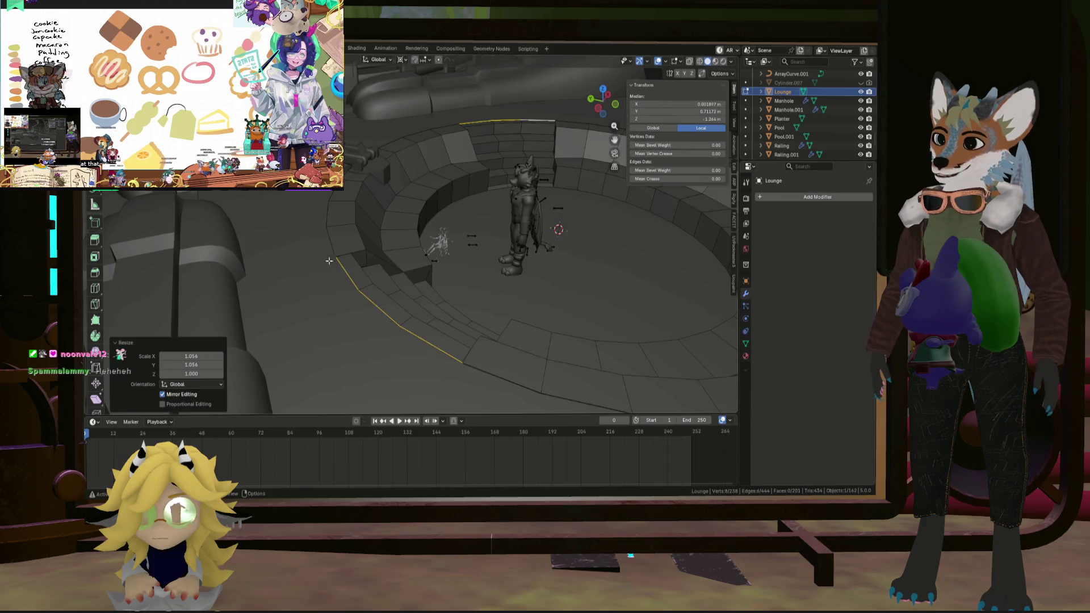
# Scale the selected rim edge loop slightly outward by 1.002.
pyautogui.moveTo(330, 261); pyautogui.dragTo(349, 257, button='middle')
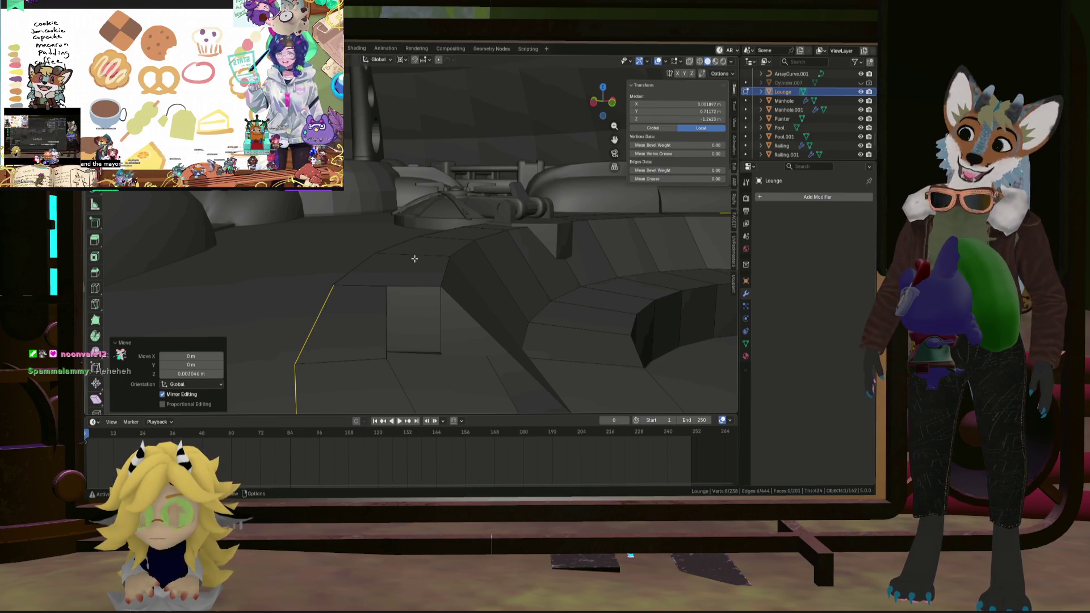
pyautogui.moveTo(337, 289)
pyautogui.mouseDown(button='middle')
pyautogui.moveTo(246, 297)
pyautogui.moveTo(440, 287)
pyautogui.moveTo(356, 344)
pyautogui.mouseUp(button='middle')
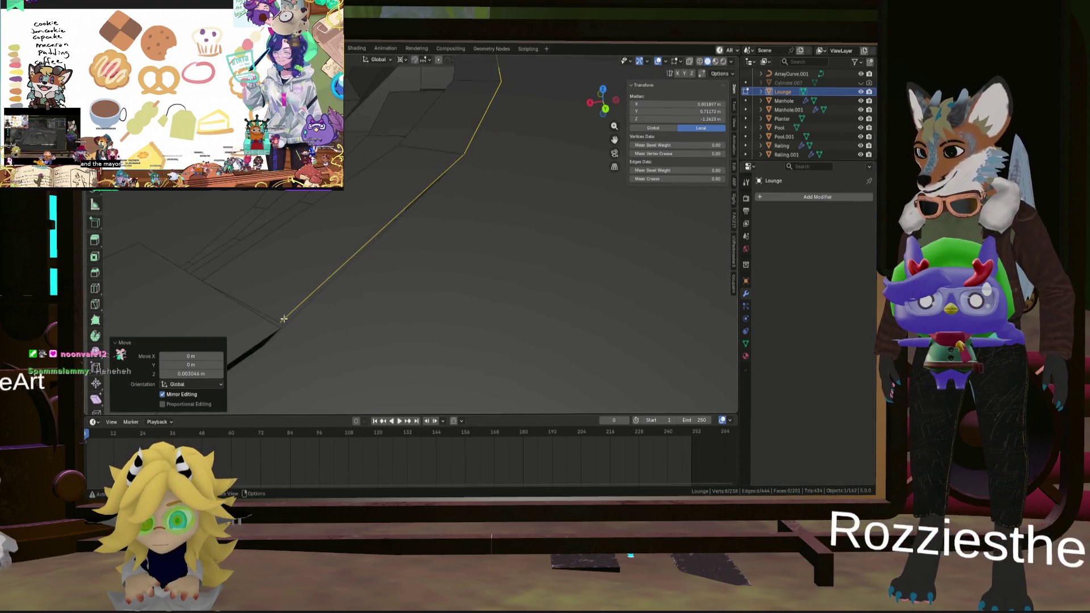
pyautogui.moveTo(284, 319)
pyautogui.mouseDown(button='middle')
pyautogui.moveTo(348, 278)
pyautogui.moveTo(309, 285)
pyautogui.moveTo(289, 262)
pyautogui.moveTo(260, 301)
pyautogui.moveTo(292, 317)
pyautogui.mouseUp(button='middle')
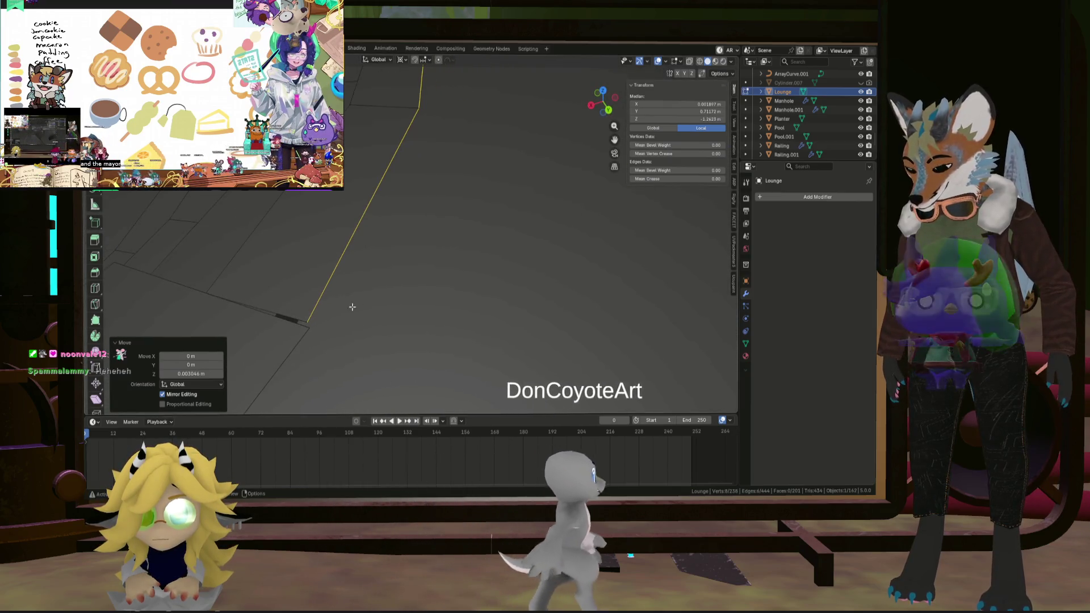
pyautogui.press('s')
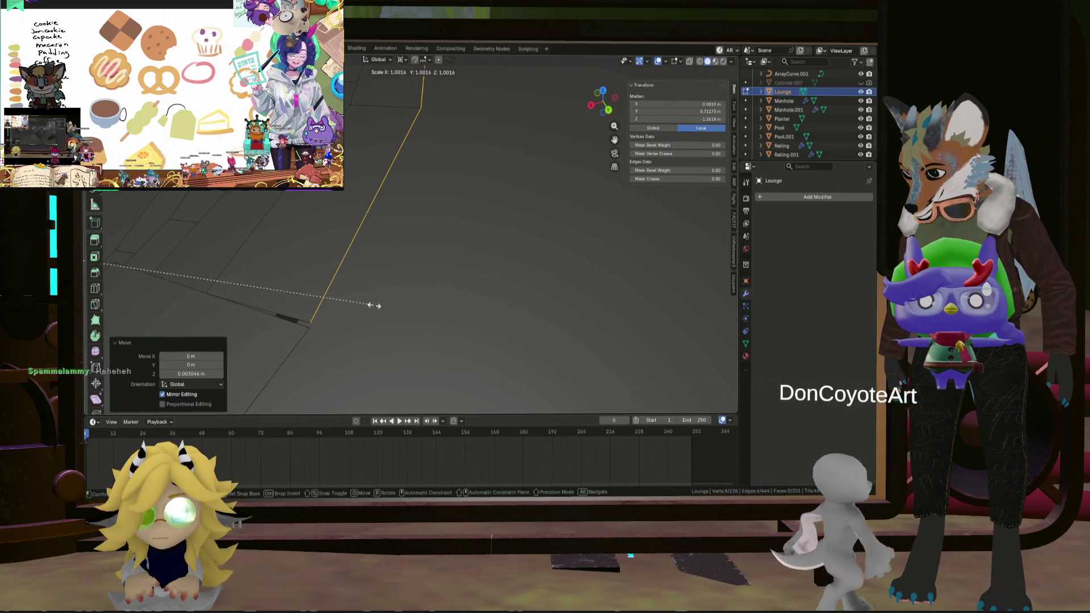
pyautogui.click(374, 305)
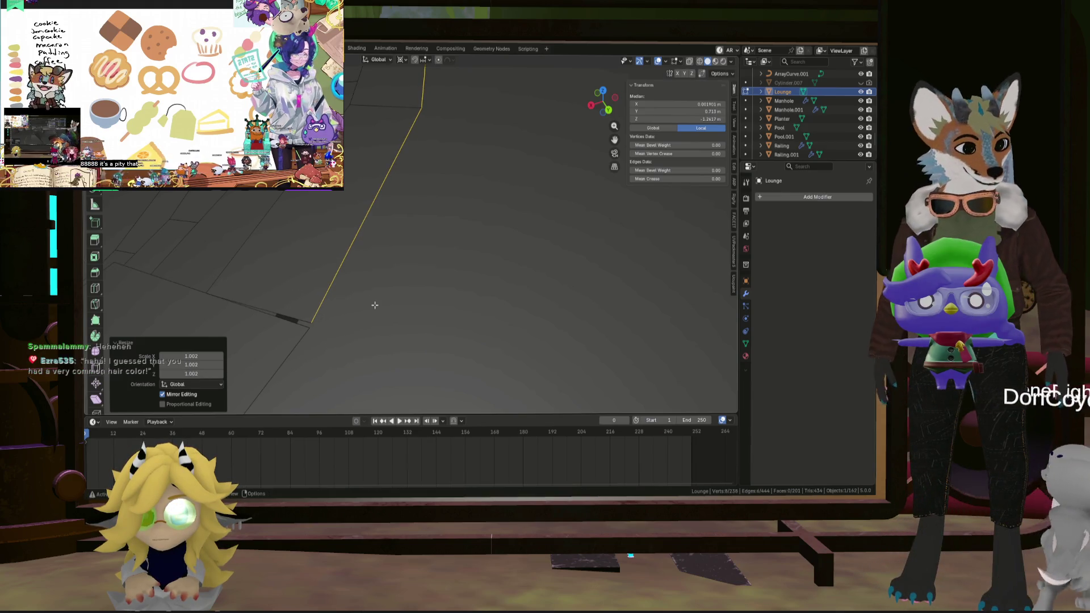
# Inspect the rim alignment on the stairs and return to Object Mode.
pyautogui.scroll(-5, 375, 305)
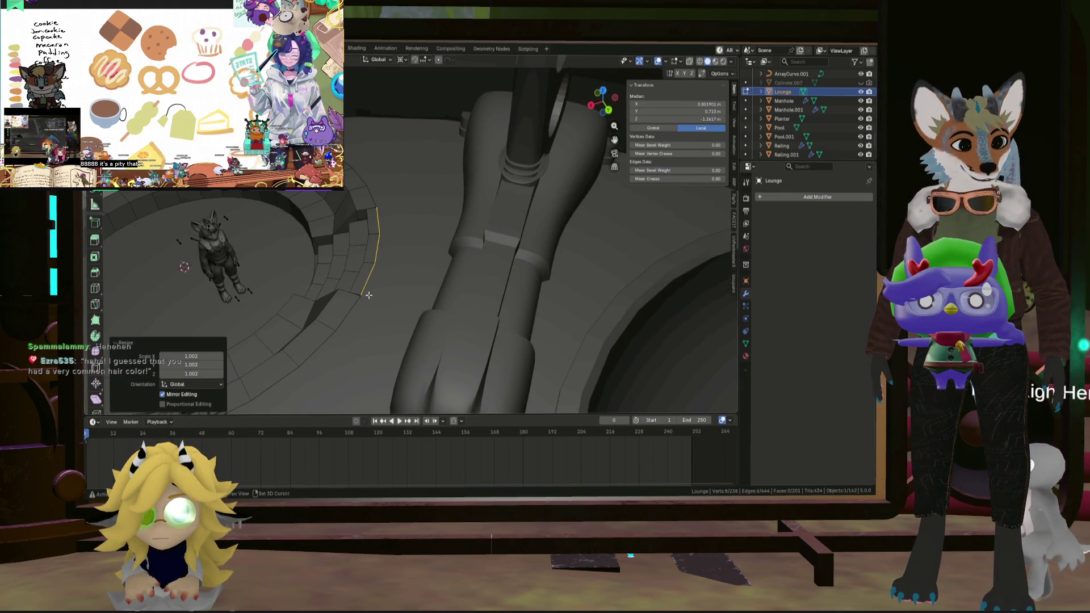
pyautogui.keyDown('shift'); pyautogui.moveTo(368, 294); pyautogui.dragTo(482, 309, button='middle'); pyautogui.keyUp('shift')
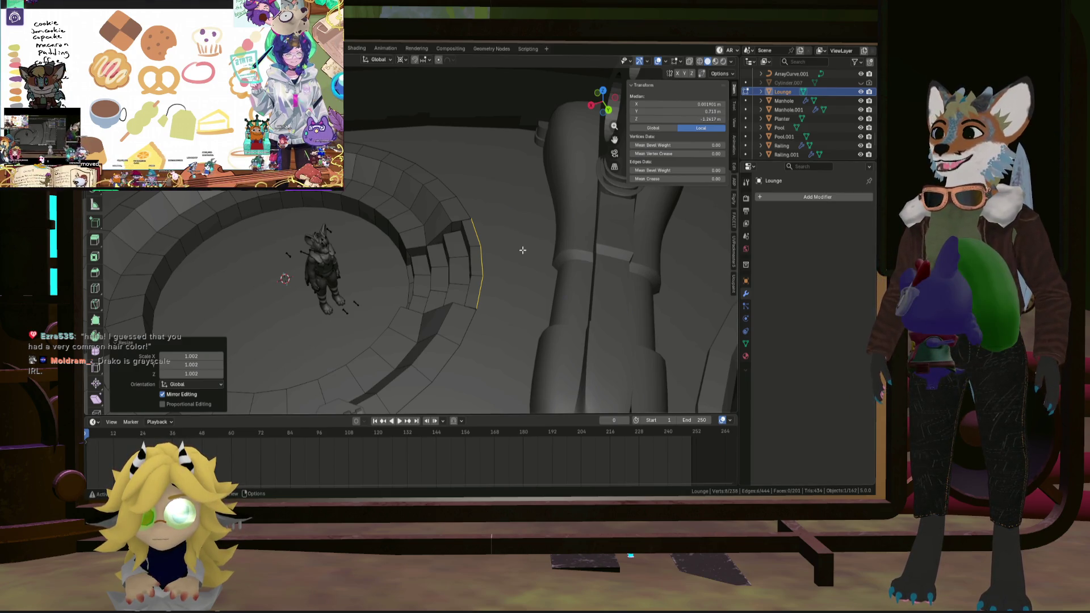
pyautogui.moveTo(513, 247); pyautogui.dragTo(494, 170, button='middle')
pyautogui.scroll(8, 494, 170)
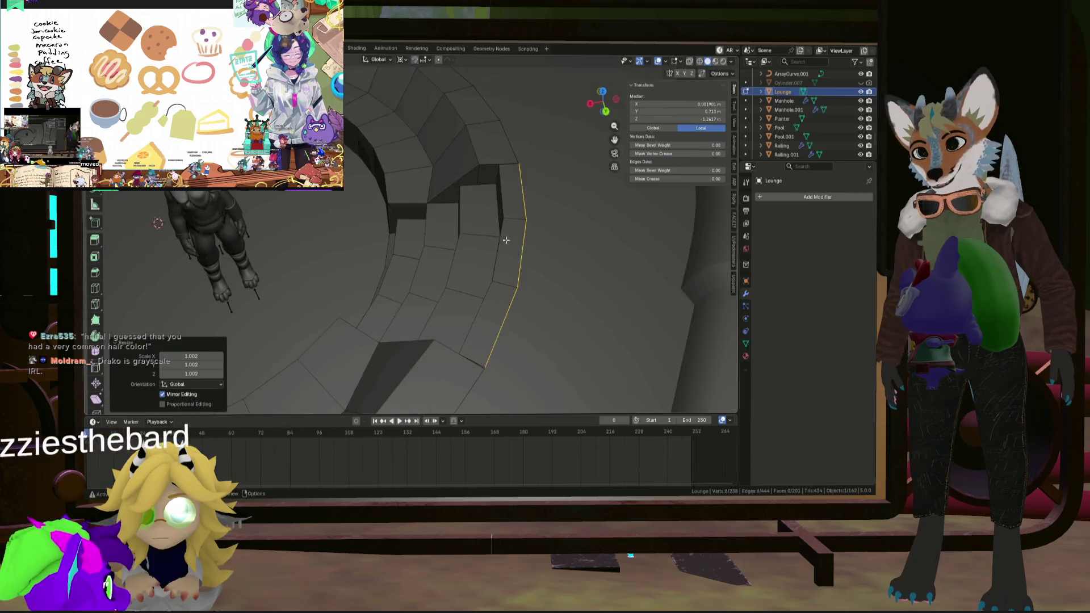
pyautogui.moveTo(508, 132)
pyautogui.mouseDown(button='middle')
pyautogui.moveTo(472, 131)
pyautogui.moveTo(499, 207)
pyautogui.moveTo(425, 194)
pyautogui.moveTo(426, 177)
pyautogui.moveTo(509, 241)
pyautogui.moveTo(482, 206)
pyautogui.moveTo(476, 226)
pyautogui.mouseUp(button='middle')
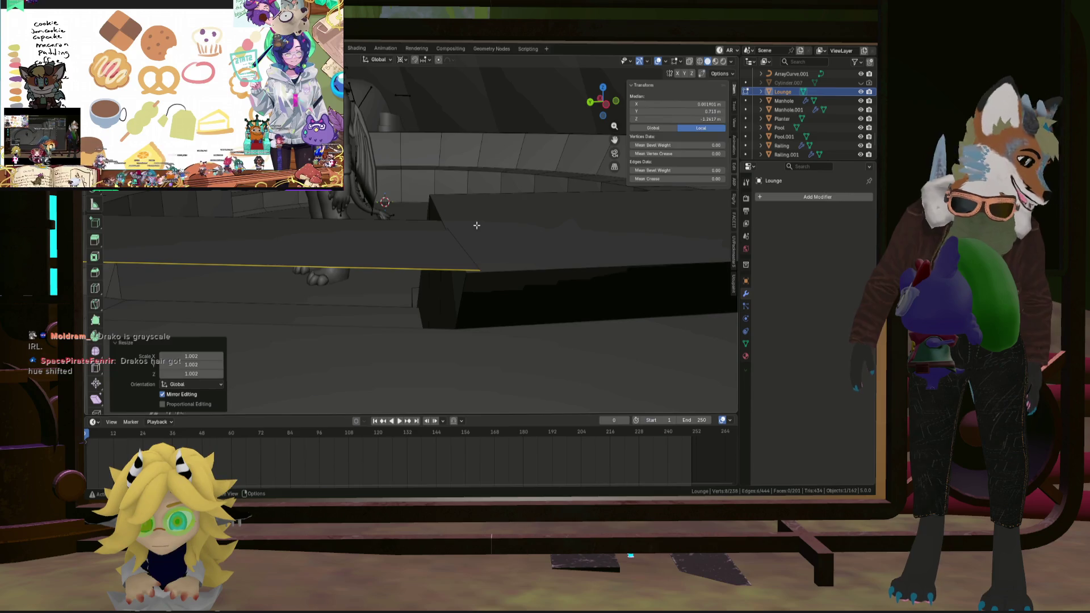
pyautogui.press('Tab')
pyautogui.moveTo(457, 278); pyautogui.dragTo(435, 279, button='middle')
# Back in Edit Mode, select the rim's end vertex and merge the overlapping vertices.
pyautogui.press('Tab')
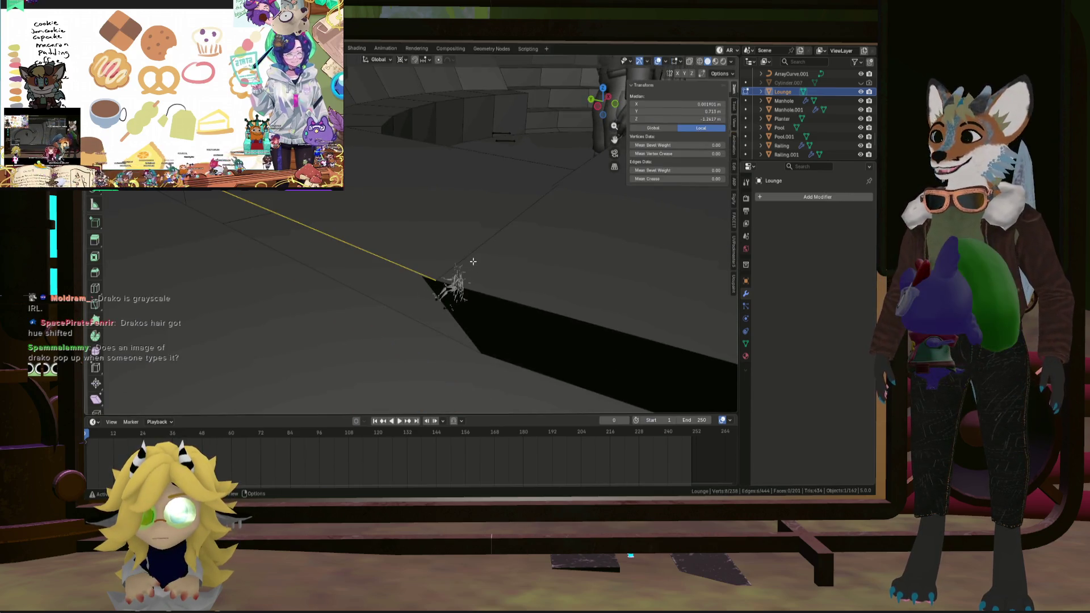
pyautogui.scroll(-5, 475, 259)
pyautogui.scroll(5, 409, 295)
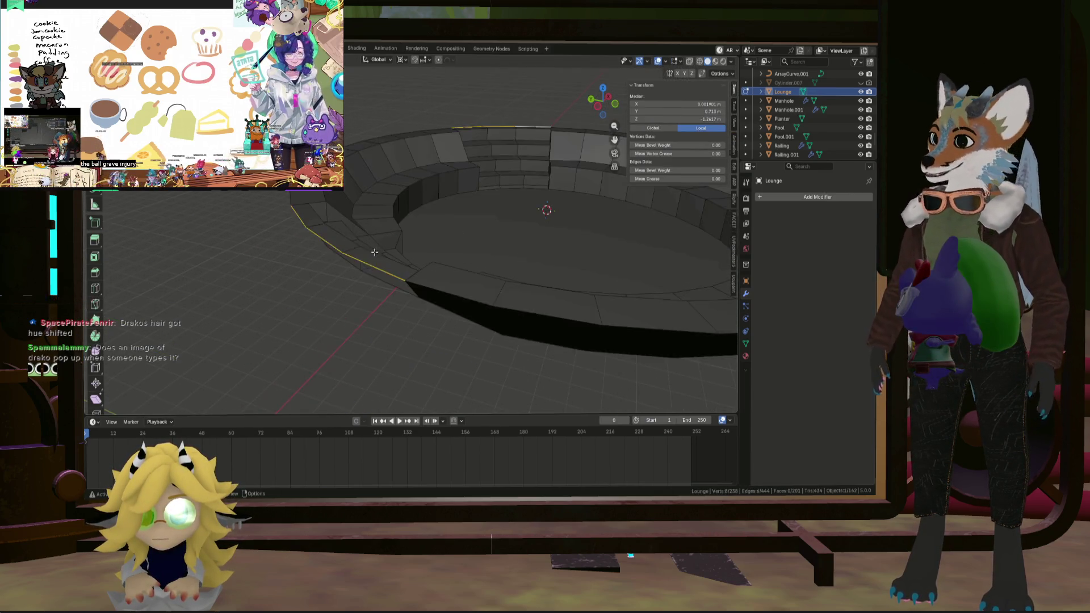
pyautogui.moveTo(410, 295)
pyautogui.mouseDown(button='middle')
pyautogui.moveTo(450, 237)
pyautogui.moveTo(538, 253)
pyautogui.mouseUp(button='middle')
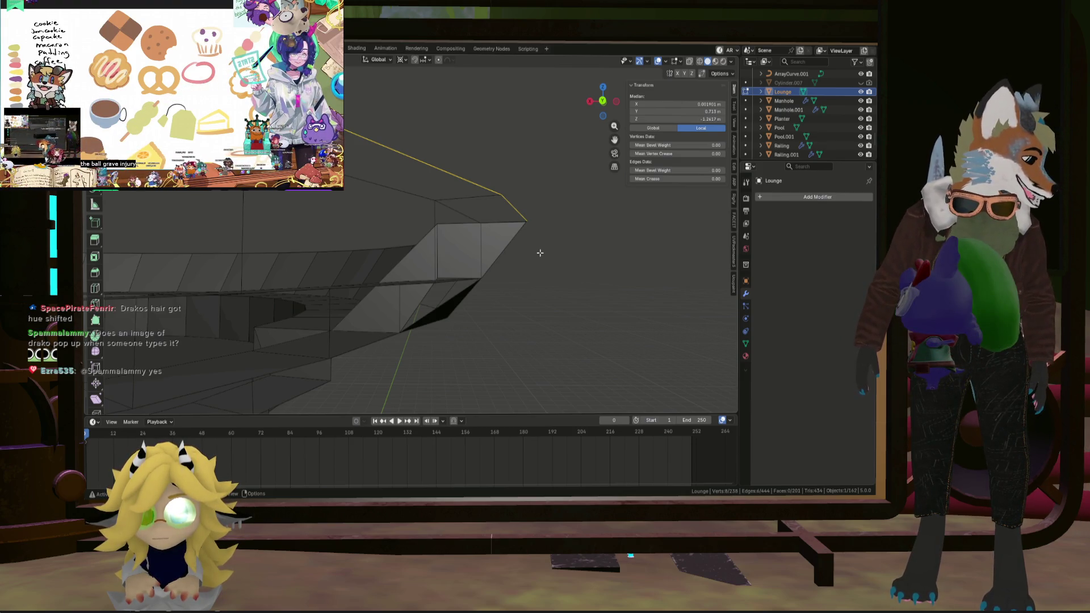
pyautogui.moveTo(456, 247)
pyautogui.mouseDown(button='middle')
pyautogui.moveTo(494, 233)
pyautogui.moveTo(499, 275)
pyautogui.moveTo(514, 253)
pyautogui.moveTo(419, 309)
pyautogui.moveTo(491, 263)
pyautogui.moveTo(441, 309)
pyautogui.moveTo(407, 304)
pyautogui.moveTo(438, 261)
pyautogui.moveTo(447, 273)
pyautogui.moveTo(498, 243)
pyautogui.moveTo(484, 308)
pyautogui.moveTo(471, 295)
pyautogui.moveTo(494, 267)
pyautogui.moveTo(214, 223)
pyautogui.moveTo(236, 227)
pyautogui.mouseUp(button='middle')
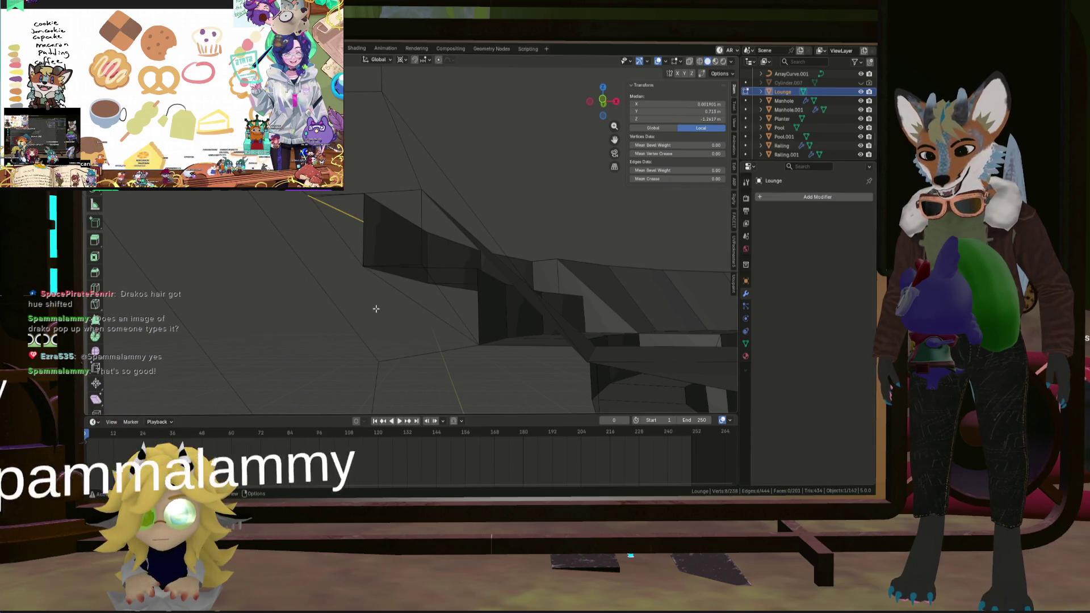
pyautogui.moveTo(376, 309)
pyautogui.mouseDown(button='middle')
pyautogui.moveTo(372, 287)
pyautogui.moveTo(445, 270)
pyautogui.moveTo(407, 269)
pyautogui.moveTo(418, 253)
pyautogui.mouseUp(button='middle')
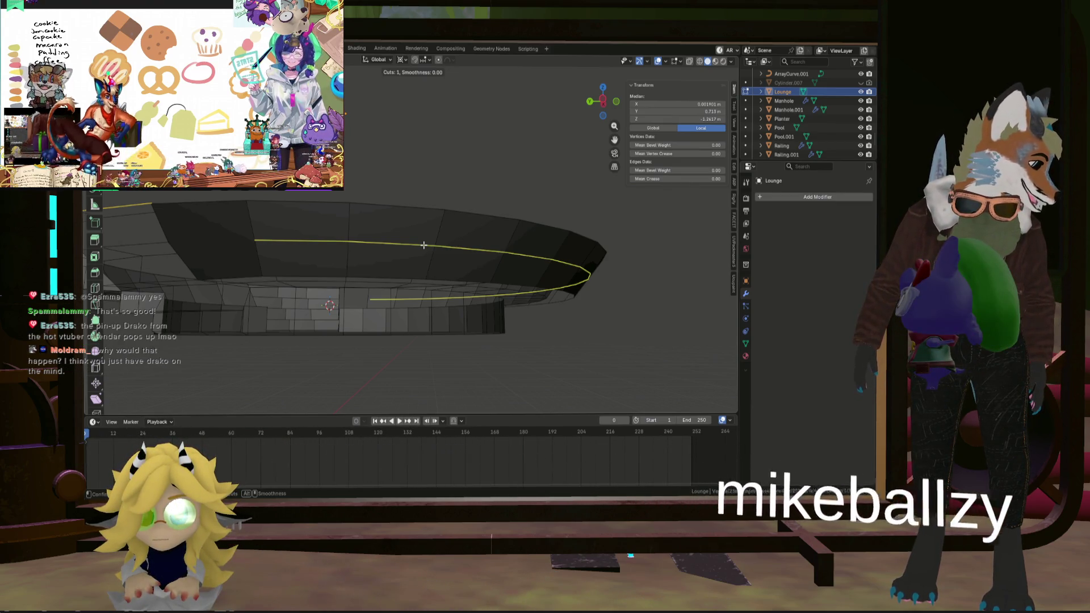
pyautogui.moveTo(424, 244)
pyautogui.mouseDown(button='middle')
pyautogui.moveTo(389, 316)
pyautogui.moveTo(398, 284)
pyautogui.moveTo(356, 231)
pyautogui.moveTo(440, 305)
pyautogui.moveTo(457, 285)
pyautogui.mouseUp(button='middle')
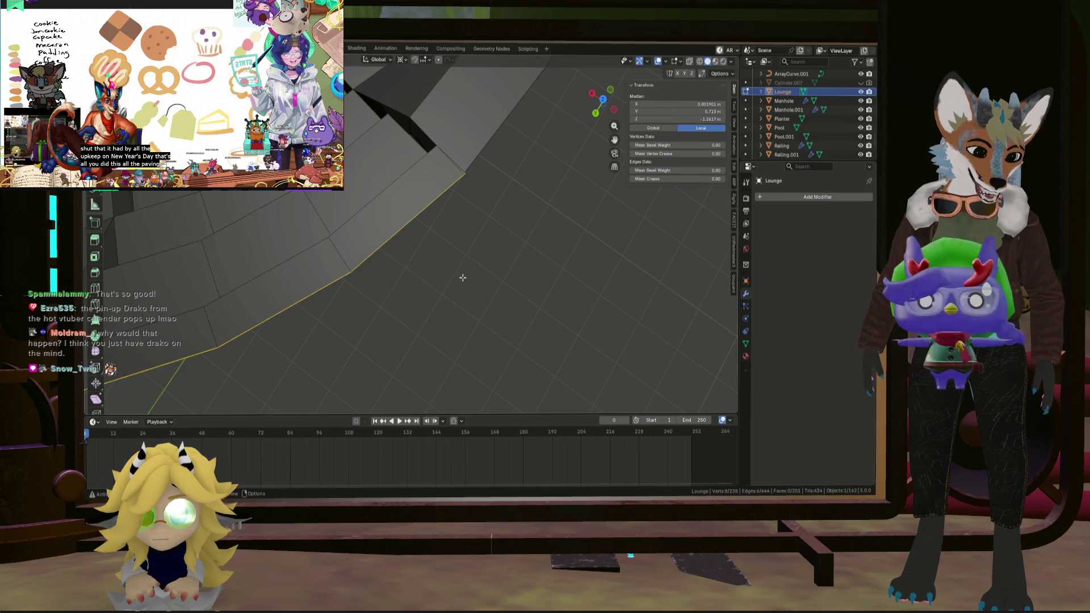
pyautogui.moveTo(455, 281)
pyautogui.mouseDown(button='middle')
pyautogui.moveTo(358, 238)
pyautogui.moveTo(503, 212)
pyautogui.moveTo(416, 208)
pyautogui.moveTo(445, 235)
pyautogui.moveTo(408, 237)
pyautogui.moveTo(448, 206)
pyautogui.moveTo(400, 234)
pyautogui.moveTo(402, 214)
pyautogui.moveTo(394, 220)
pyautogui.moveTo(414, 243)
pyautogui.moveTo(488, 205)
pyautogui.moveTo(341, 227)
pyautogui.mouseUp(button='middle')
pyautogui.click(405, 217)
pyautogui.click(421, 212)
# Subdivide the edge between two corner vertices and merge the new middle vertex At Last.
pyautogui.keyDown('shift'); pyautogui.click(194, 233); pyautogui.keyUp('shift')
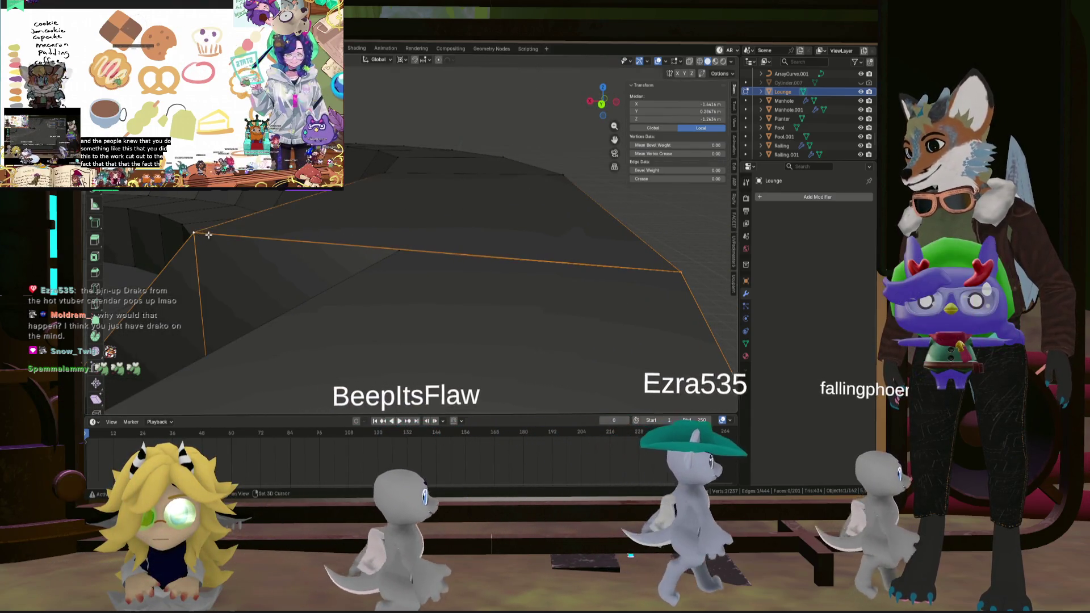
pyautogui.rightClick(277, 231)
pyautogui.click(292, 256)
pyautogui.hotkey('alt', 'a')
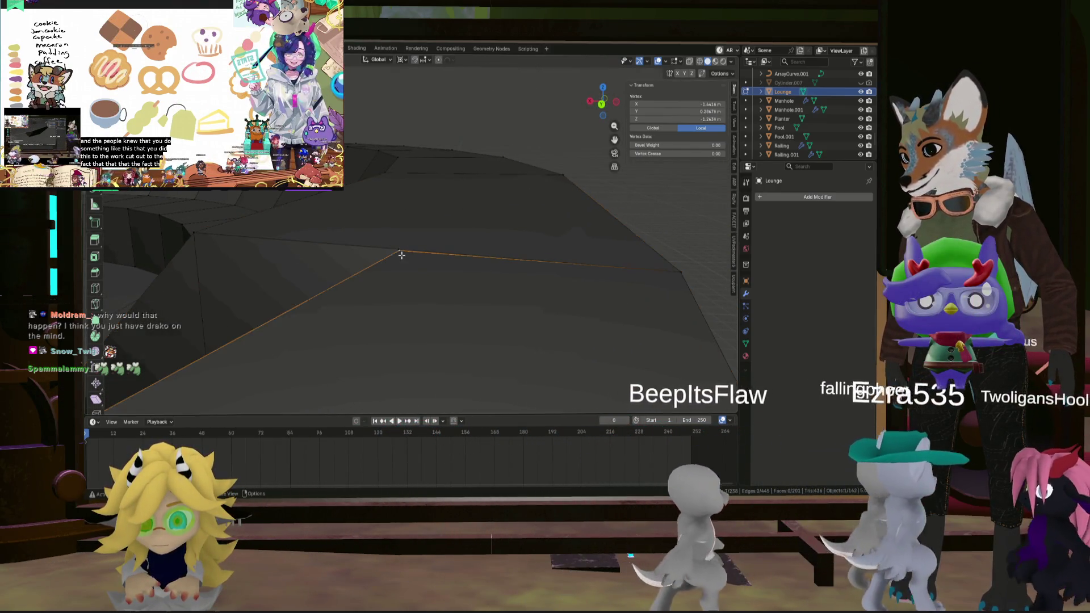
pyautogui.click(402, 251)
pyautogui.moveTo(402, 251); pyautogui.dragTo(383, 238, button='middle')
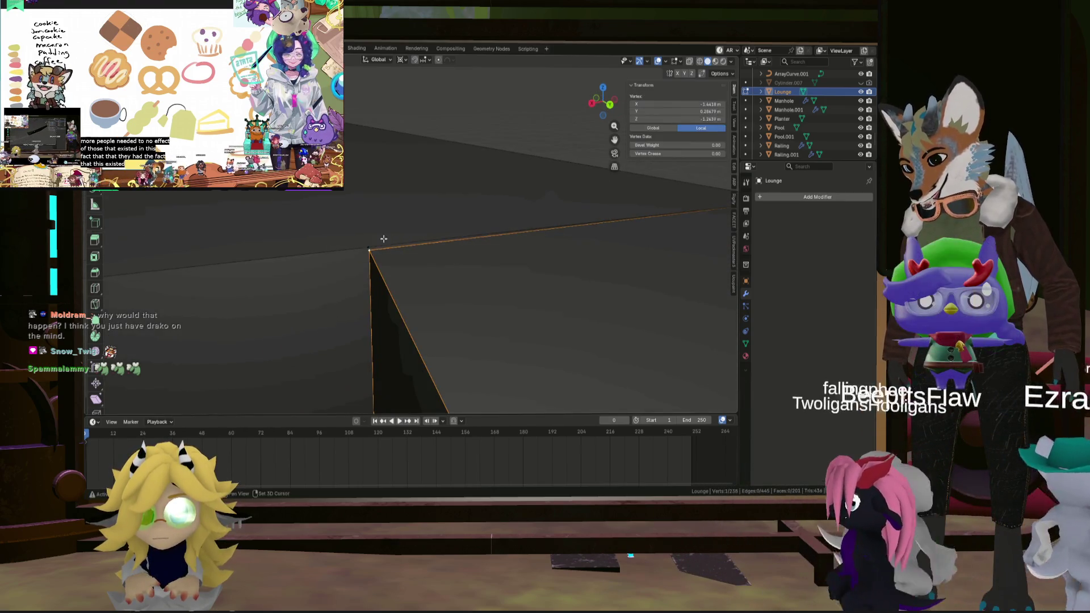
pyautogui.rightClick(367, 240)
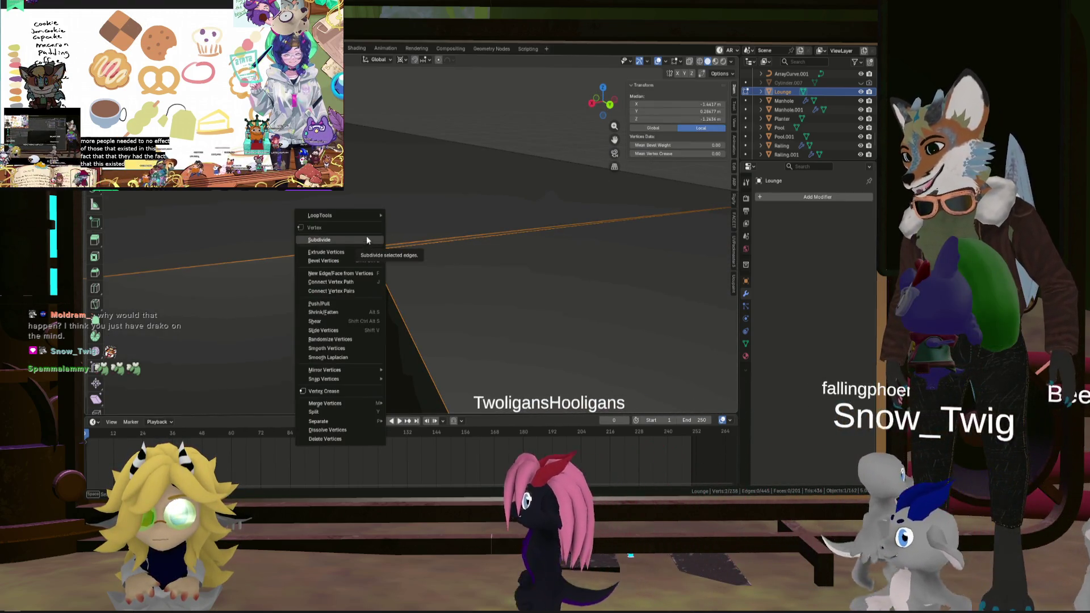
pyautogui.moveTo(372, 215)
pyautogui.press('Escape')
pyautogui.press('m')
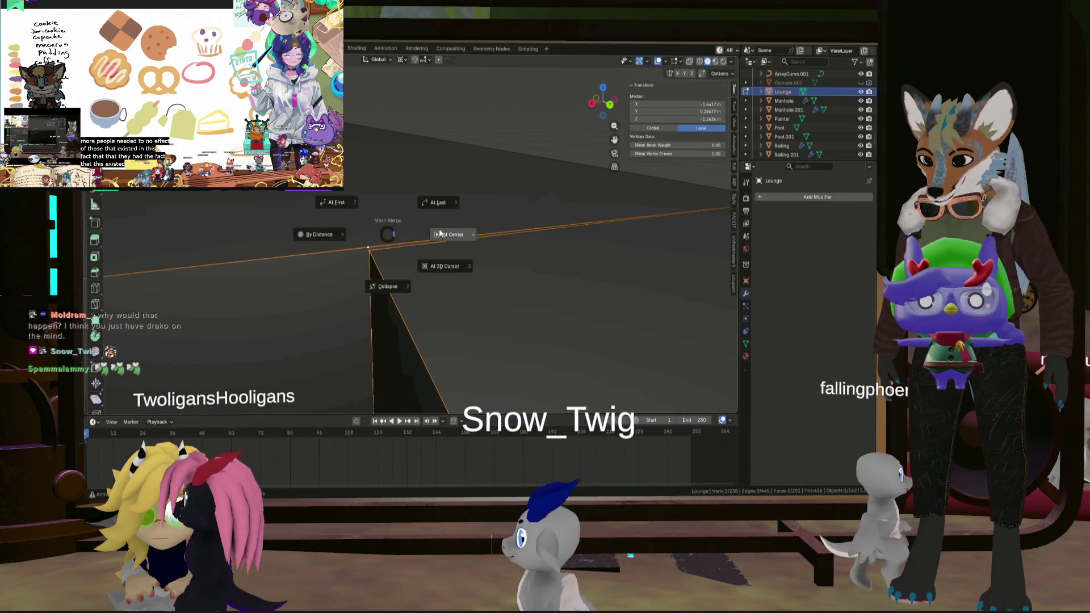
pyautogui.click(452, 203)
# Merge the next corner vertex pair At Last.
pyautogui.moveTo(499, 224)
pyautogui.mouseDown(button='middle')
pyautogui.moveTo(487, 245)
pyautogui.moveTo(511, 226)
pyautogui.moveTo(452, 282)
pyautogui.moveTo(377, 241)
pyautogui.moveTo(398, 255)
pyautogui.moveTo(361, 270)
pyautogui.moveTo(302, 269)
pyautogui.mouseUp(button='middle')
pyautogui.keyDown('shift'); pyautogui.click(302, 269); pyautogui.keyUp('shift')
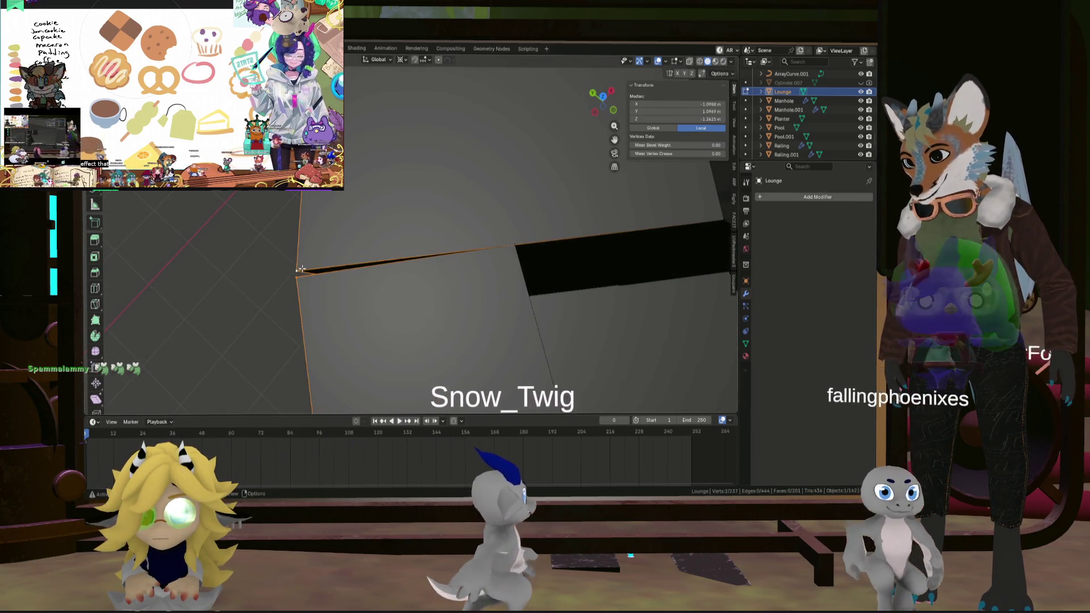
pyautogui.press('m')
pyautogui.click(360, 235)
# Subdivide another corner edge and merge the resulting vertices At Last.
pyautogui.moveTo(371, 269)
pyautogui.mouseDown(button='middle')
pyautogui.moveTo(518, 250)
pyautogui.moveTo(280, 272)
pyautogui.moveTo(613, 229)
pyautogui.mouseUp(button='middle')
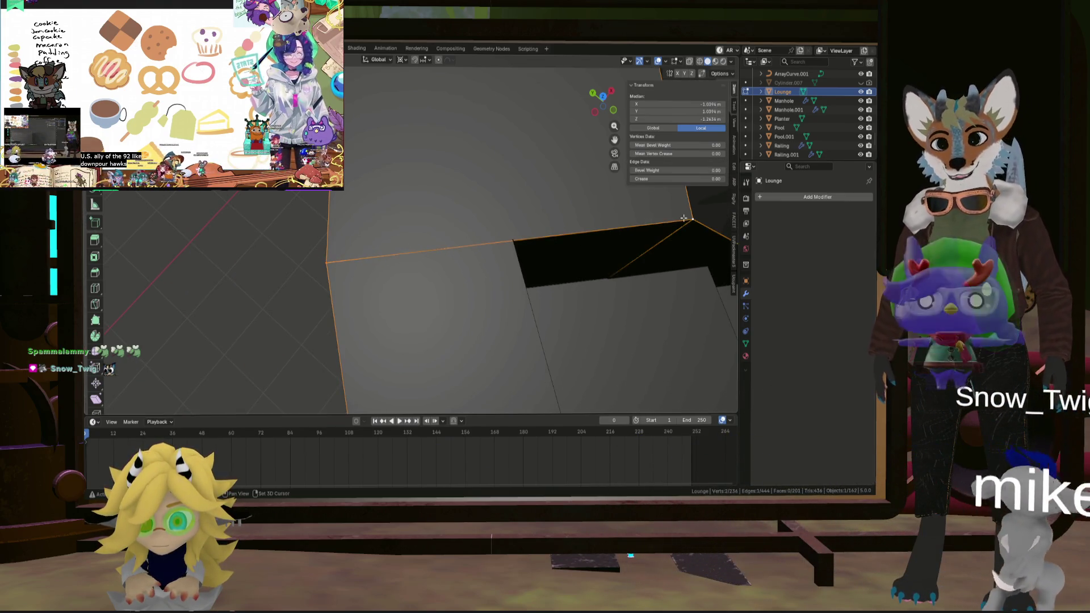
pyautogui.rightClick(645, 220)
pyautogui.click(624, 205)
pyautogui.moveTo(625, 206)
pyautogui.mouseDown(button='middle')
pyautogui.moveTo(499, 246)
pyautogui.moveTo(519, 203)
pyautogui.moveTo(551, 196)
pyautogui.moveTo(574, 219)
pyautogui.moveTo(475, 236)
pyautogui.moveTo(494, 214)
pyautogui.moveTo(479, 178)
pyautogui.moveTo(534, 219)
pyautogui.moveTo(511, 263)
pyautogui.moveTo(578, 248)
pyautogui.moveTo(526, 248)
pyautogui.mouseUp(button='middle')
pyautogui.click(539, 184)
# In front view, merge the remaining stair vertex pair At Last.
pyautogui.scroll(-4, 578, 248)
pyautogui.scroll(8, 525, 248)
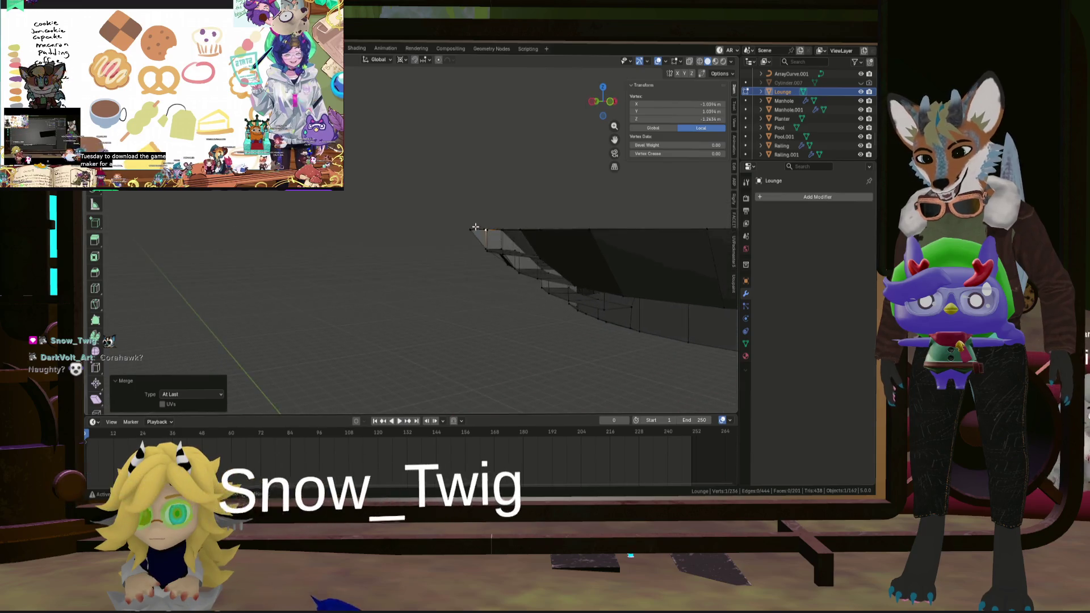
pyautogui.moveTo(504, 289)
pyautogui.keyDown('shift'); pyautogui.mouseDown(button='middle')
pyautogui.moveTo(487, 205)
pyautogui.moveTo(574, 241)
pyautogui.moveTo(545, 243)
pyautogui.moveTo(449, 187)
pyautogui.mouseUp(button='middle'); pyautogui.keyUp('shift')
pyautogui.click(548, 229)
pyautogui.press('KP_1')
pyautogui.click(549, 237)
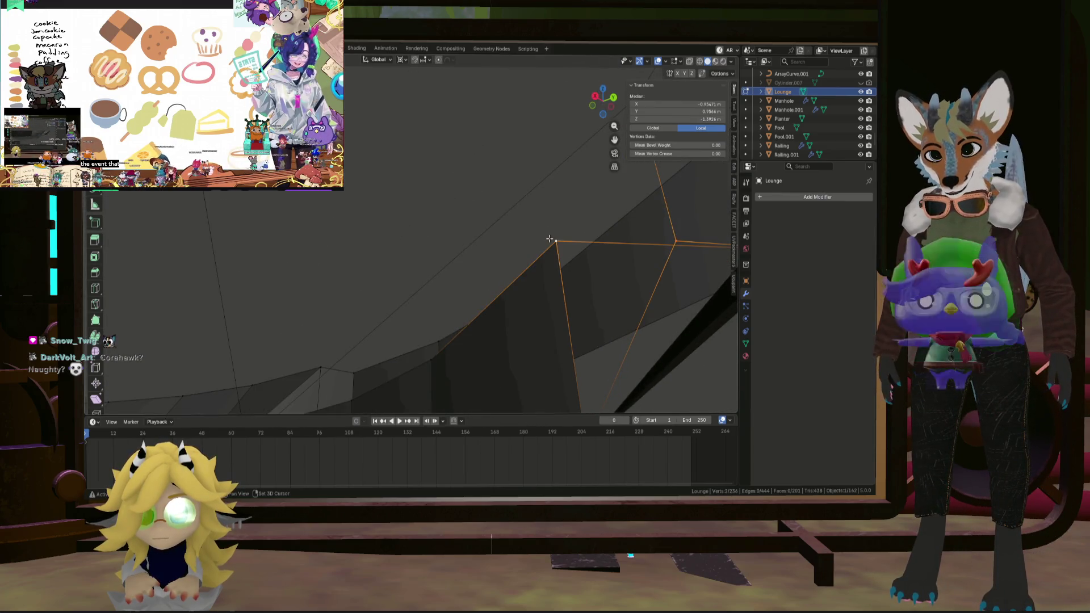
pyautogui.press('m')
pyautogui.click(593, 208)
pyautogui.moveTo(593, 208)
pyautogui.mouseDown(button='middle')
pyautogui.moveTo(607, 245)
pyautogui.moveTo(370, 244)
pyautogui.moveTo(567, 246)
pyautogui.moveTo(413, 246)
pyautogui.moveTo(295, 215)
pyautogui.moveTo(176, 232)
pyautogui.moveTo(262, 226)
pyautogui.moveTo(242, 211)
pyautogui.moveTo(249, 201)
pyautogui.mouseUp(button='middle')
pyautogui.scroll(10, 607, 246)
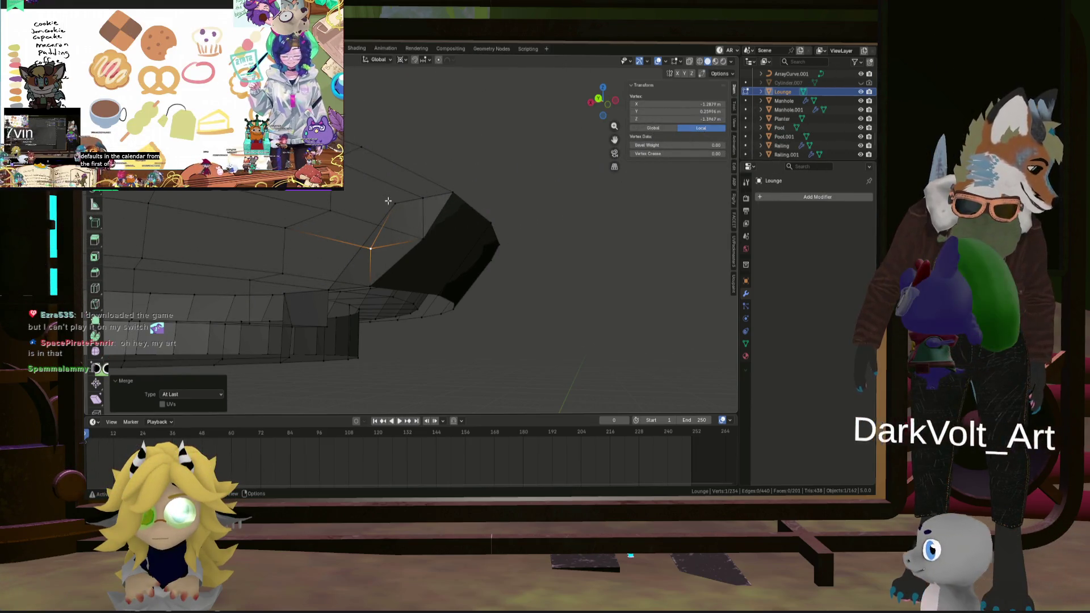
pyautogui.moveTo(388, 200)
pyautogui.mouseDown(button='middle')
pyautogui.moveTo(486, 226)
pyautogui.moveTo(469, 250)
pyautogui.moveTo(318, 220)
pyautogui.moveTo(485, 243)
pyautogui.moveTo(424, 231)
pyautogui.moveTo(514, 235)
pyautogui.moveTo(467, 240)
pyautogui.mouseUp(button='middle')
# Add a single unslid edge loop around the lounge's upper rim.
pyautogui.hotkey('ctrl', 'r')
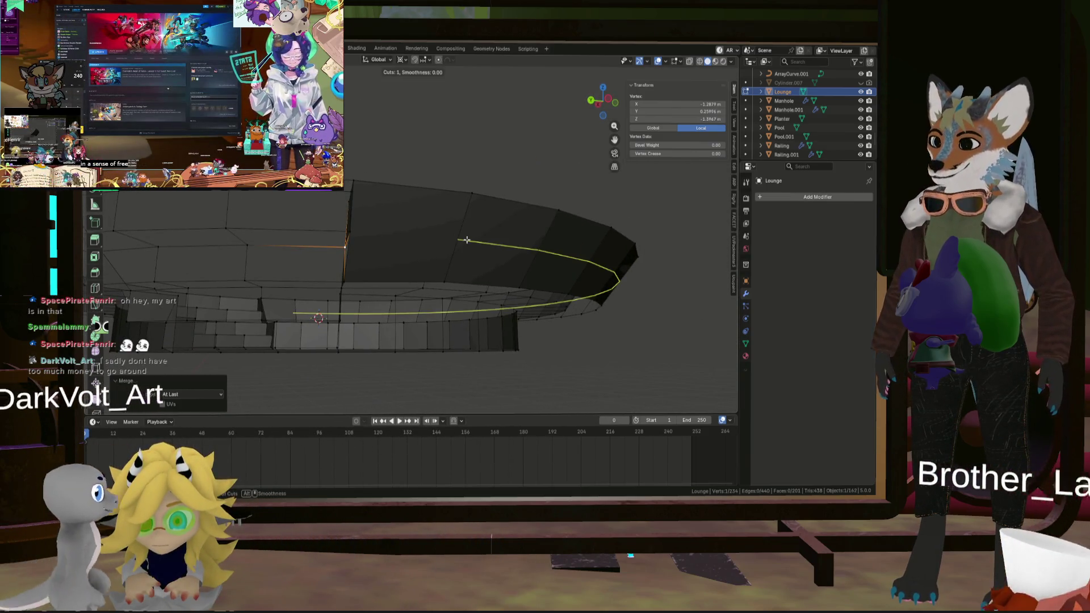
pyautogui.click(466, 240)
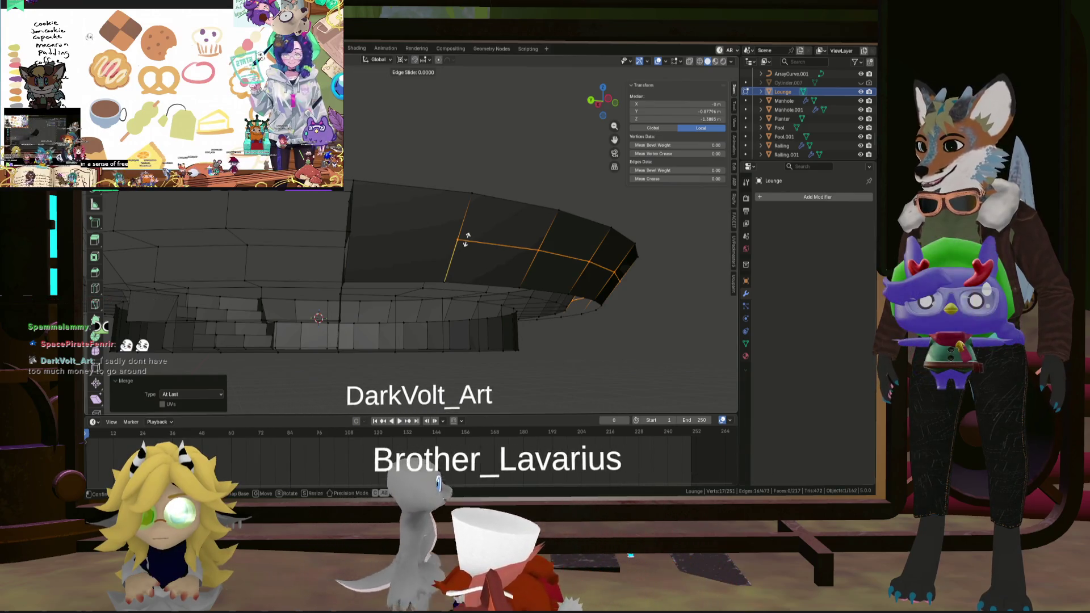
pyautogui.click(466, 239)
pyautogui.press('3')
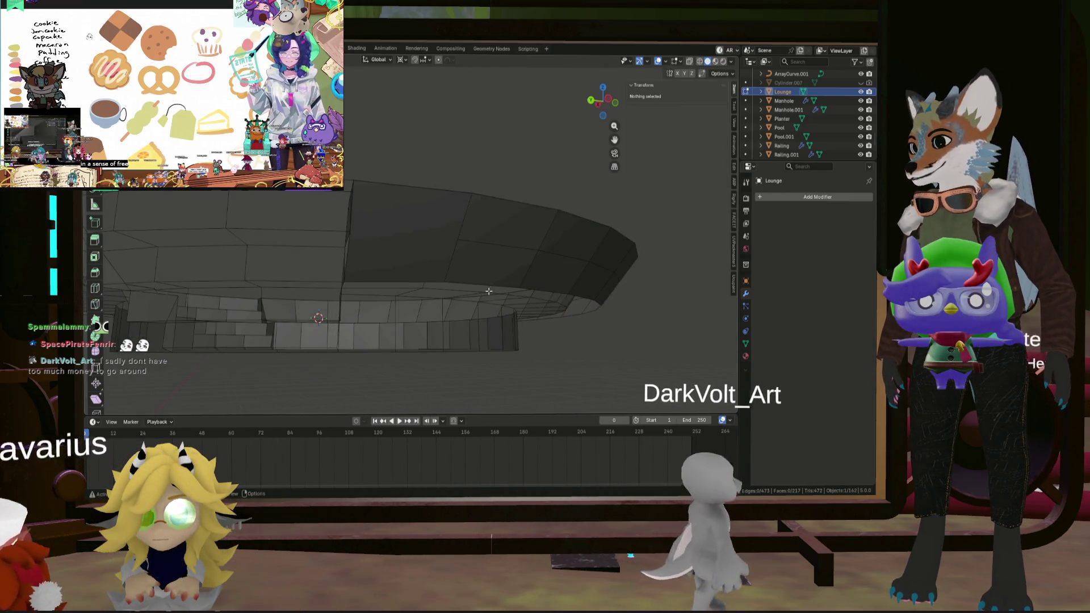
pyautogui.click(486, 261)
pyautogui.moveTo(486, 262)
pyautogui.mouseDown(button='middle')
pyautogui.moveTo(403, 246)
pyautogui.moveTo(280, 330)
pyautogui.mouseUp(button='middle')
# Select a run of faces along the rim wall and delete them.
pyautogui.press('1')
pyautogui.click(494, 234)
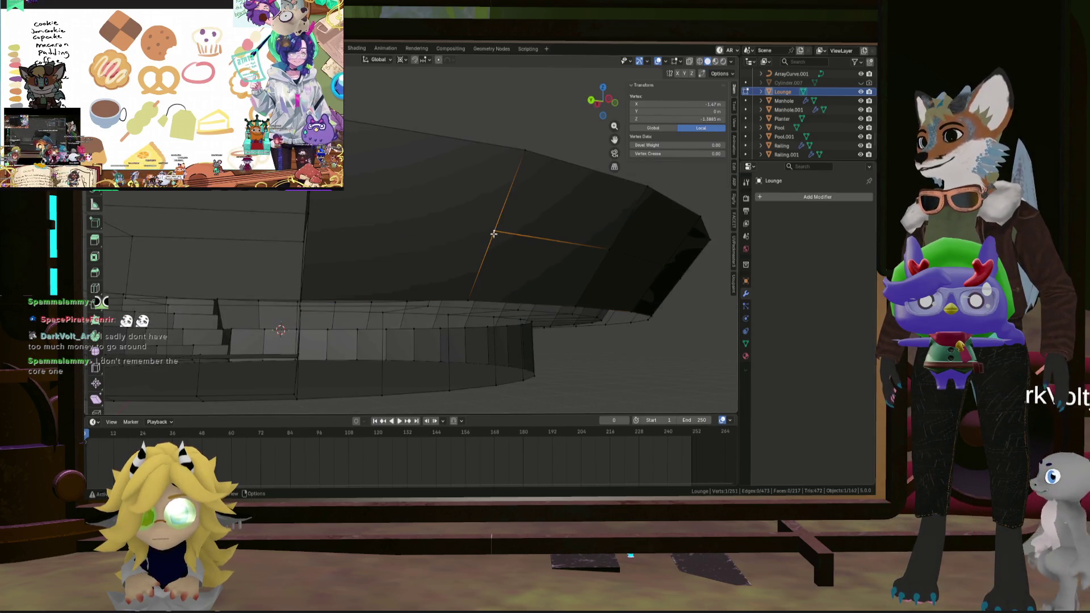
pyautogui.keyDown('shift'); pyautogui.click(309, 220); pyautogui.keyUp('shift')
pyautogui.moveTo(308, 220)
pyautogui.mouseDown(button='middle')
pyautogui.moveTo(458, 233)
pyautogui.moveTo(465, 222)
pyautogui.moveTo(398, 239)
pyautogui.moveTo(420, 234)
pyautogui.mouseUp(button='middle')
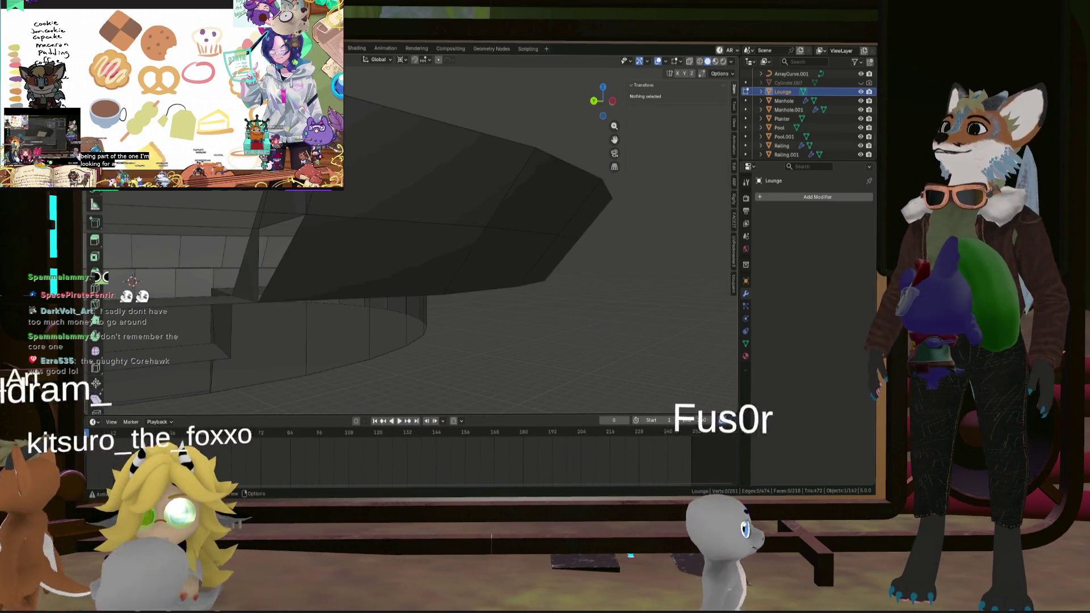
pyautogui.click(383, 258)
pyautogui.moveTo(383, 258)
pyautogui.mouseDown(button='middle')
pyautogui.moveTo(439, 186)
pyautogui.moveTo(282, 218)
pyautogui.moveTo(371, 208)
pyautogui.moveTo(237, 194)
pyautogui.moveTo(224, 205)
pyautogui.moveTo(238, 239)
pyautogui.moveTo(306, 254)
pyautogui.moveTo(318, 295)
pyautogui.moveTo(298, 296)
pyautogui.moveTo(494, 312)
pyautogui.moveTo(513, 334)
pyautogui.mouseUp(button='middle')
pyautogui.keyDown('shift'); pyautogui.click(238, 239); pyautogui.keyUp('shift')
pyautogui.hotkey('ctrl', 'z')
pyautogui.keyDown('ctrl'); pyautogui.click(307, 249); pyautogui.keyUp('ctrl')
pyautogui.keyDown('ctrl'); pyautogui.click(356, 289); pyautogui.keyUp('ctrl')
pyautogui.scroll(2, 537, 338)
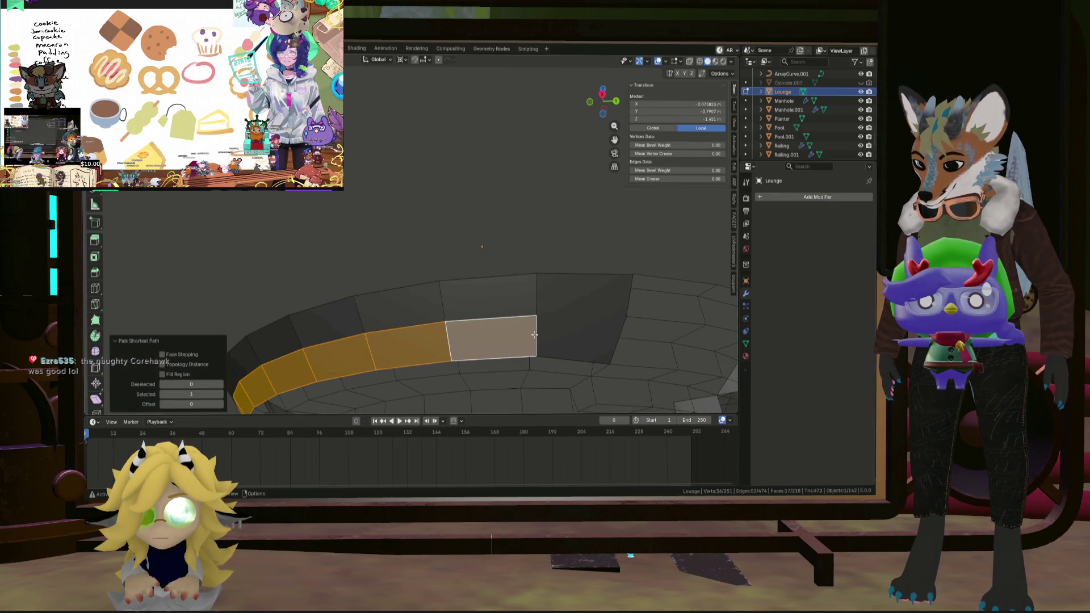
pyautogui.click(580, 317)
# Connect the vertices beside the gap with J and select the adjacent face.
pyautogui.moveTo(592, 312)
pyautogui.mouseDown(button='middle')
pyautogui.moveTo(588, 302)
pyautogui.moveTo(477, 327)
pyautogui.moveTo(477, 341)
pyautogui.moveTo(438, 340)
pyautogui.moveTo(552, 322)
pyautogui.mouseUp(button='middle')
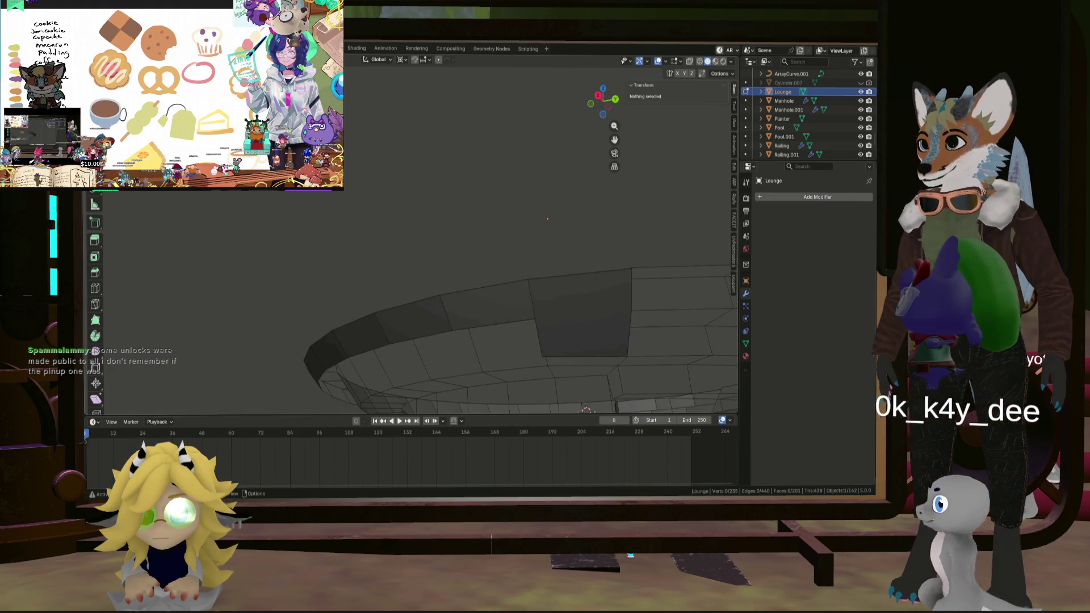
pyautogui.scroll(3, 557, 309)
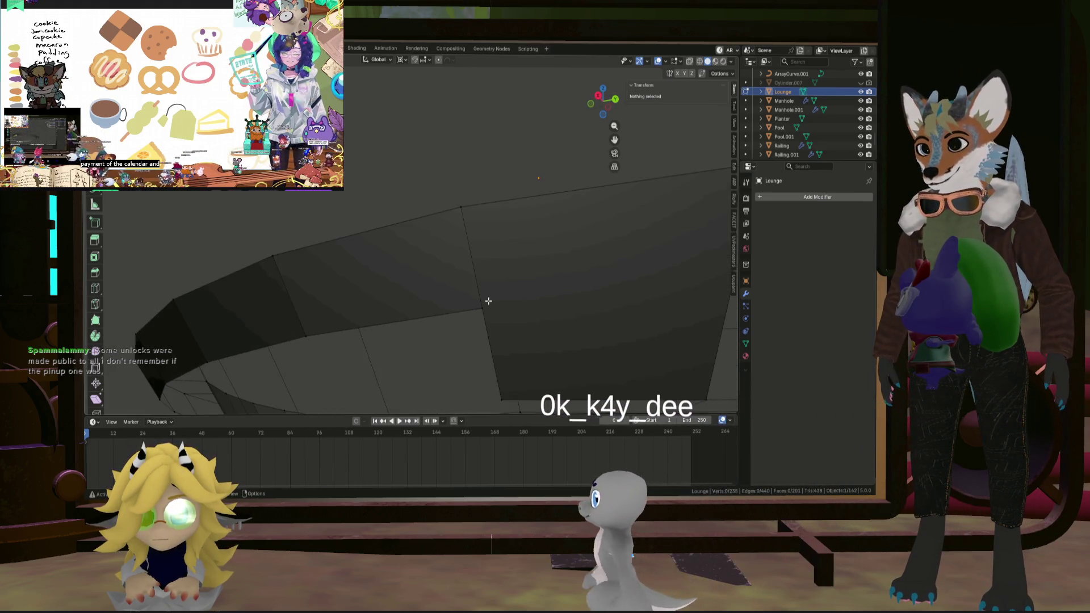
pyautogui.scroll(-3, 557, 309)
pyautogui.click(567, 294)
pyautogui.press('j')
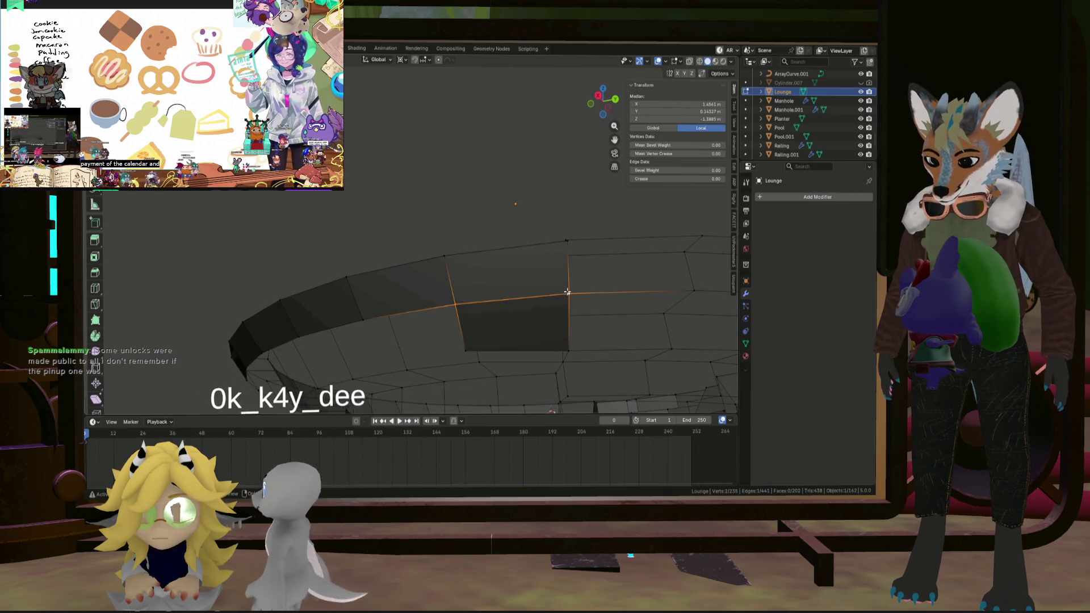
pyautogui.scroll(1, 568, 293)
pyautogui.press('3')
pyautogui.click(531, 323)
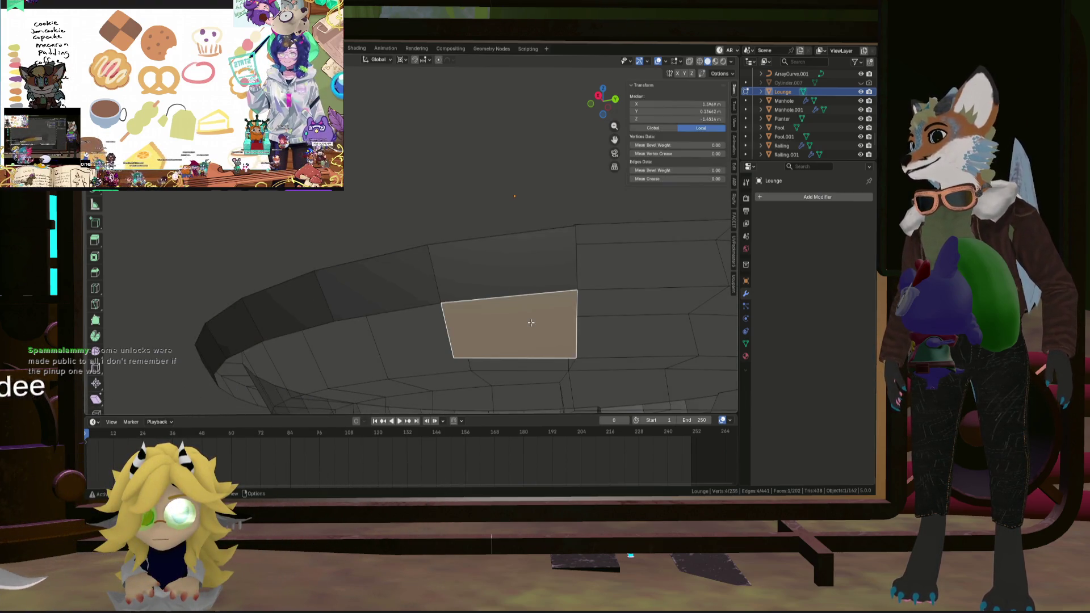
# Select another rim face and view the whole lounge.
pyautogui.moveTo(570, 286)
pyautogui.mouseDown(button='middle')
pyautogui.moveTo(446, 318)
pyautogui.moveTo(567, 275)
pyautogui.mouseUp(button='middle')
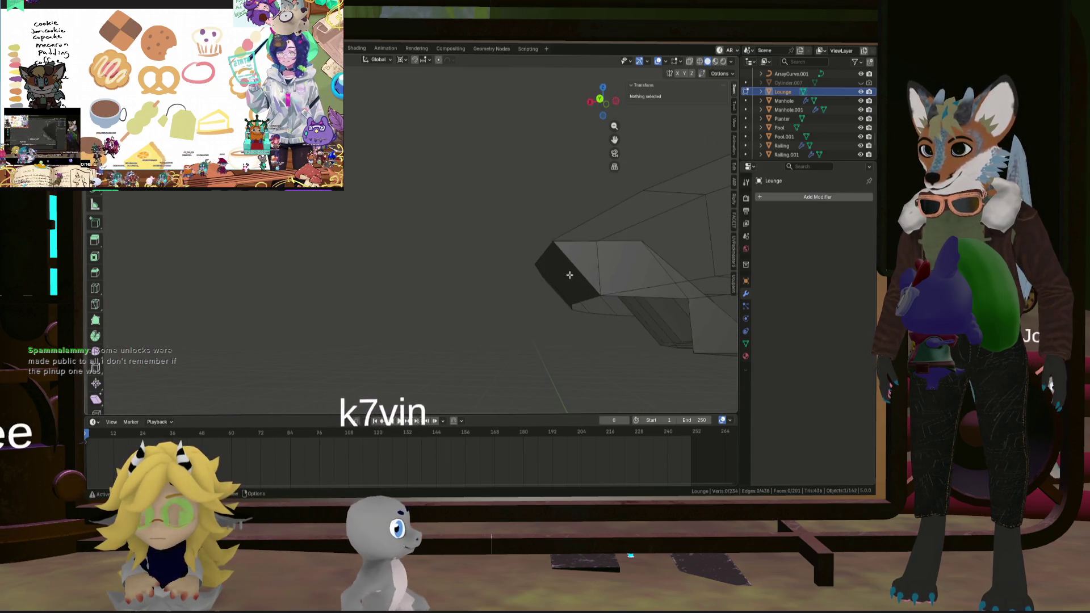
pyautogui.click(564, 280)
pyautogui.scroll(6, 545, 275)
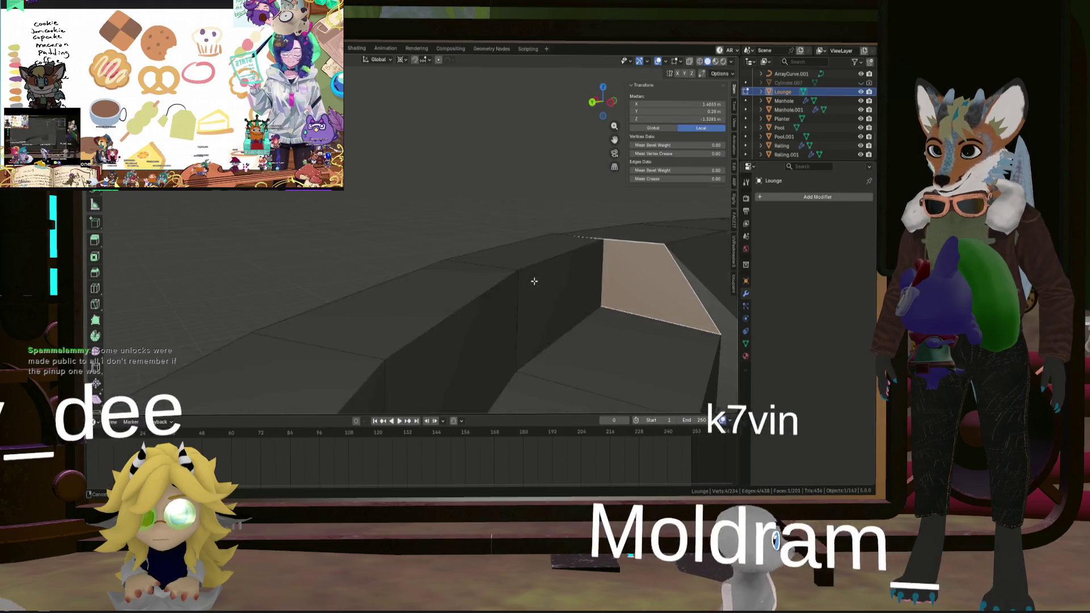
pyautogui.scroll(-10, 618, 254)
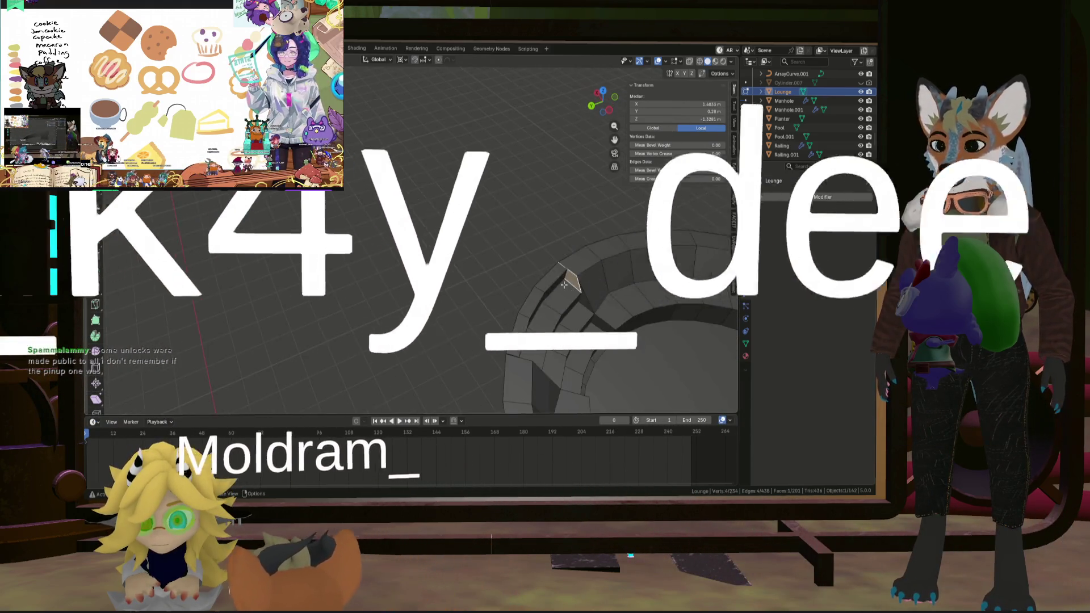
pyautogui.moveTo(568, 273)
pyautogui.mouseDown(button='middle')
pyautogui.moveTo(407, 304)
pyautogui.moveTo(489, 191)
pyautogui.moveTo(479, 165)
pyautogui.moveTo(502, 139)
pyautogui.moveTo(494, 166)
pyautogui.moveTo(509, 178)
pyautogui.moveTo(467, 192)
pyautogui.moveTo(514, 256)
pyautogui.mouseUp(button='middle')
pyautogui.scroll(8, 407, 304)
pyautogui.scroll(3, 529, 144)
pyautogui.scroll(-5, 549, 149)
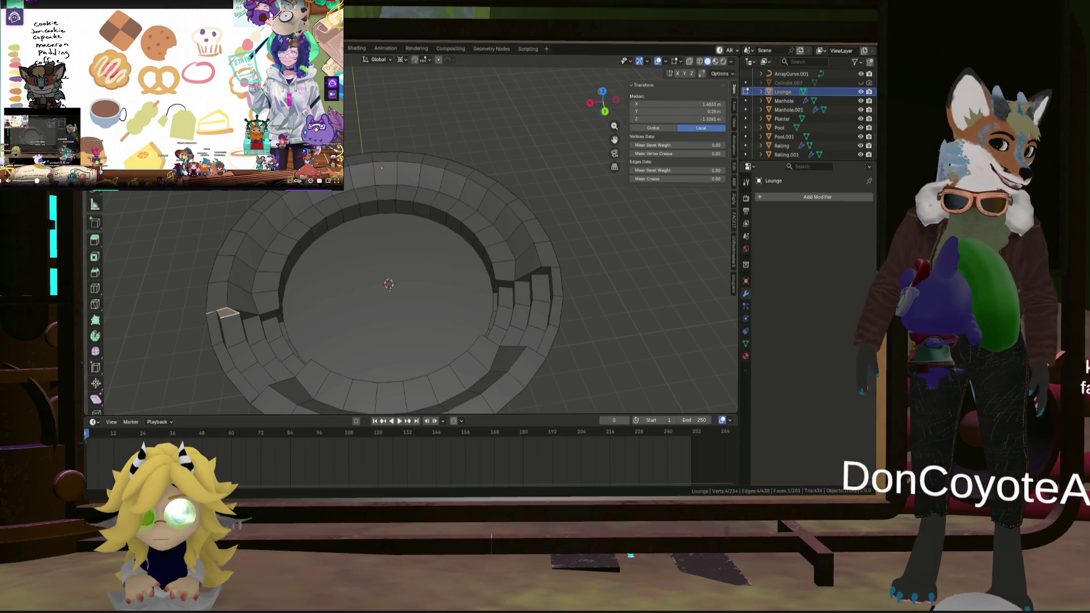
pyautogui.moveTo(509, 174)
pyautogui.mouseDown(button='middle')
pyautogui.moveTo(418, 259)
pyautogui.moveTo(437, 307)
pyautogui.moveTo(457, 260)
pyautogui.moveTo(410, 230)
pyautogui.moveTo(414, 257)
pyautogui.moveTo(423, 237)
pyautogui.mouseUp(button='middle')
pyautogui.scroll(6, 458, 259)
pyautogui.click(397, 232)
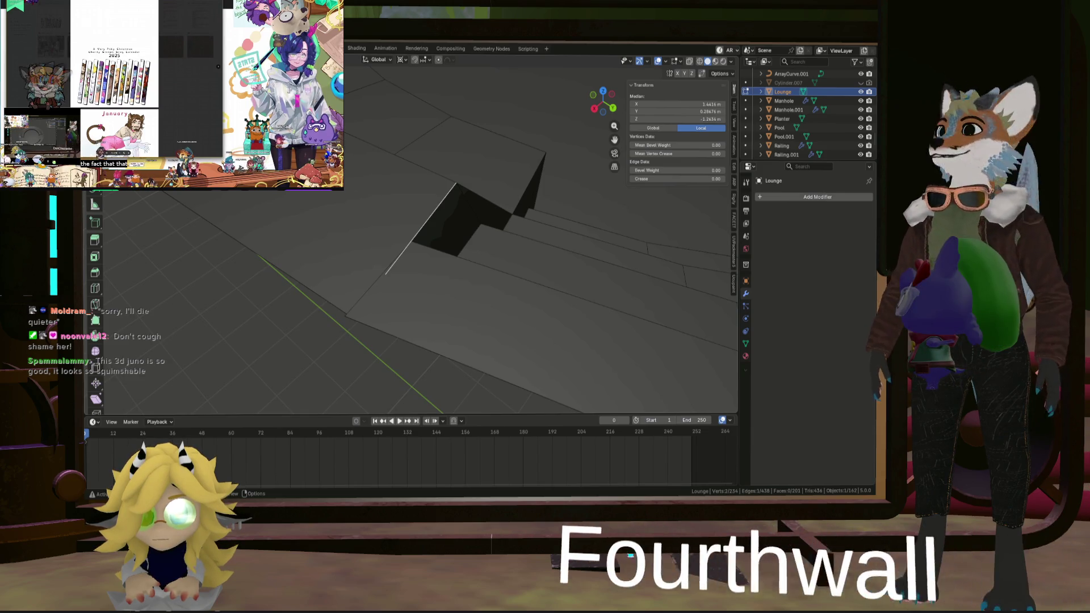
pyautogui.moveTo(360, 295)
pyautogui.mouseDown(button='middle')
pyautogui.moveTo(327, 304)
pyautogui.moveTo(365, 288)
pyautogui.moveTo(394, 240)
pyautogui.mouseUp(button='middle')
pyautogui.click(327, 304)
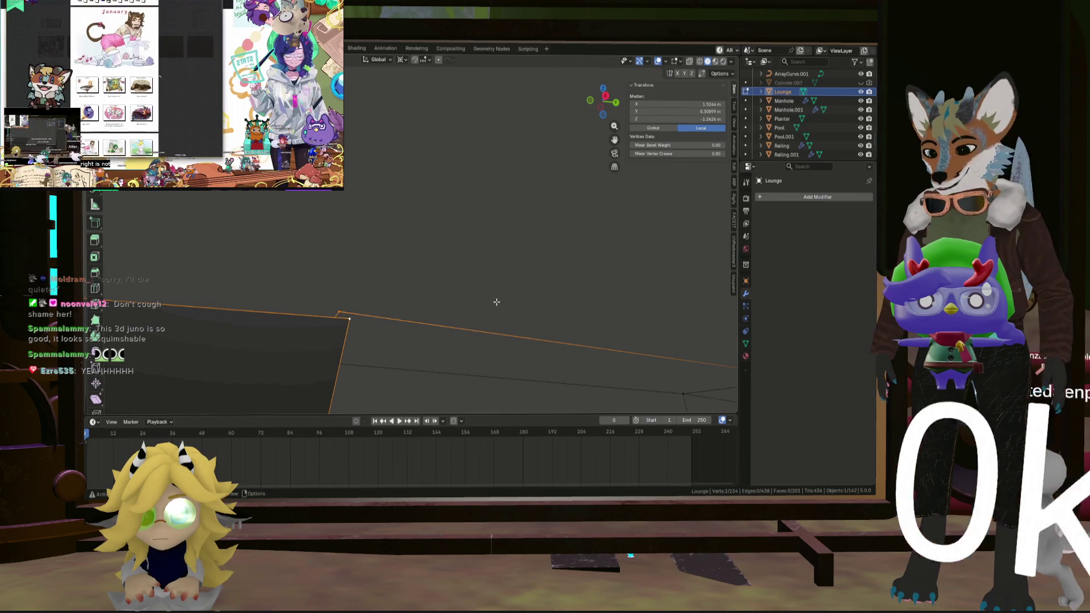
# Merge the stray vertex pair At Last.
pyautogui.press('m')
pyautogui.click(487, 276)
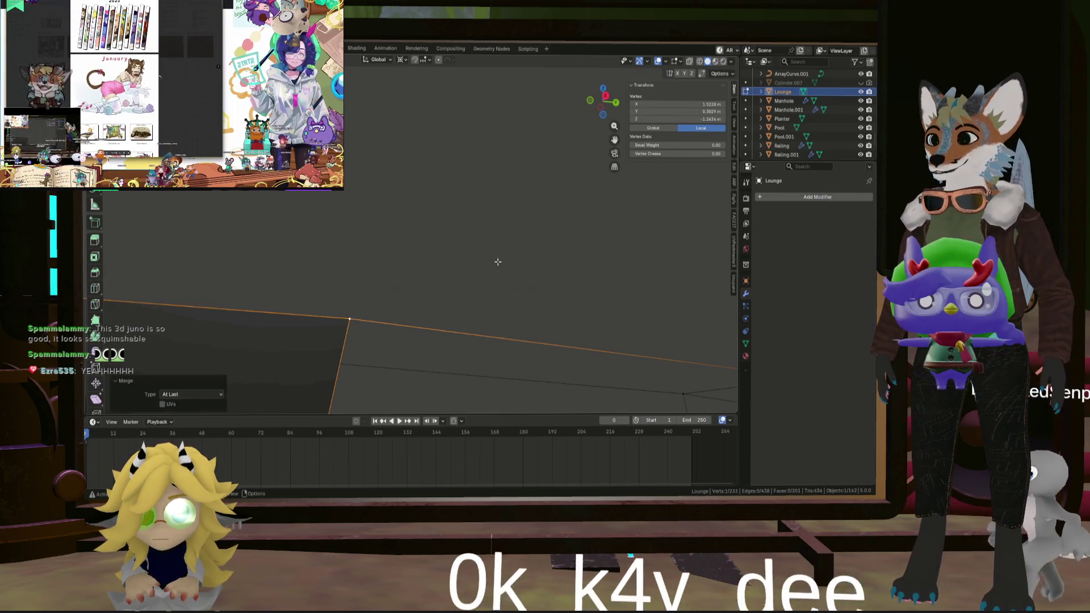
pyautogui.moveTo(496, 261)
pyautogui.mouseDown(button='middle')
pyautogui.moveTo(535, 292)
pyautogui.moveTo(615, 258)
pyautogui.moveTo(403, 243)
pyautogui.mouseUp(button='middle')
pyautogui.moveTo(582, 302); pyautogui.dragTo(612, 219, button='middle')
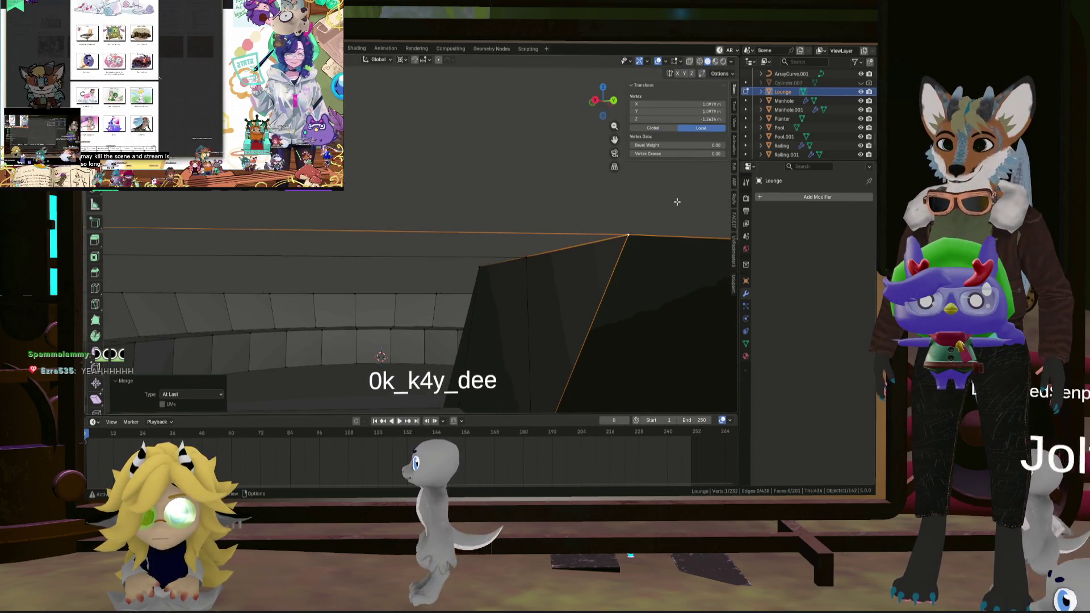
pyautogui.moveTo(677, 202)
pyautogui.mouseDown(button='middle')
pyautogui.moveTo(515, 239)
pyautogui.moveTo(437, 238)
pyautogui.mouseUp(button='middle')
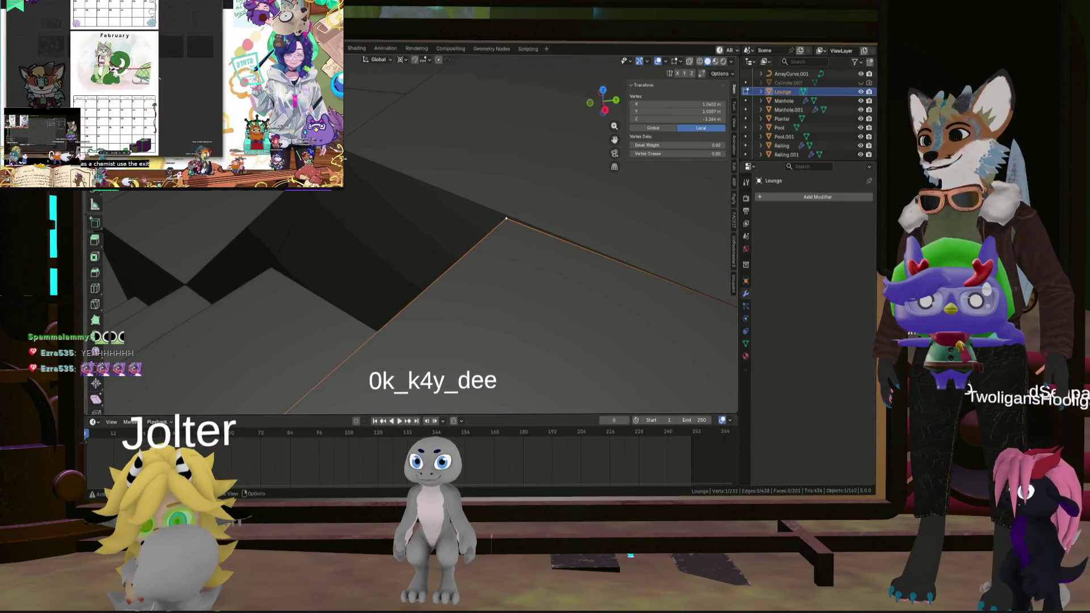
pyautogui.moveTo(353, 157); pyautogui.dragTo(435, 203, button='middle')
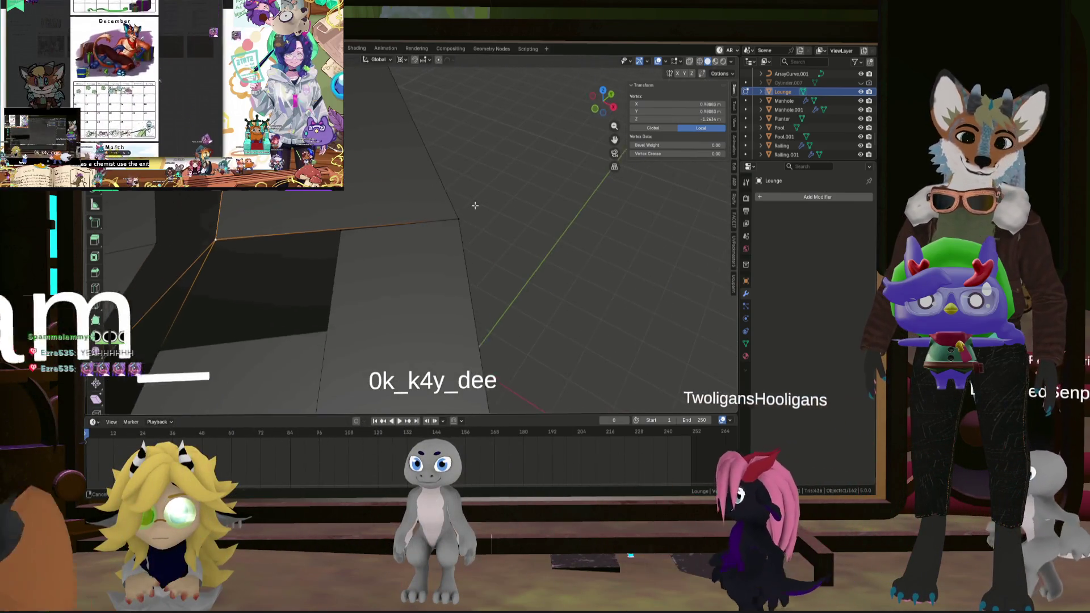
# Subdivide the edge along the step corner and select its new midpoint vertex.
pyautogui.keyDown('shift'); pyautogui.click(461, 218); pyautogui.keyUp('shift')
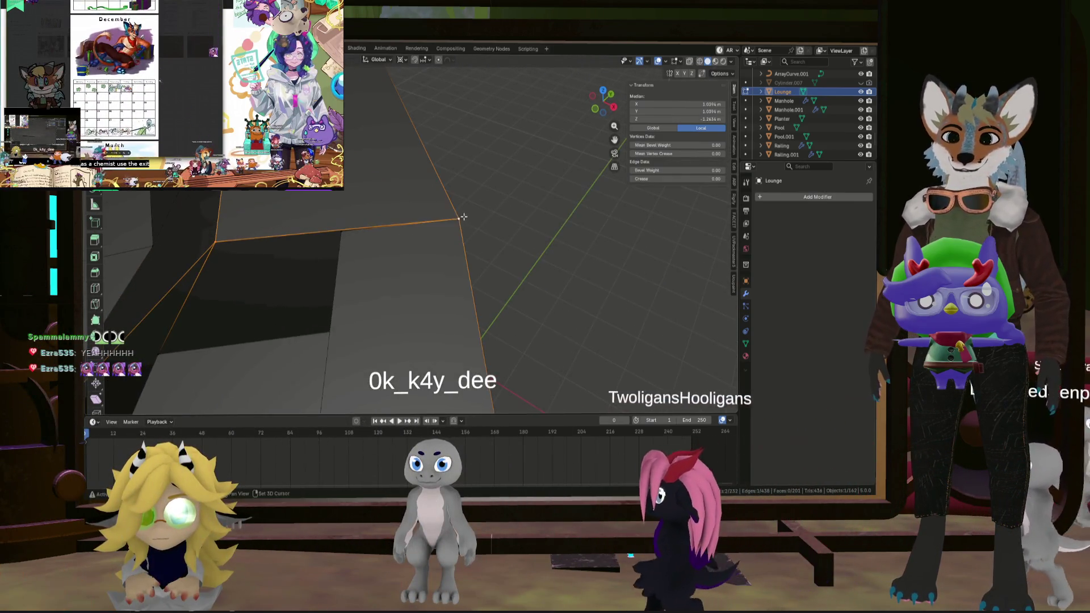
pyautogui.rightClick(363, 221)
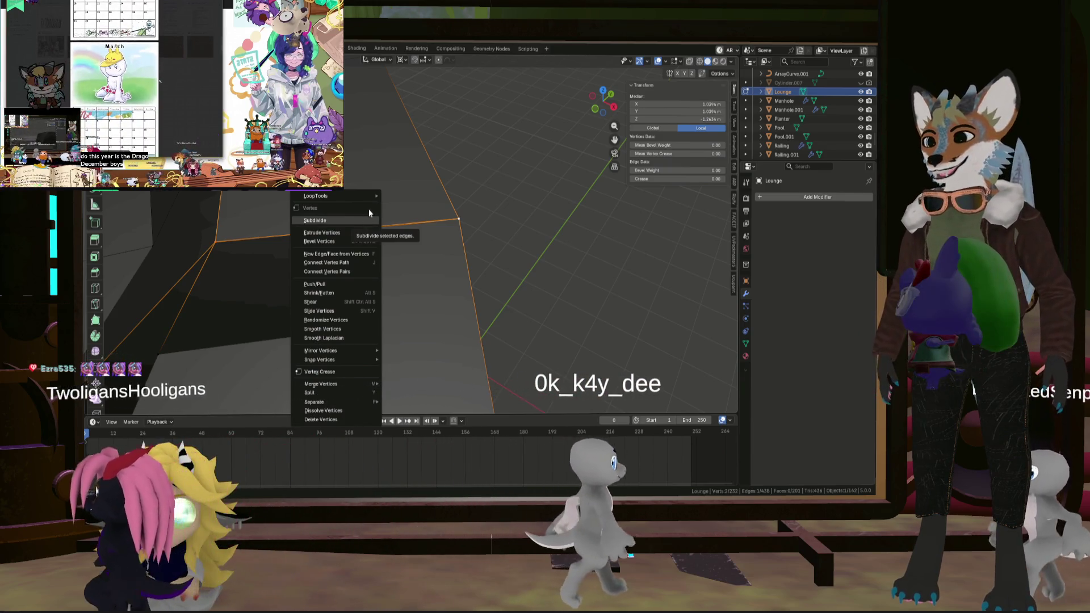
pyautogui.moveTo(376, 199)
pyautogui.click(329, 221)
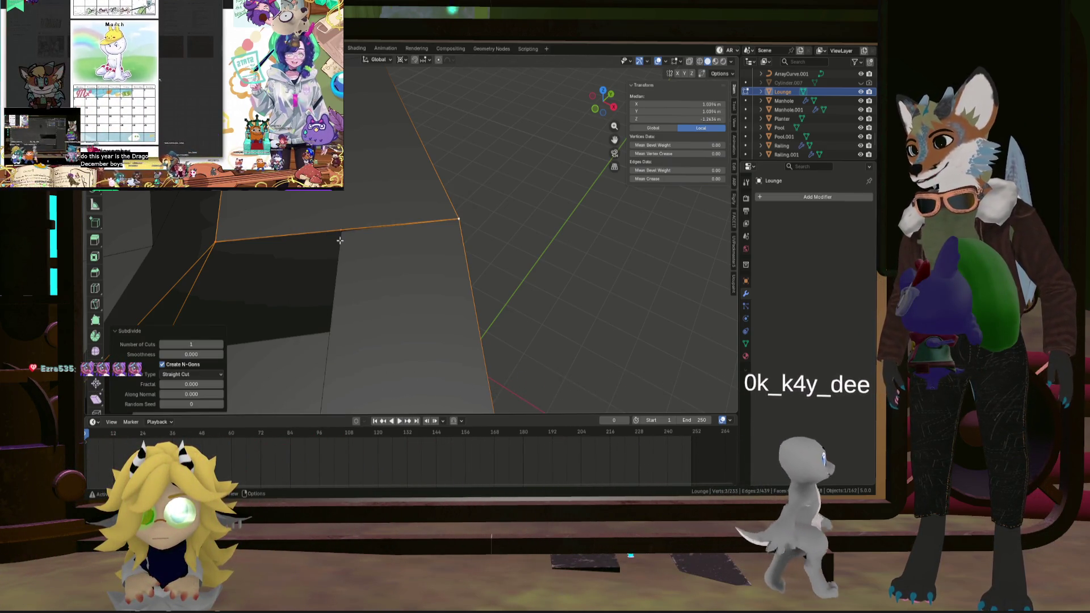
pyautogui.click(342, 225)
pyautogui.scroll(3, 344, 215)
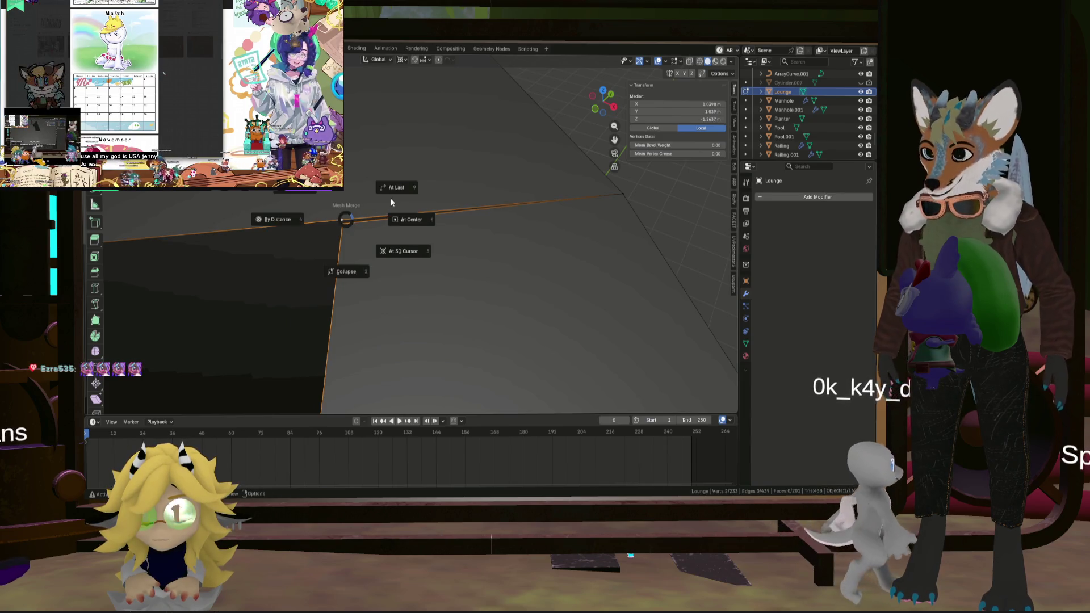
# Select another vertex on the ring mesh.
pyautogui.moveTo(400, 190); pyautogui.dragTo(238, 192, button='middle')
pyautogui.scroll(-10, 242, 205)
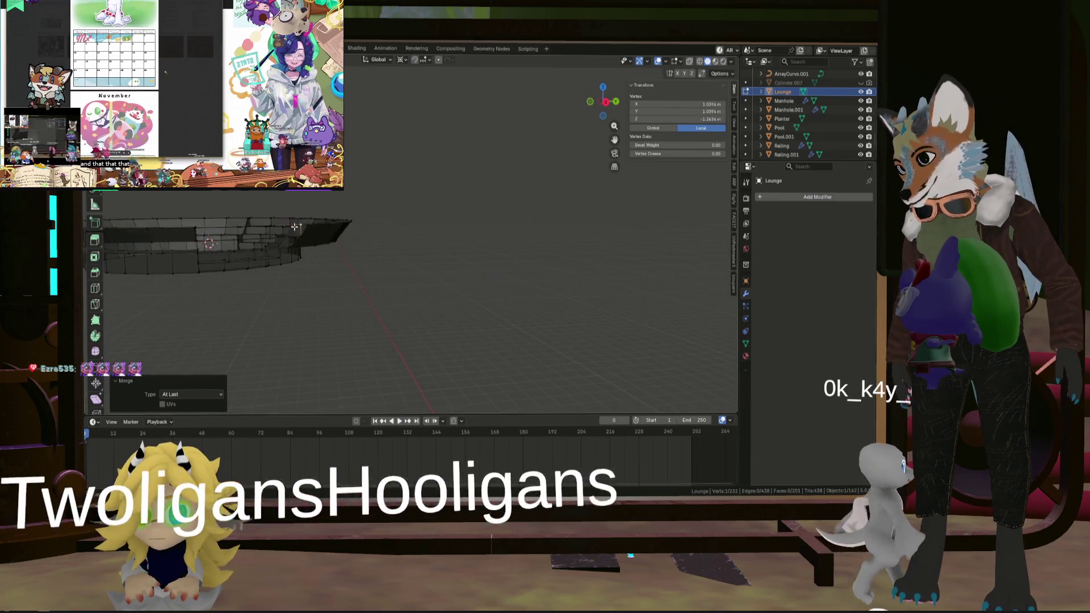
pyautogui.scroll(5, 246, 220)
pyautogui.moveTo(246, 220); pyautogui.dragTo(429, 283, button='middle')
pyautogui.scroll(2, 430, 283)
pyautogui.click(409, 243)
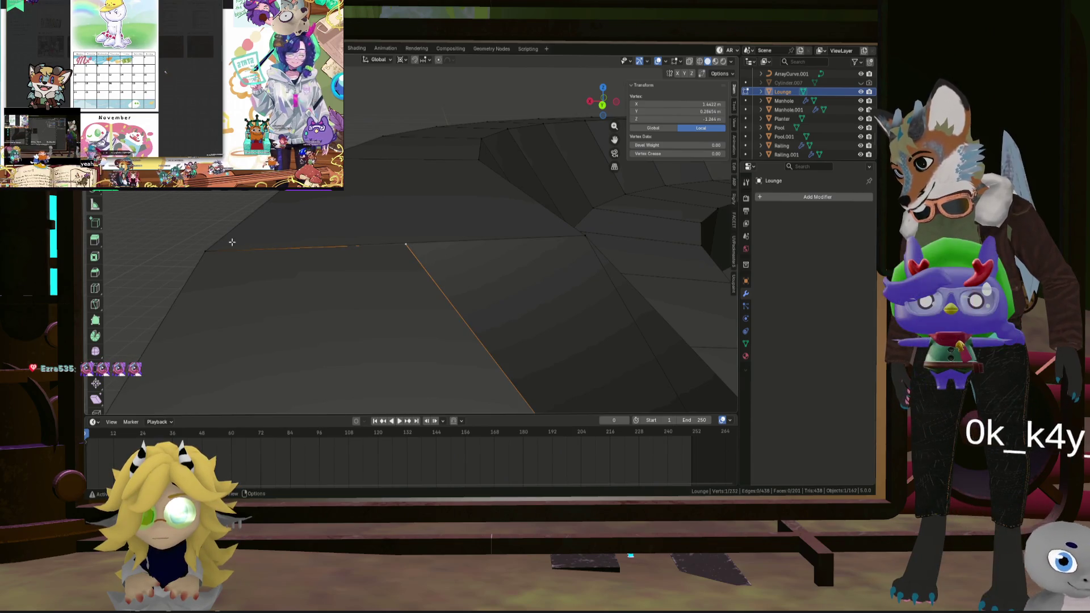
# Subdivide the edge beside the stairs and merge the new vertex into the stair corner.
pyautogui.rightClick(572, 232)
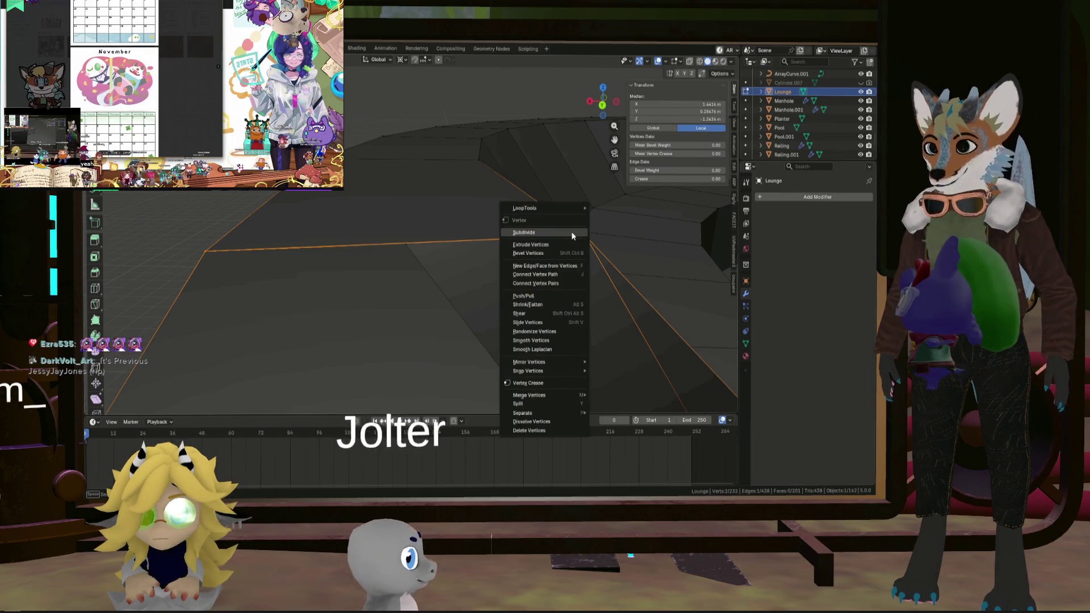
pyautogui.click(571, 231)
pyautogui.click(433, 254)
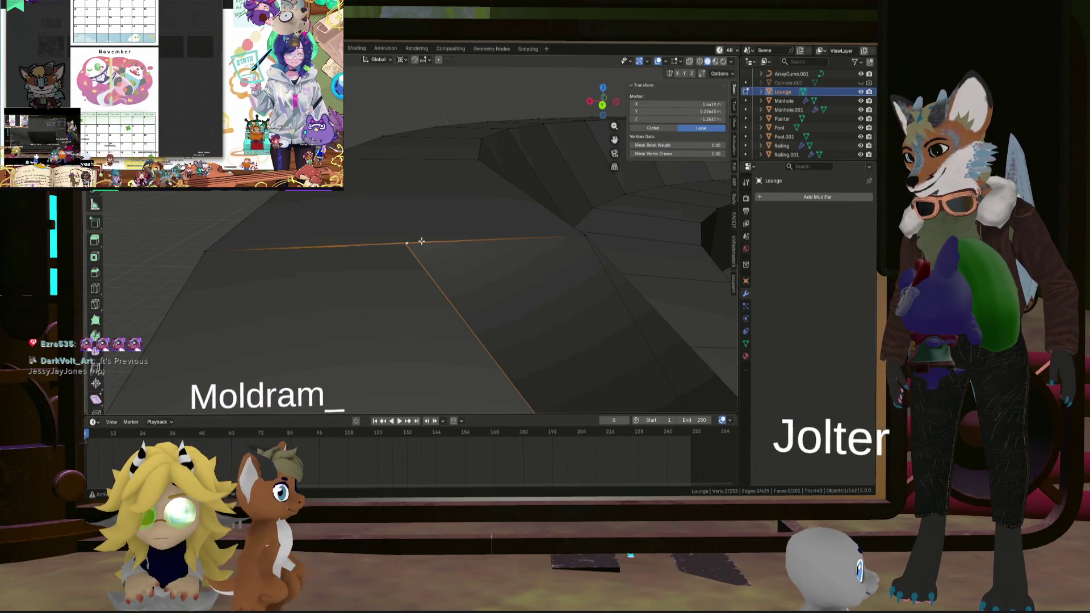
pyautogui.press('m')
pyautogui.click(496, 187)
# Orbit around the seating ring and stair end to check the merged corner.
pyautogui.moveTo(496, 187)
pyautogui.mouseDown(button='middle')
pyautogui.moveTo(486, 230)
pyautogui.moveTo(511, 250)
pyautogui.moveTo(445, 253)
pyautogui.moveTo(479, 246)
pyautogui.moveTo(444, 271)
pyautogui.mouseUp(button='middle')
pyautogui.scroll(-5, 445, 271)
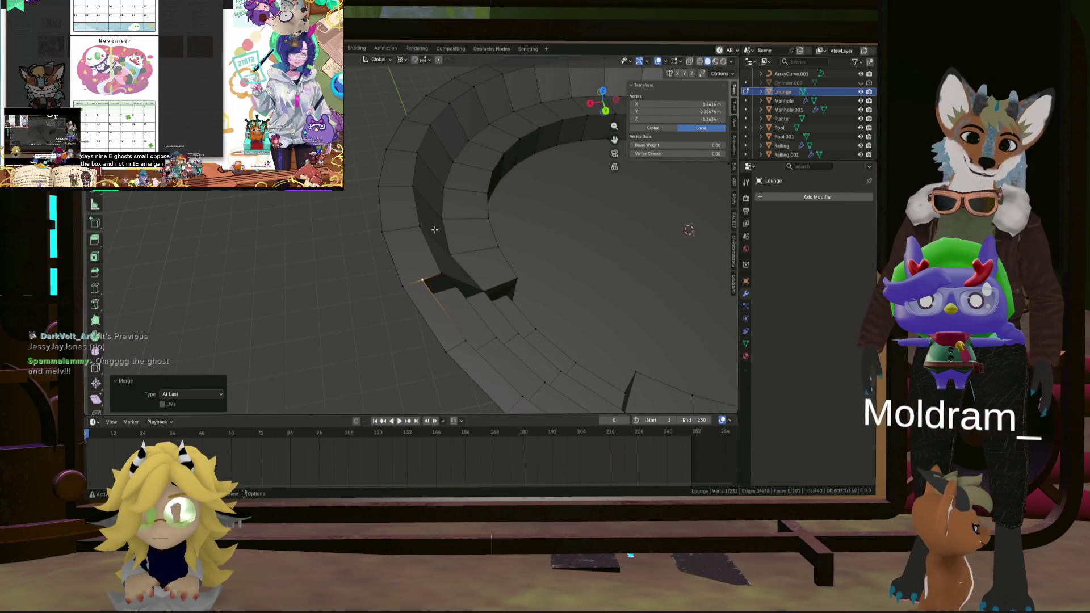
pyautogui.moveTo(433, 231)
pyautogui.mouseDown(button='middle')
pyautogui.moveTo(518, 223)
pyautogui.moveTo(397, 294)
pyautogui.moveTo(411, 197)
pyautogui.moveTo(527, 273)
pyautogui.mouseUp(button='middle')
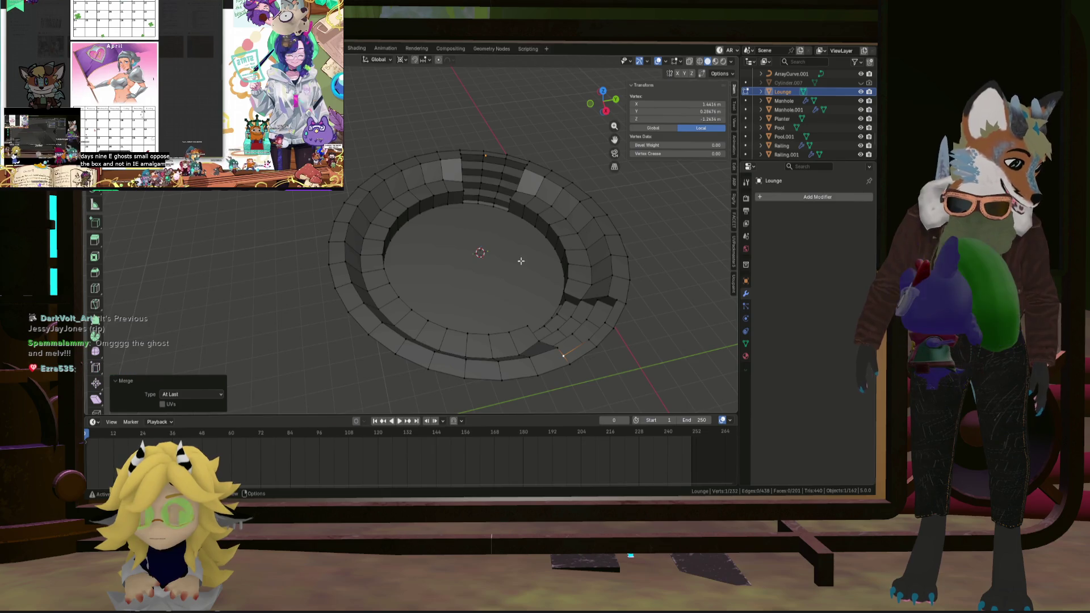
pyautogui.scroll(8, 504, 234)
pyautogui.moveTo(450, 180)
pyautogui.mouseDown(button='middle')
pyautogui.moveTo(518, 176)
pyautogui.moveTo(463, 282)
pyautogui.moveTo(318, 170)
pyautogui.mouseUp(button='middle')
pyautogui.scroll(4, 463, 283)
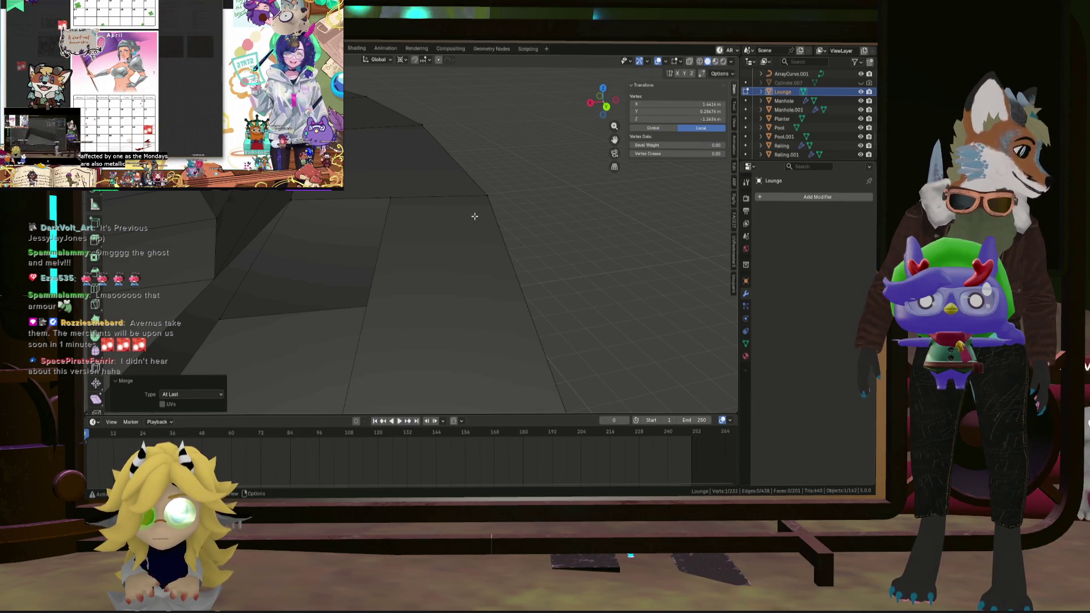
pyautogui.moveTo(392, 226); pyautogui.dragTo(415, 205, button='middle')
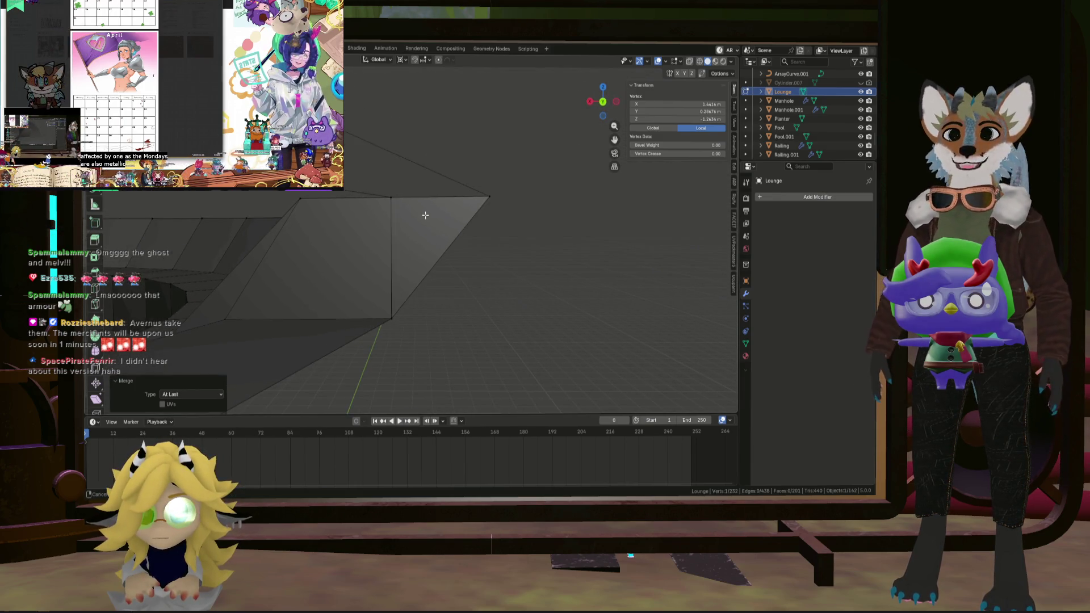
# Turn off X-ray and select the quad face and corner vertex at the ring's end.
pyautogui.keyDown('shift'); pyautogui.click(485, 233); pyautogui.keyUp('shift')
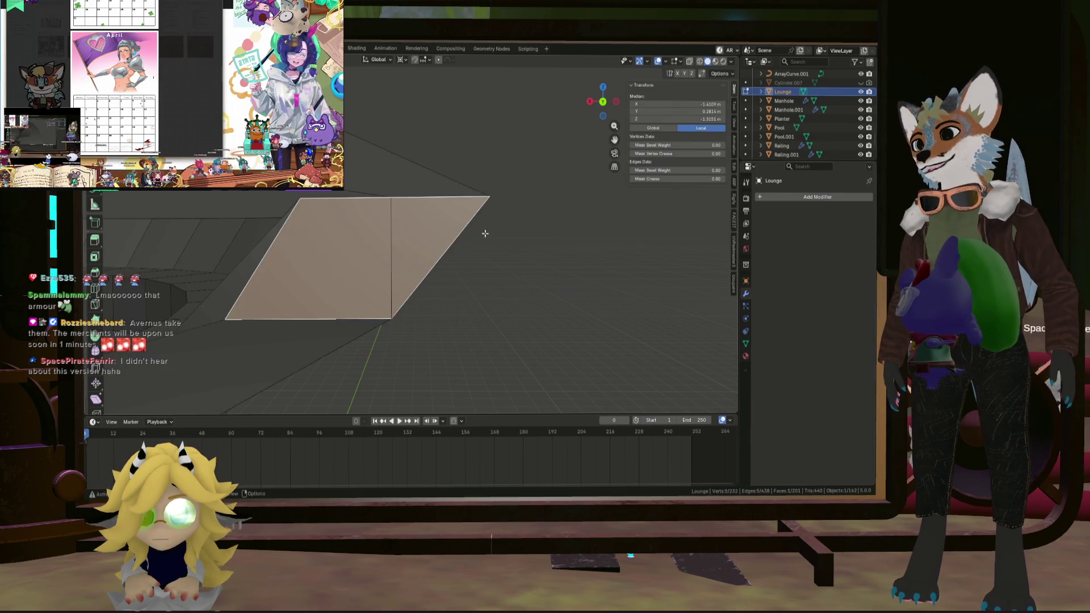
pyautogui.scroll(2, 412, 236)
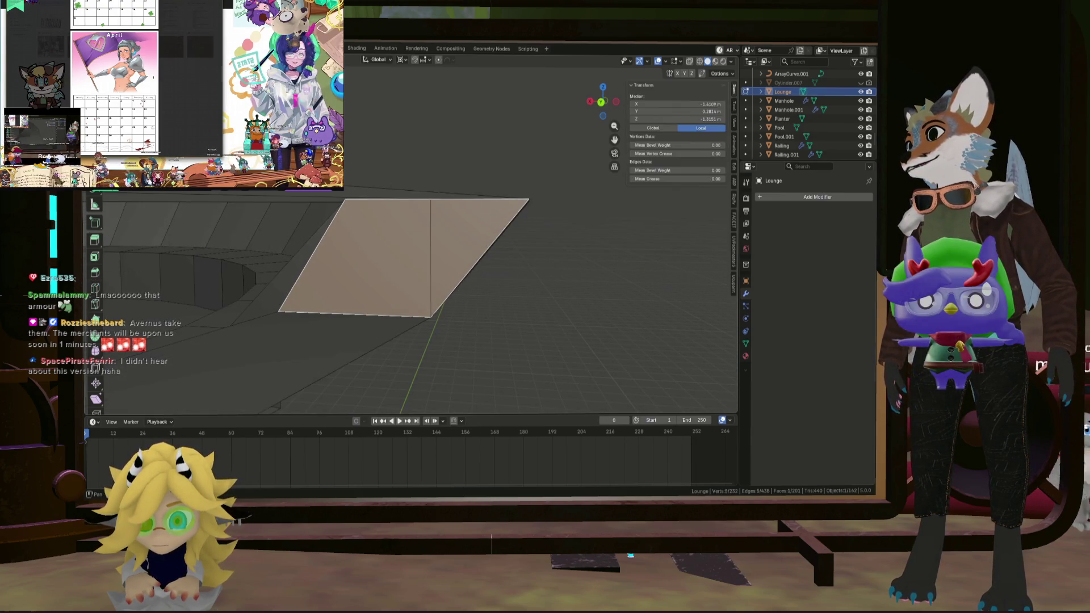
pyautogui.hotkey('alt', 'z')
pyautogui.click(430, 316)
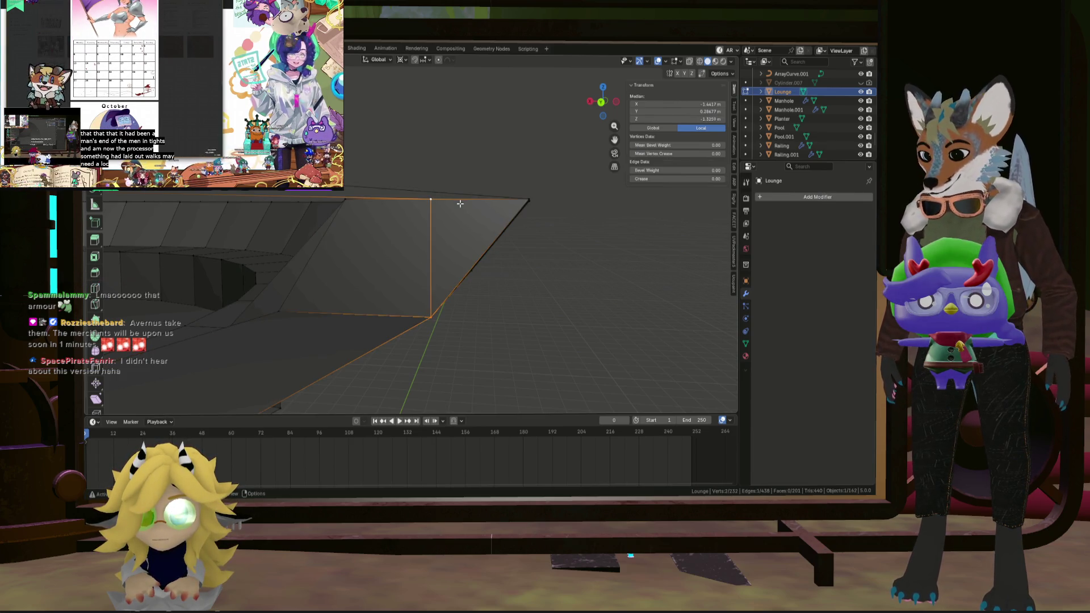
pyautogui.moveTo(459, 215)
pyautogui.mouseDown(button='middle')
pyautogui.moveTo(363, 260)
pyautogui.moveTo(574, 335)
pyautogui.moveTo(365, 241)
pyautogui.moveTo(534, 258)
pyautogui.moveTo(513, 223)
pyautogui.moveTo(499, 224)
pyautogui.moveTo(489, 180)
pyautogui.moveTo(504, 197)
pyautogui.mouseUp(button='middle')
# Delete the stray face and leftover triangular face at the seating ring's end.
pyautogui.click(508, 232)
pyautogui.keyDown('shift'); pyautogui.click(500, 154); pyautogui.keyUp('shift')
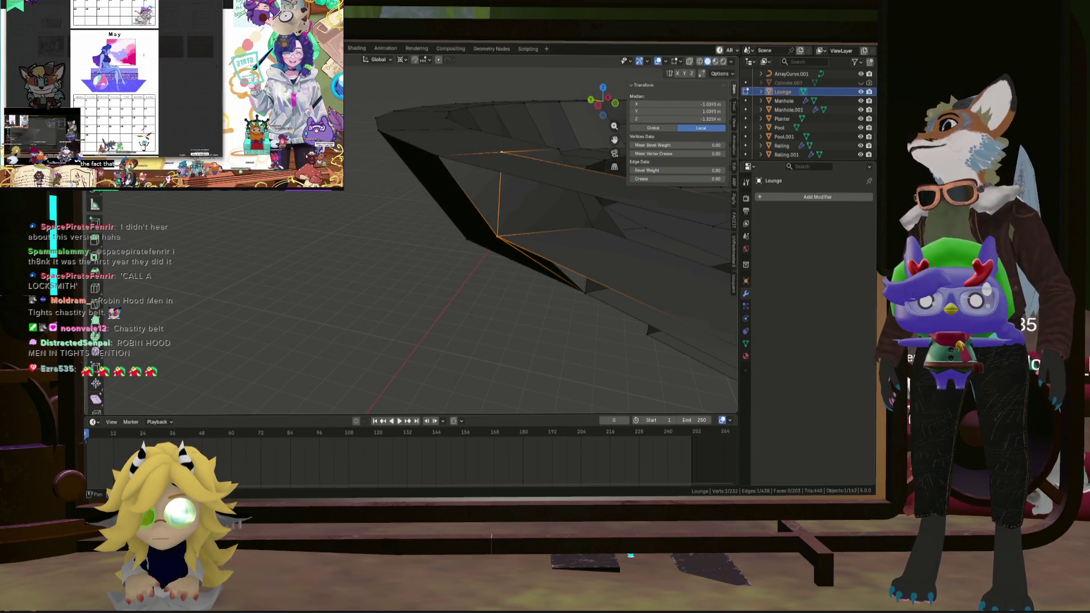
pyautogui.hotkey('alt', 'a')
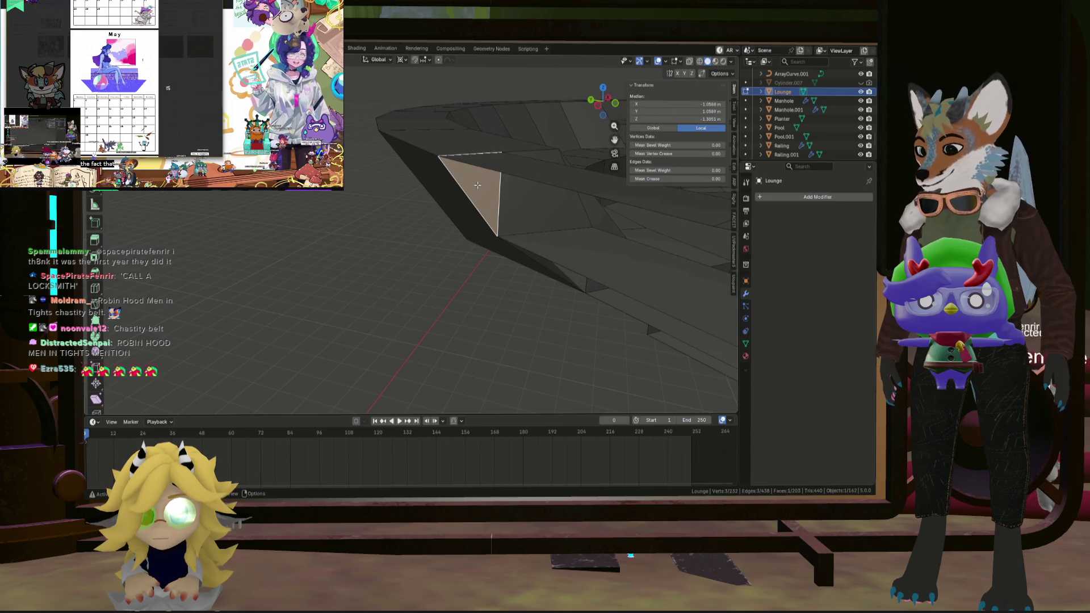
pyautogui.click(490, 180)
pyautogui.moveTo(489, 181); pyautogui.dragTo(445, 179, button='middle')
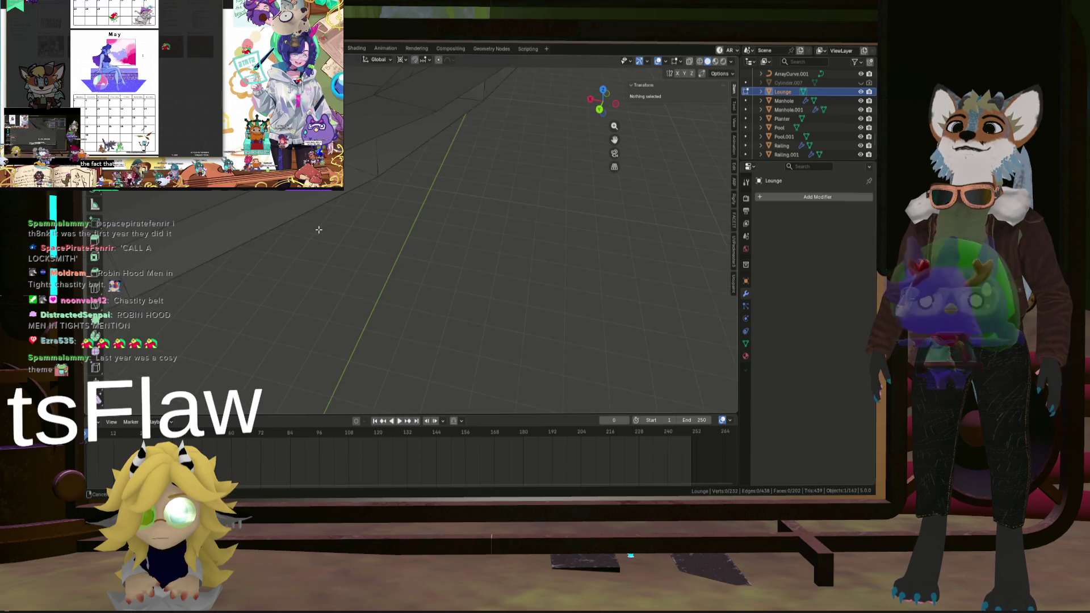
pyautogui.scroll(5, 384, 226)
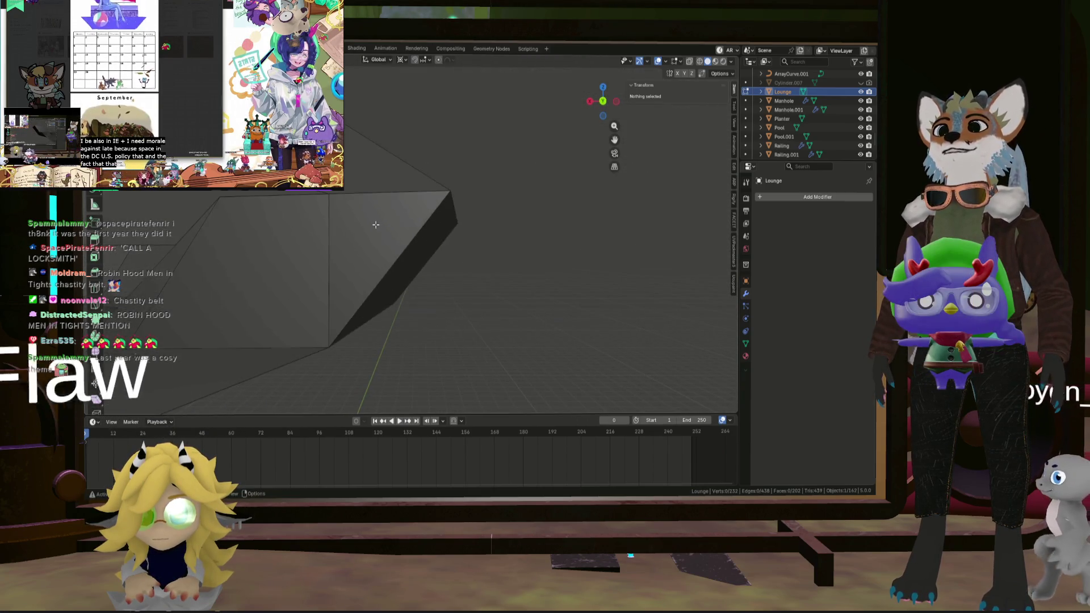
pyautogui.click(376, 225)
pyautogui.click(384, 219)
pyautogui.moveTo(383, 218)
pyautogui.mouseDown(button='middle')
pyautogui.moveTo(354, 180)
pyautogui.moveTo(412, 174)
pyautogui.moveTo(539, 219)
pyautogui.moveTo(462, 224)
pyautogui.moveTo(463, 210)
pyautogui.moveTo(431, 187)
pyautogui.mouseUp(button='middle')
# Select the overlapping triangular faces at the front corner and delete them.
pyautogui.click(409, 182)
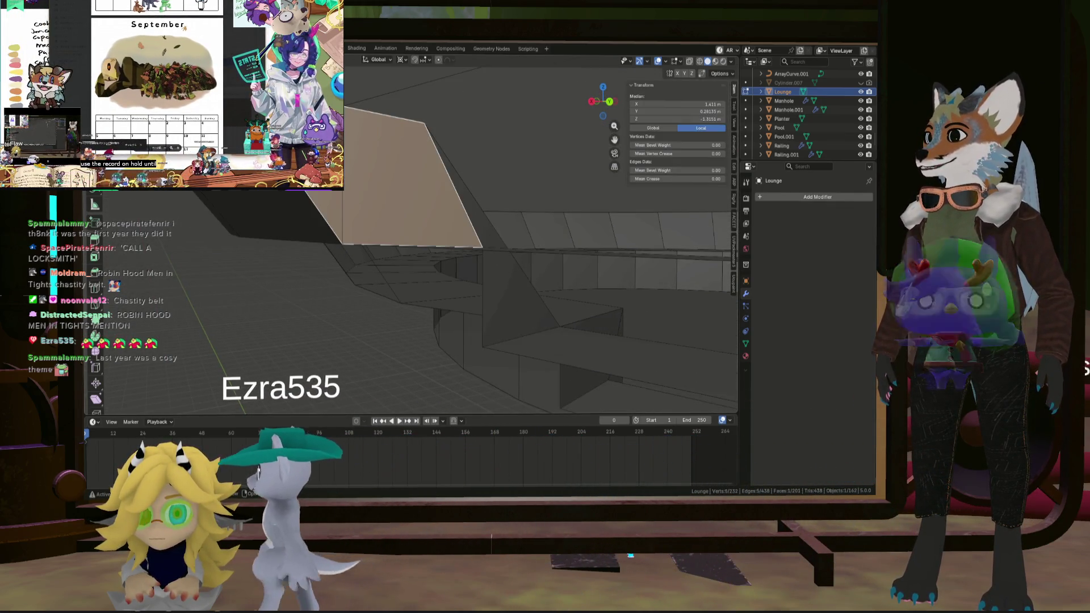
pyautogui.keyDown('shift'); pyautogui.click(483, 296); pyautogui.keyUp('shift')
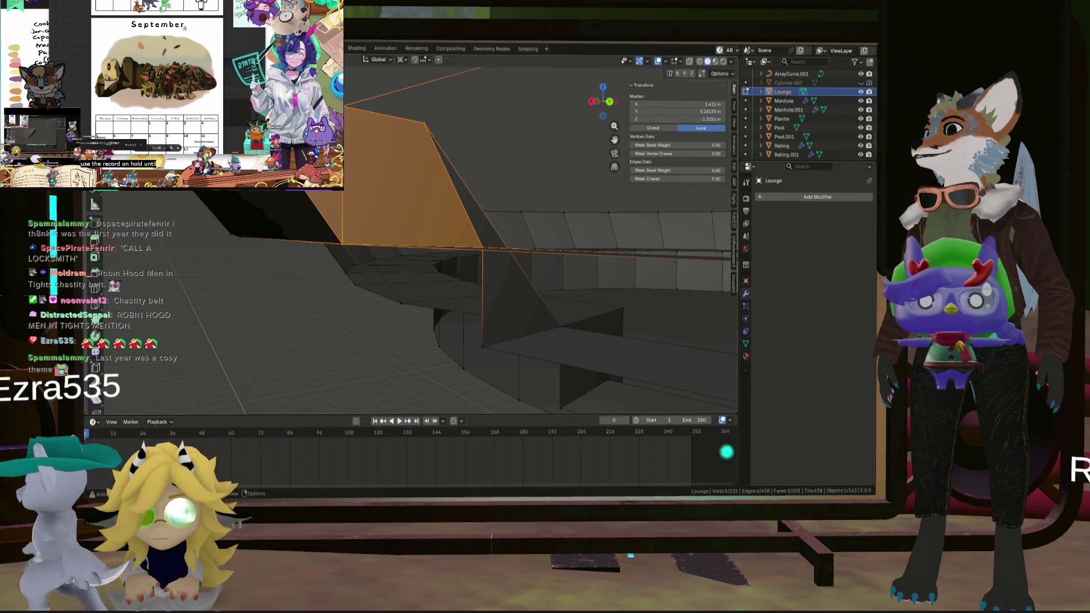
pyautogui.click(344, 242)
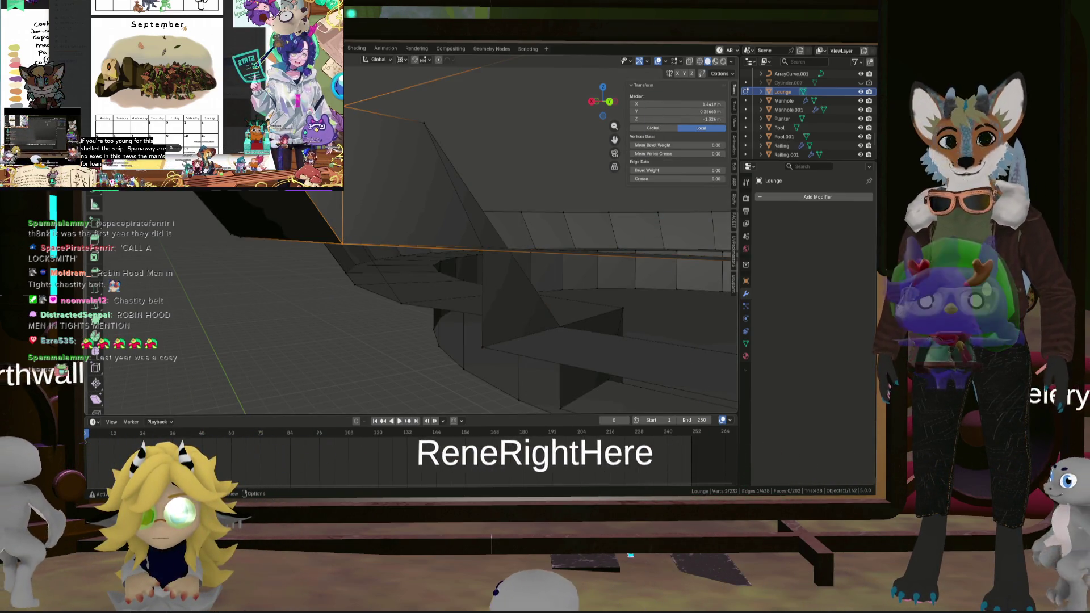
pyautogui.moveTo(342, 243)
pyautogui.mouseDown(button='middle')
pyautogui.moveTo(387, 216)
pyautogui.moveTo(409, 170)
pyautogui.moveTo(449, 182)
pyautogui.moveTo(529, 165)
pyautogui.moveTo(500, 170)
pyautogui.moveTo(500, 193)
pyautogui.moveTo(477, 213)
pyautogui.moveTo(472, 187)
pyautogui.mouseUp(button='middle')
pyautogui.keyDown('shift'); pyautogui.click(400, 162); pyautogui.keyUp('shift')
pyautogui.click(471, 187)
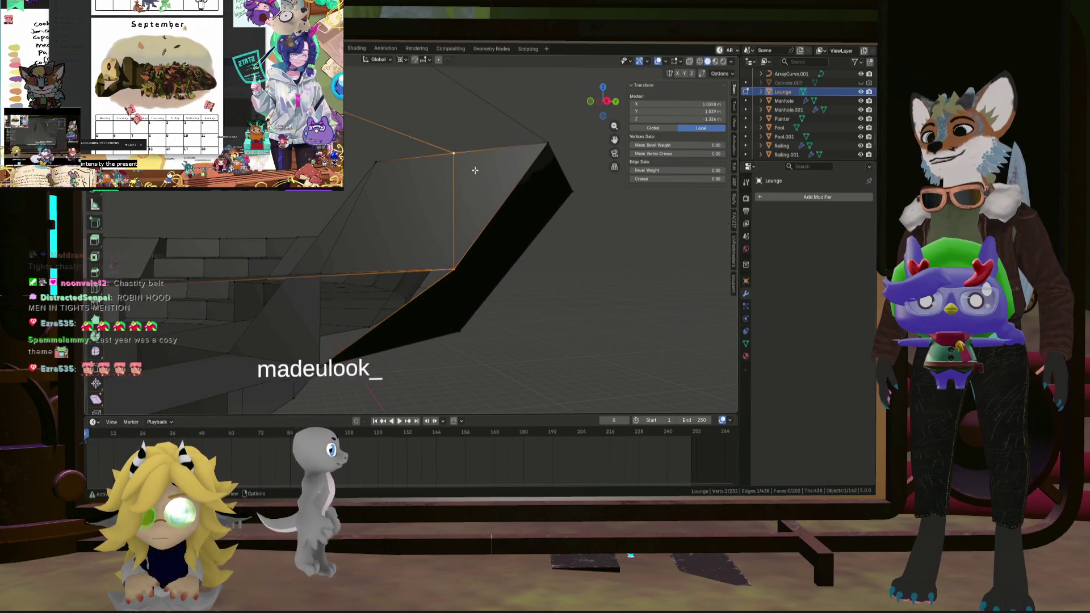
pyautogui.scroll(-3, 474, 170)
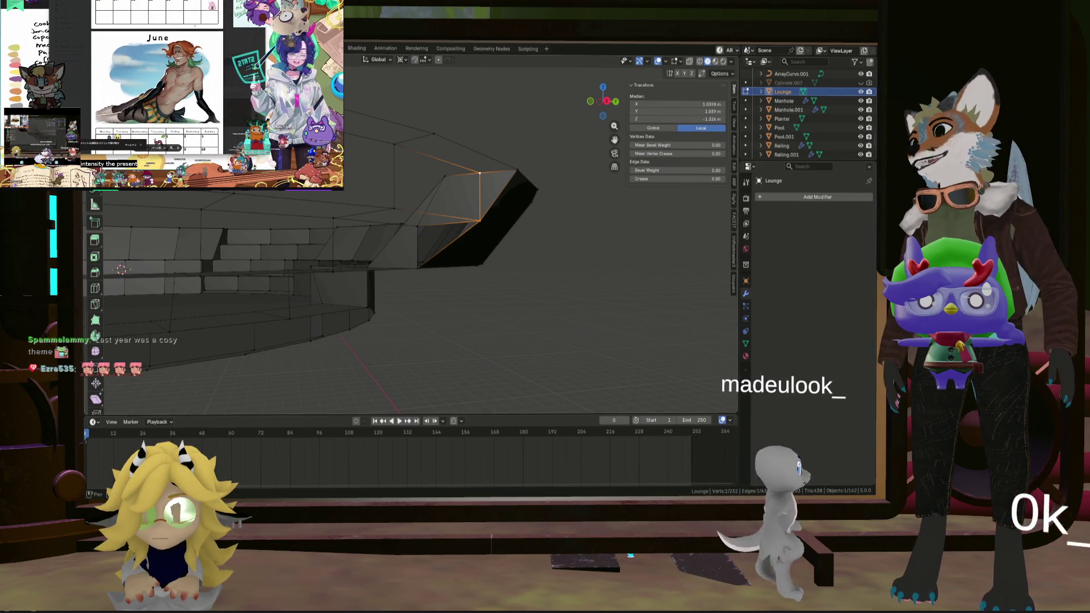
pyautogui.keyDown('shift'); pyautogui.click(480, 220); pyautogui.keyUp('shift')
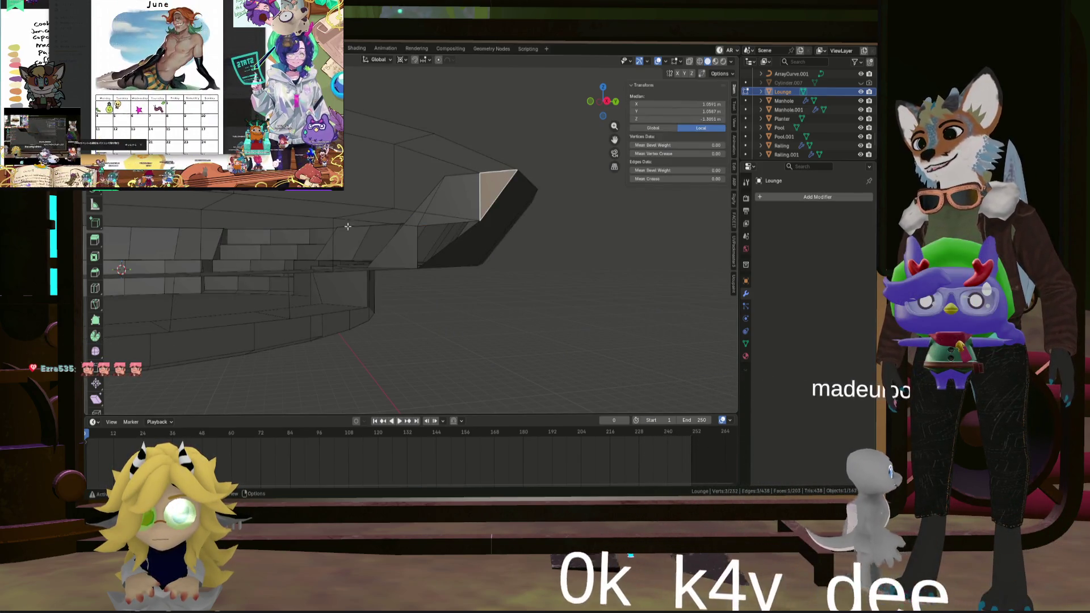
pyautogui.moveTo(347, 226)
pyautogui.mouseDown(button='middle')
pyautogui.moveTo(170, 232)
pyautogui.moveTo(322, 241)
pyautogui.mouseUp(button='middle')
pyautogui.click(324, 243)
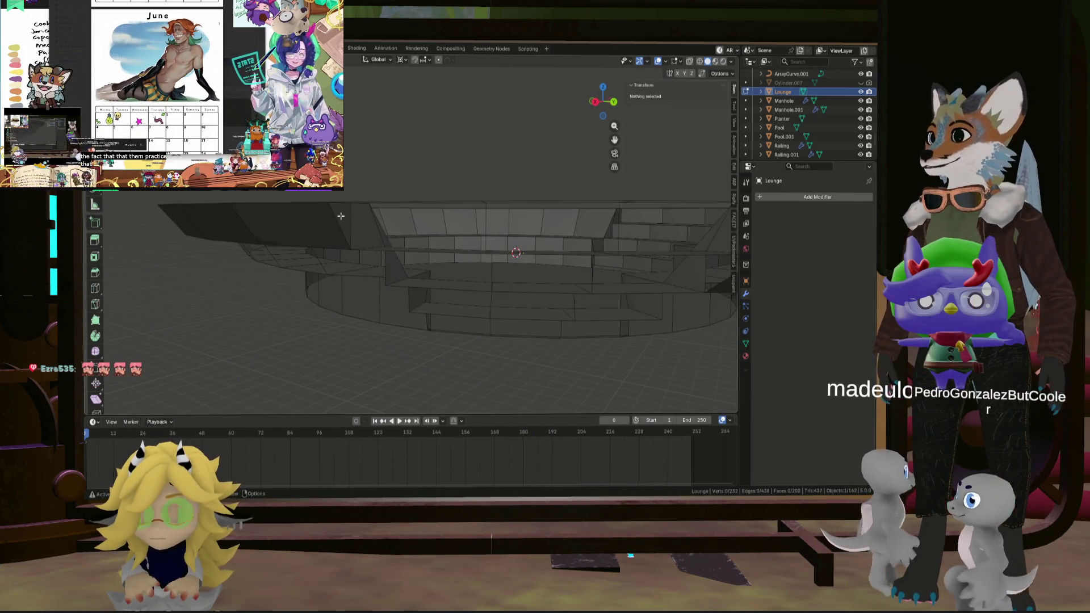
pyautogui.press('x')
pyautogui.click(392, 193)
pyautogui.moveTo(392, 193)
pyautogui.mouseDown(button='middle')
pyautogui.moveTo(520, 264)
pyautogui.moveTo(511, 243)
pyautogui.moveTo(426, 249)
pyautogui.moveTo(482, 251)
pyautogui.mouseUp(button='middle')
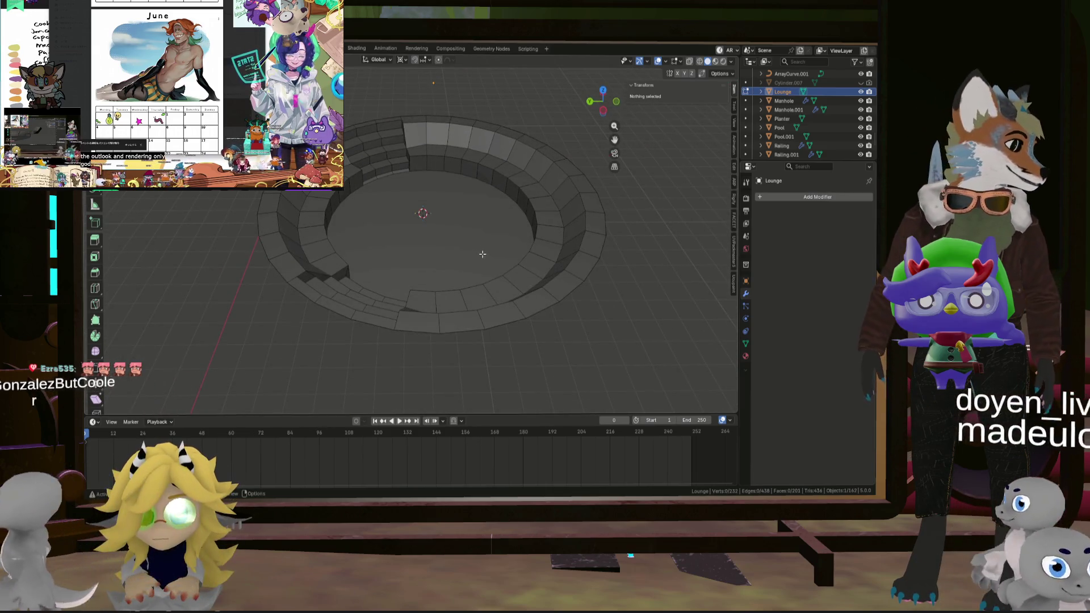
# Orbit and zoom in close to a corner of the circular seating wall.
pyautogui.scroll(-3, 476, 252)
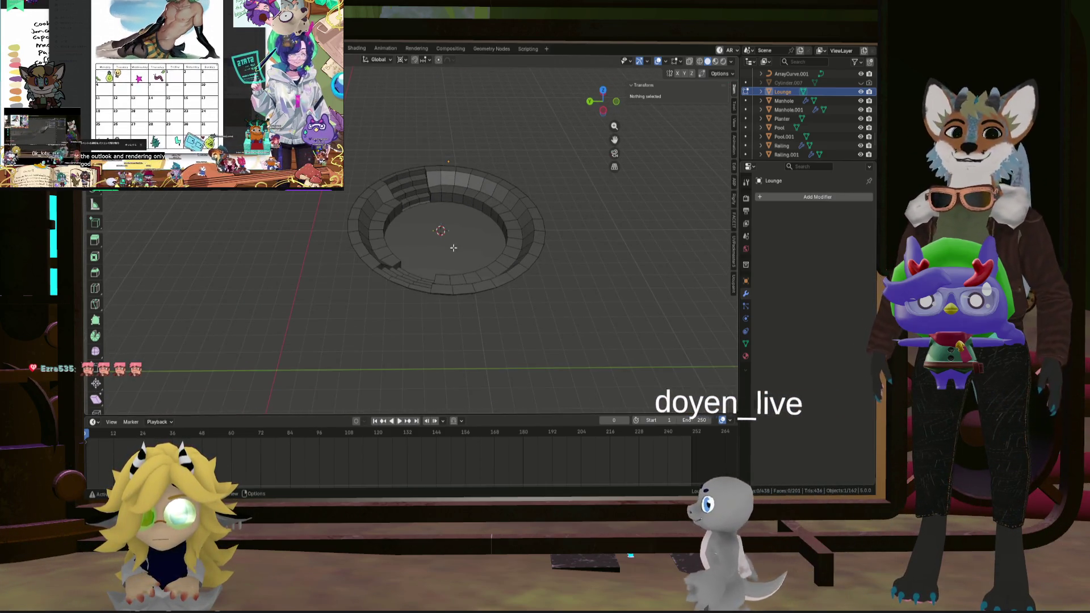
pyautogui.scroll(-5, 454, 248)
pyautogui.scroll(-2, 455, 248)
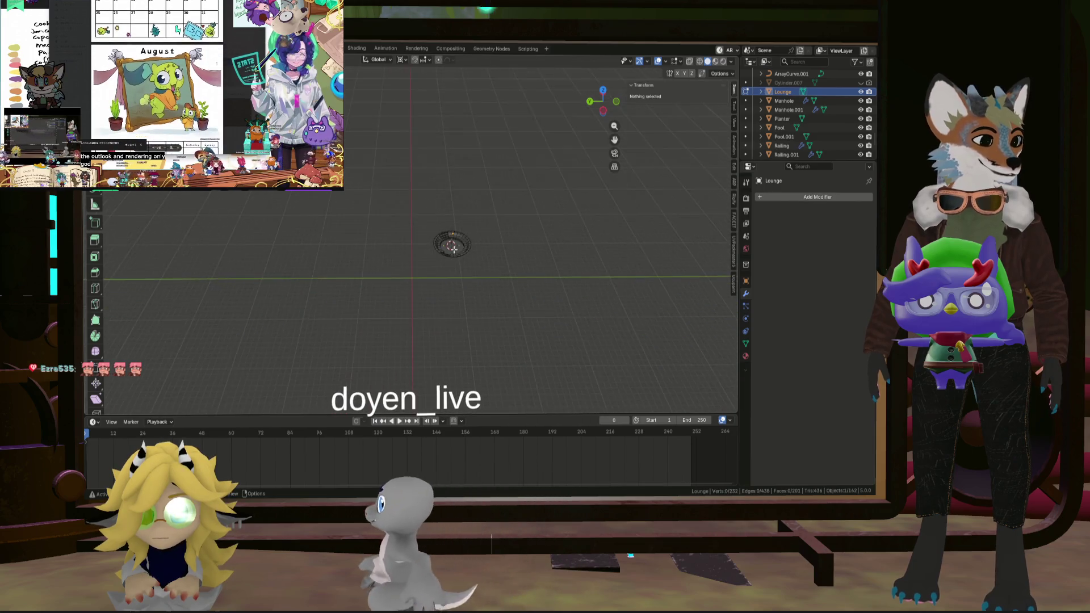
pyautogui.scroll(8, 443, 255)
pyautogui.moveTo(438, 261)
pyautogui.mouseDown(button='middle')
pyautogui.moveTo(553, 269)
pyautogui.moveTo(331, 201)
pyautogui.moveTo(302, 216)
pyautogui.mouseUp(button='middle')
pyautogui.scroll(-6, 561, 268)
pyautogui.scroll(6, 302, 216)
pyautogui.moveTo(427, 323)
pyautogui.mouseDown(button='middle')
pyautogui.moveTo(453, 297)
pyautogui.moveTo(469, 297)
pyautogui.moveTo(525, 324)
pyautogui.moveTo(446, 245)
pyautogui.mouseUp(button='middle')
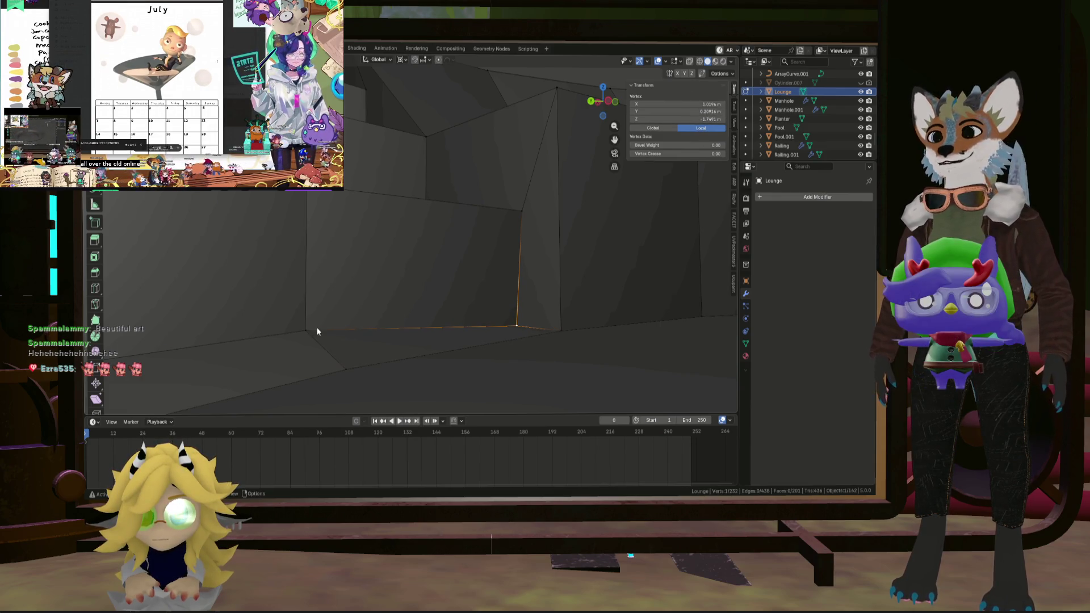
pyautogui.moveTo(447, 265); pyautogui.dragTo(516, 324, button='middle')
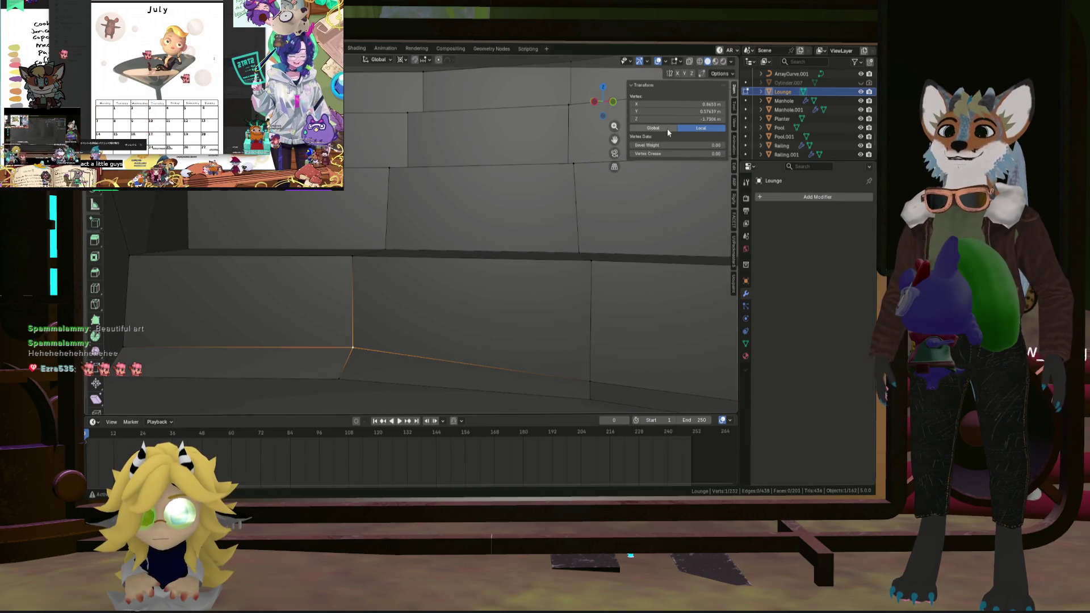
pyautogui.moveTo(305, 304)
pyautogui.keyDown('shift'); pyautogui.mouseDown(button='middle')
pyautogui.moveTo(384, 313)
pyautogui.moveTo(401, 254)
pyautogui.mouseUp(button='middle'); pyautogui.keyUp('shift')
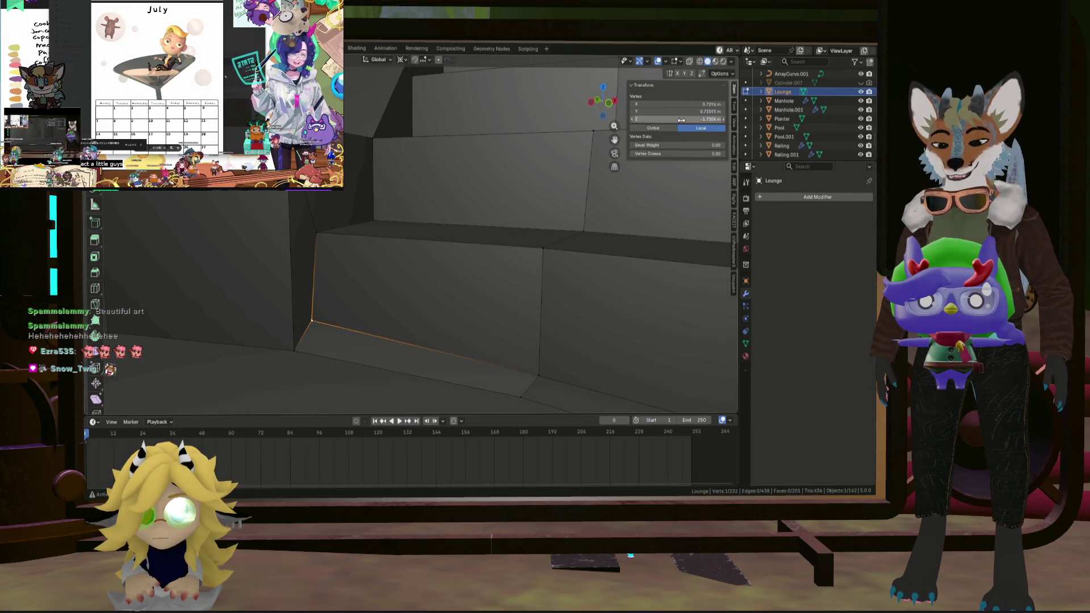
pyautogui.moveTo(468, 268)
pyautogui.mouseDown(button='middle')
pyautogui.moveTo(426, 253)
pyautogui.moveTo(431, 268)
pyautogui.moveTo(372, 302)
pyautogui.moveTo(367, 260)
pyautogui.moveTo(356, 263)
pyautogui.moveTo(397, 295)
pyautogui.moveTo(384, 311)
pyautogui.moveTo(522, 332)
pyautogui.moveTo(494, 328)
pyautogui.mouseUp(button='middle')
pyautogui.scroll(-8, 356, 264)
pyautogui.scroll(8, 494, 328)
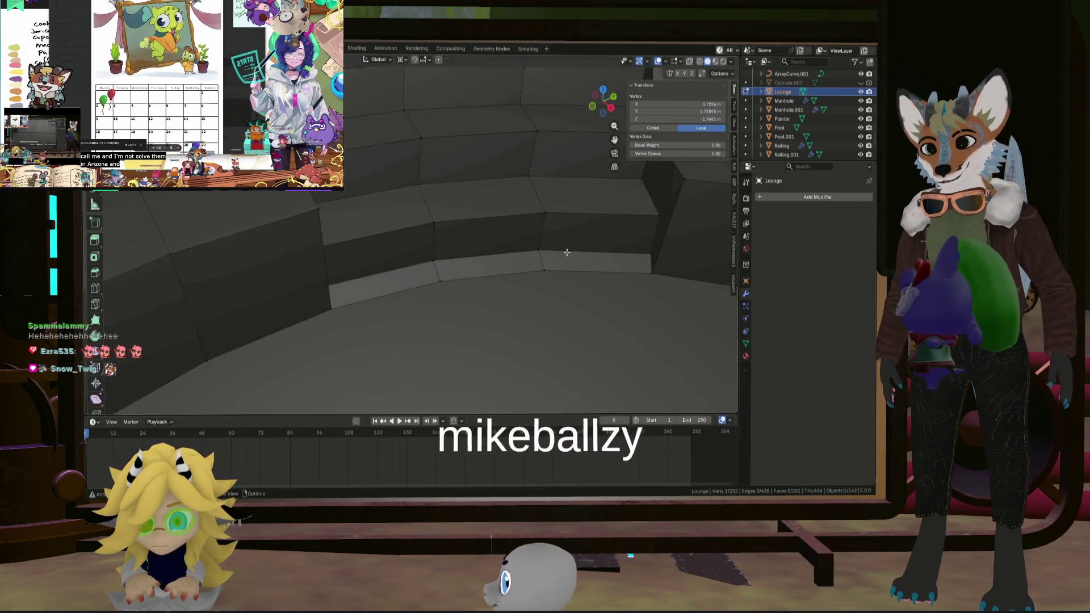
pyautogui.moveTo(504, 224); pyautogui.dragTo(360, 231, button='middle')
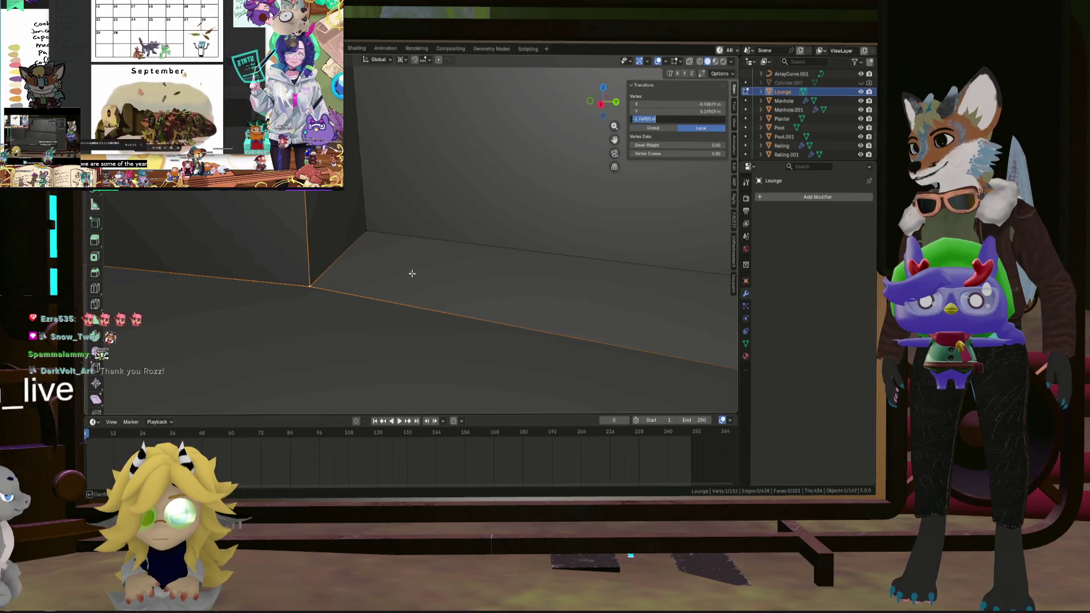
pyautogui.scroll(-3, 590, 295)
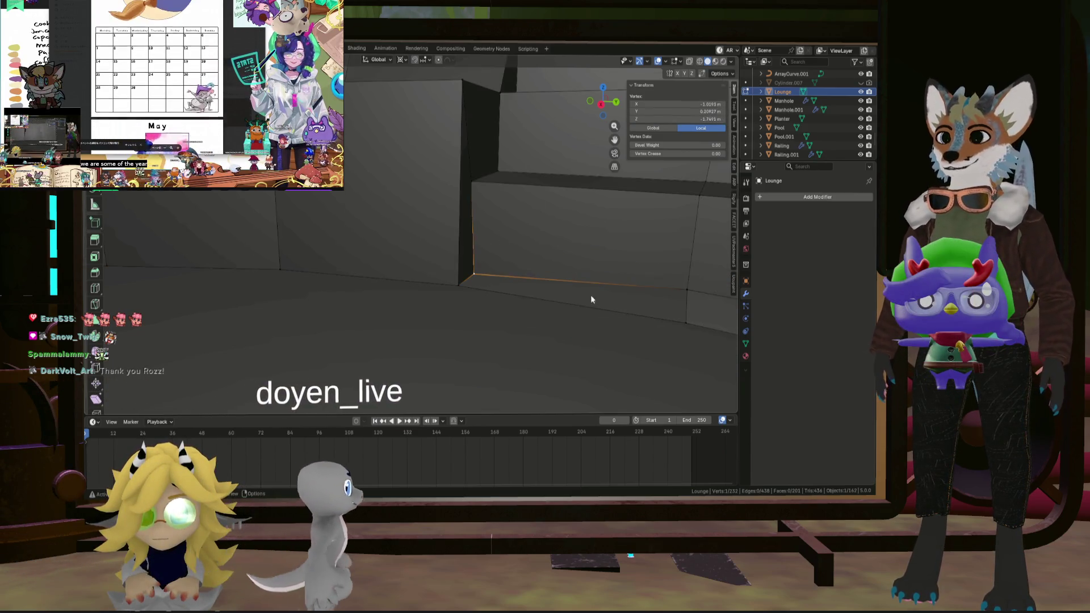
# Lower the step-corner vertex along Z from -1.7305 m to about -1.749 m.
pyautogui.click(686, 288)
pyautogui.press('g')
pyautogui.press('z')
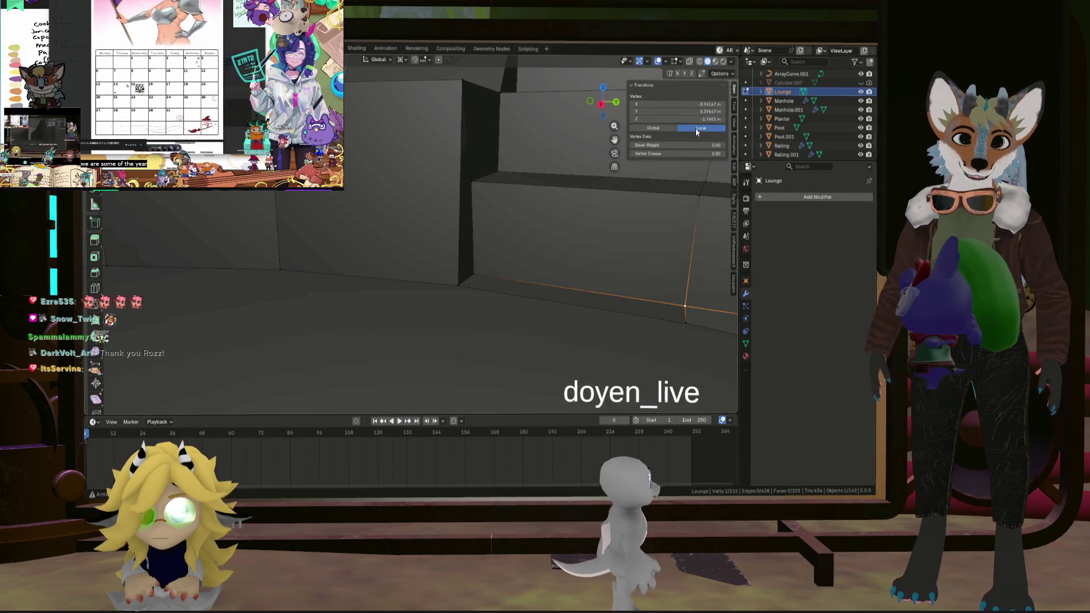
pyautogui.moveTo(666, 253); pyautogui.dragTo(479, 232, button='middle')
pyautogui.moveTo(566, 269)
pyautogui.mouseDown(button='middle')
pyautogui.moveTo(531, 262)
pyautogui.moveTo(670, 312)
pyautogui.mouseUp(button='middle')
pyautogui.scroll(-2, 613, 301)
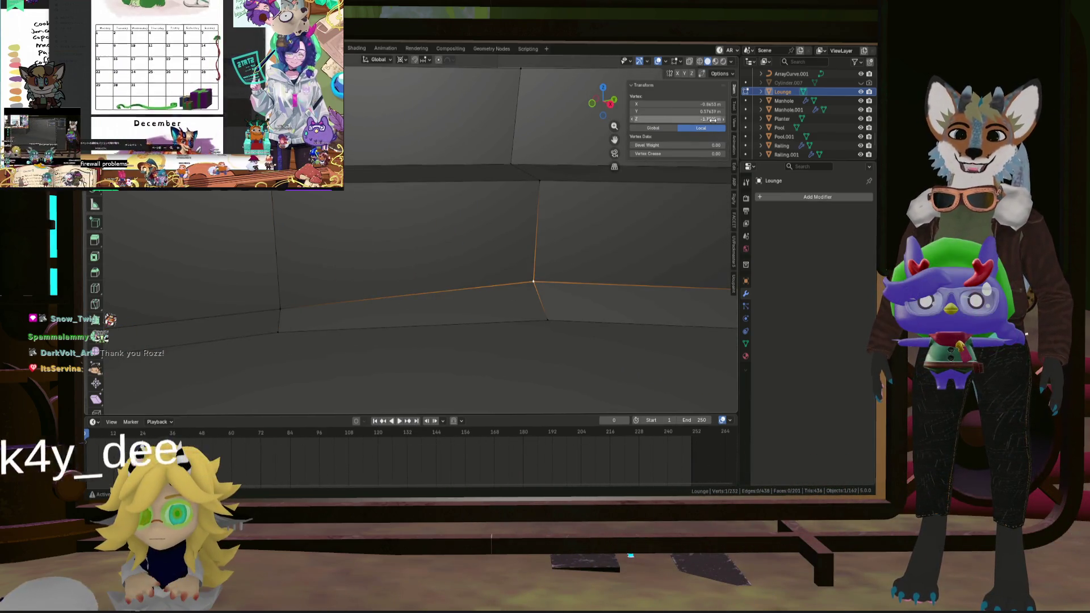
pyautogui.keyDown('shift'); pyautogui.moveTo(700, 174); pyautogui.dragTo(567, 275, button='middle'); pyautogui.keyUp('shift')
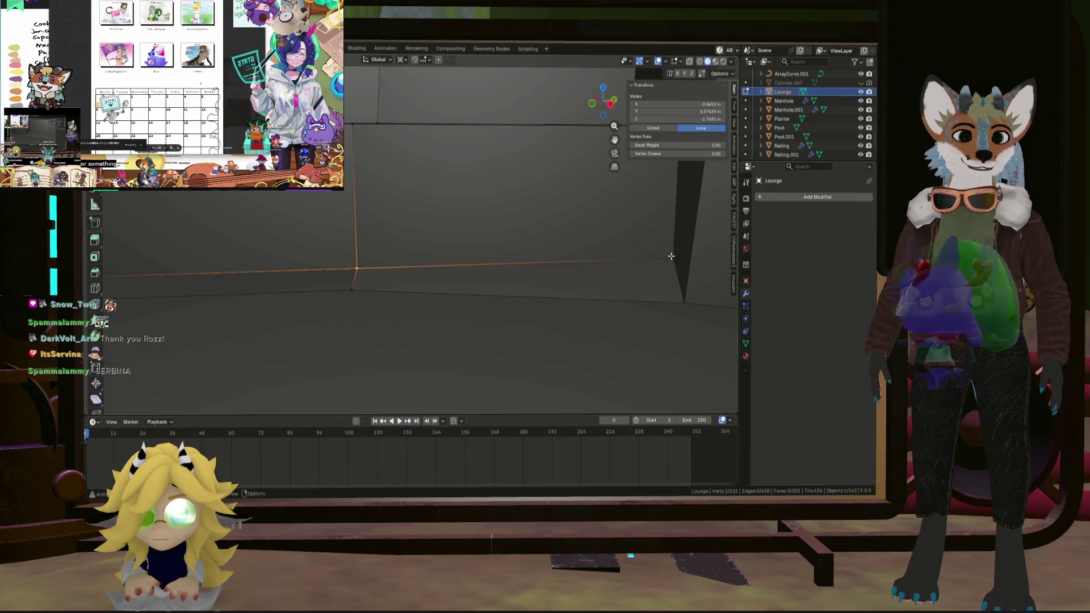
pyautogui.moveTo(671, 256); pyautogui.dragTo(564, 285, button='middle')
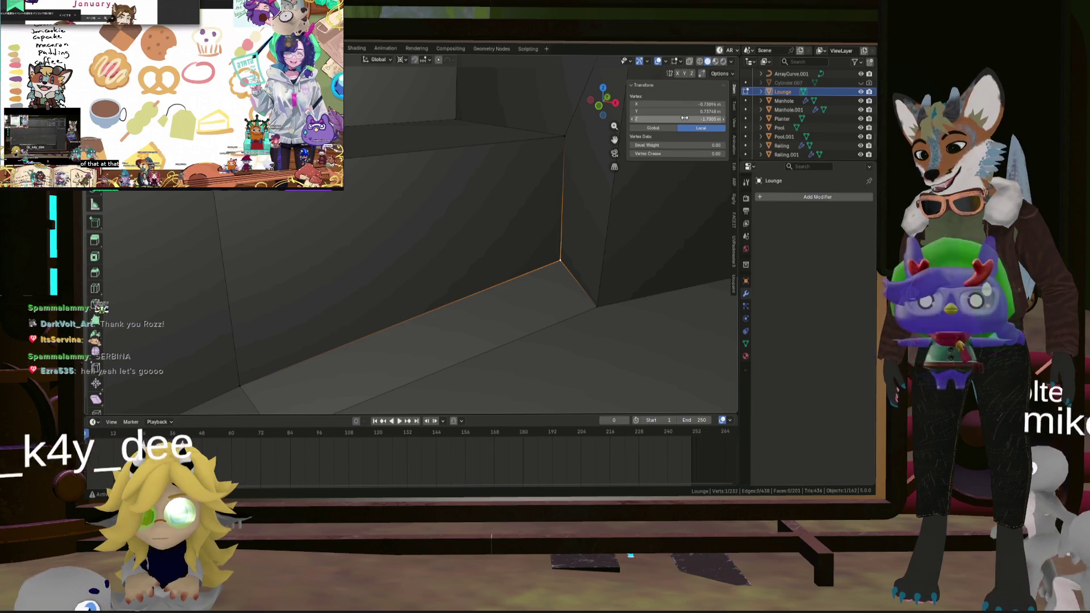
pyautogui.moveTo(685, 117); pyautogui.dragTo(676, 117)
pyautogui.scroll(-10, 519, 258)
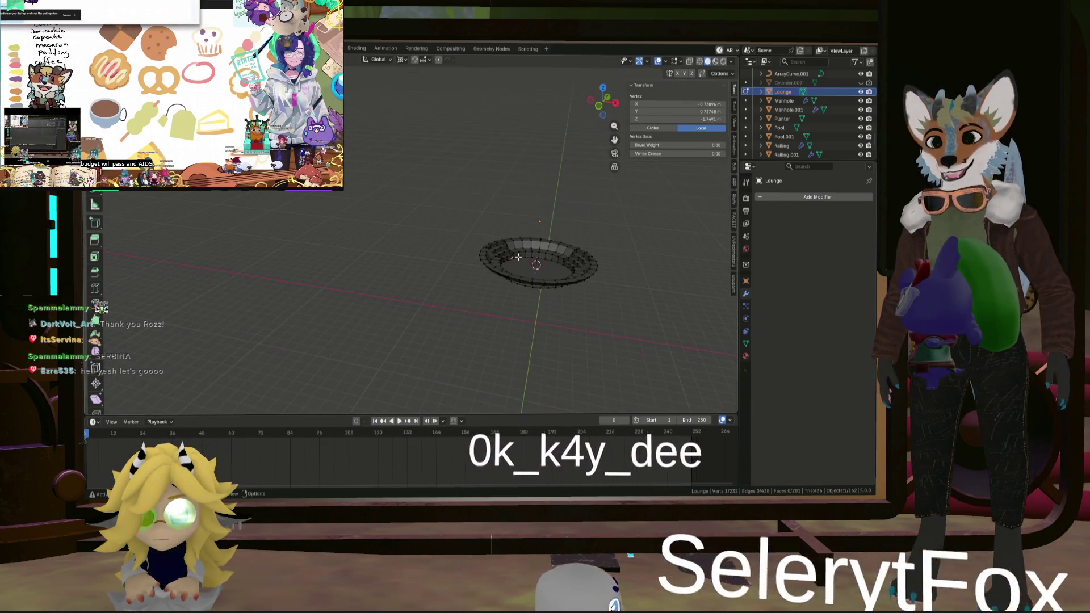
pyautogui.moveTo(519, 257); pyautogui.dragTo(693, 307, button='middle')
pyautogui.click(693, 306)
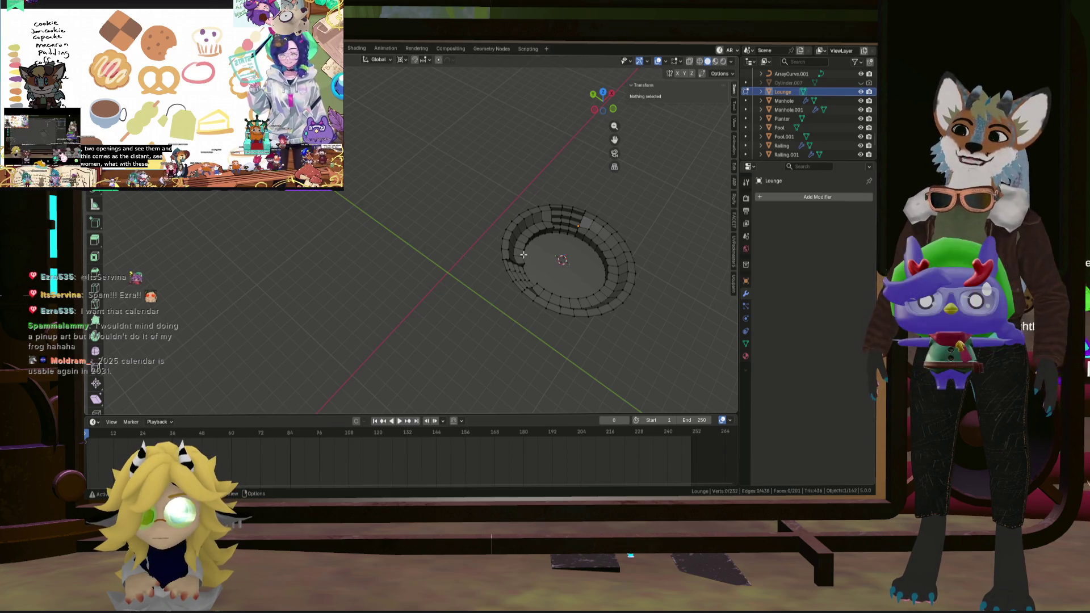
pyautogui.scroll(5, 543, 267)
pyautogui.moveTo(531, 293)
pyautogui.mouseDown(button='middle')
pyautogui.moveTo(519, 260)
pyautogui.moveTo(500, 250)
pyautogui.moveTo(476, 282)
pyautogui.moveTo(568, 253)
pyautogui.moveTo(562, 246)
pyautogui.moveTo(513, 233)
pyautogui.moveTo(486, 256)
pyautogui.moveTo(443, 250)
pyautogui.moveTo(434, 262)
pyautogui.mouseUp(button='middle')
pyautogui.scroll(3, 585, 250)
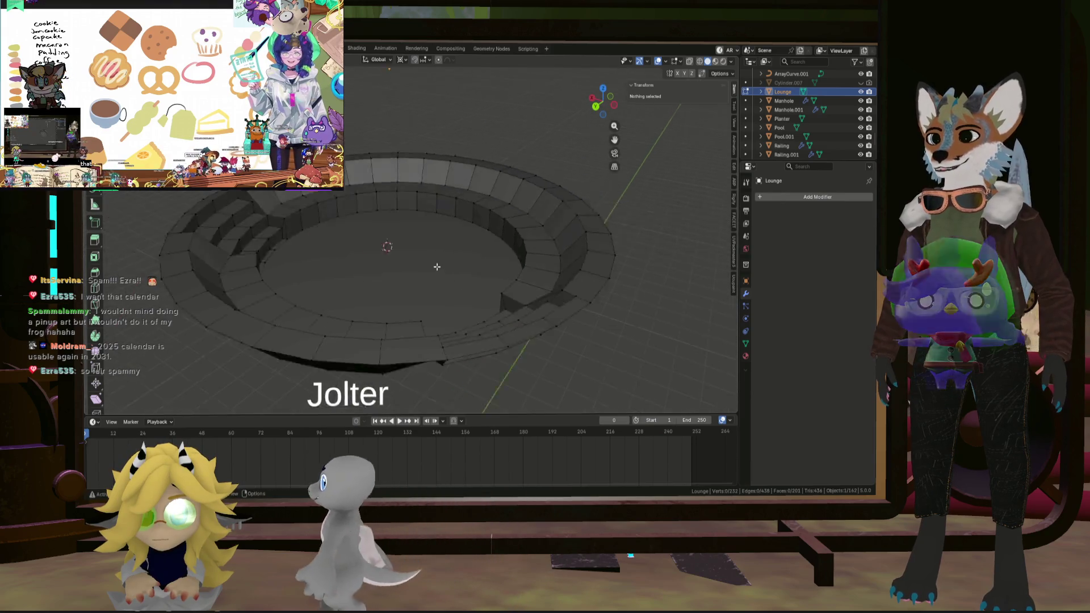
pyautogui.scroll(-3, 528, 308)
pyautogui.moveTo(473, 307); pyautogui.dragTo(648, 220, button='middle')
pyautogui.scroll(10, 462, 253)
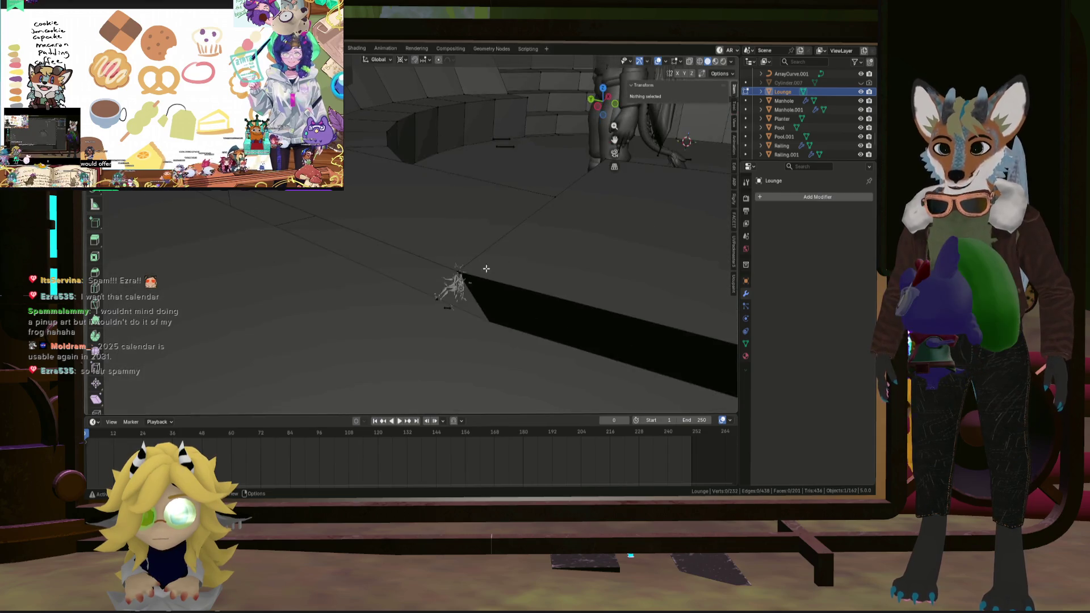
pyautogui.scroll(-8, 539, 286)
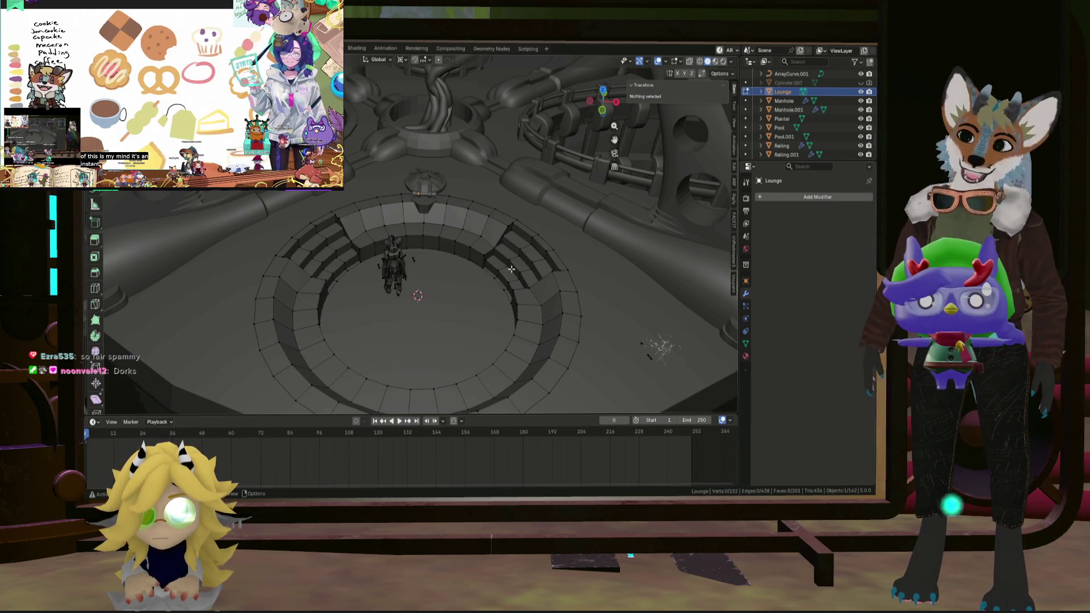
pyautogui.scroll(3, 481, 271)
pyautogui.moveTo(481, 271)
pyautogui.mouseDown(button='middle')
pyautogui.moveTo(514, 313)
pyautogui.moveTo(351, 345)
pyautogui.moveTo(369, 257)
pyautogui.mouseUp(button='middle')
pyautogui.click(351, 344)
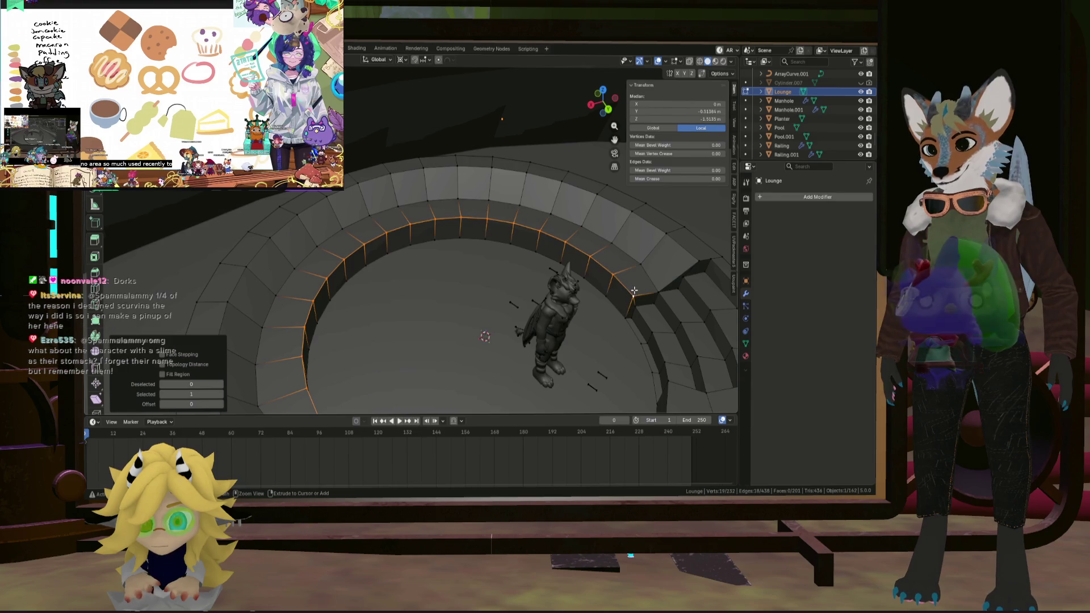
# Bevel the top seat ring's inner edge loop 0.05 m wide with 8 segments.
pyautogui.keyDown('shift'); pyautogui.moveTo(593, 303); pyautogui.dragTo(542, 281, button='middle'); pyautogui.keyUp('shift')
pyautogui.hotkey('ctrl', 'b')
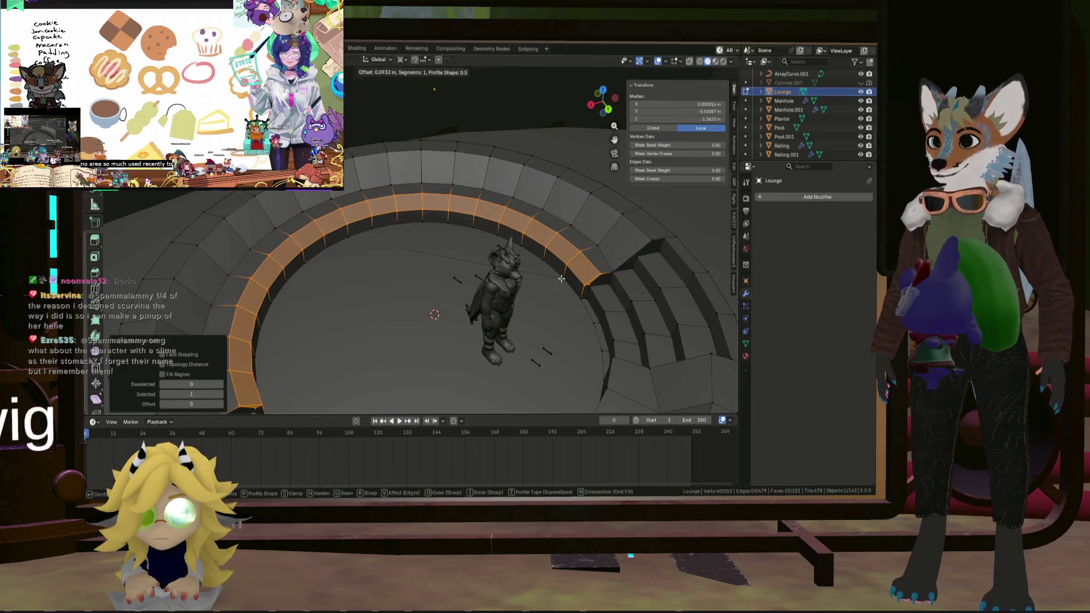
pyautogui.click(556, 276)
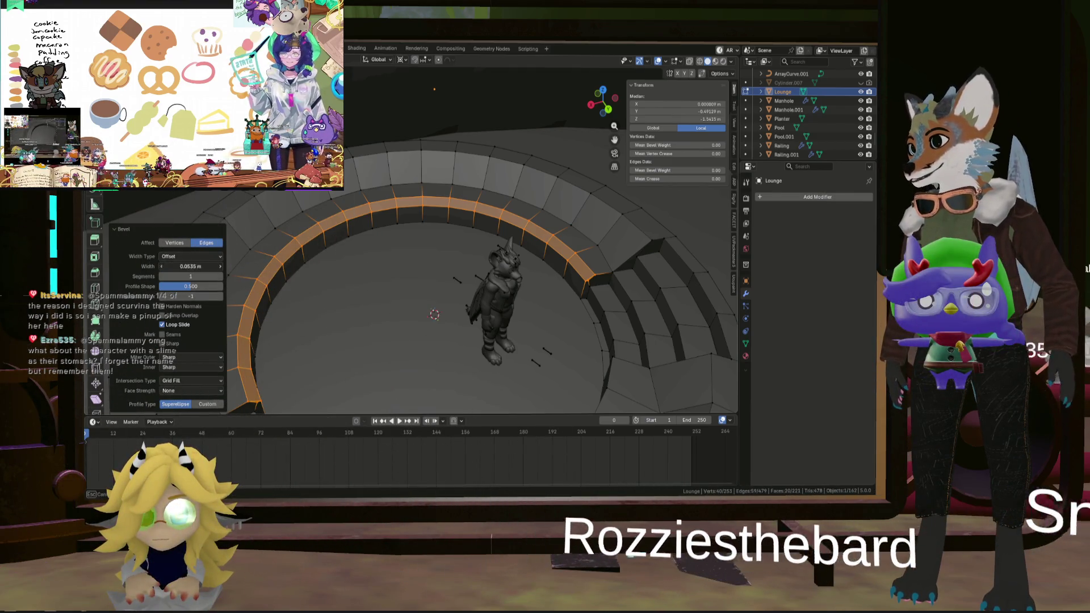
pyautogui.doubleClick(181, 266)
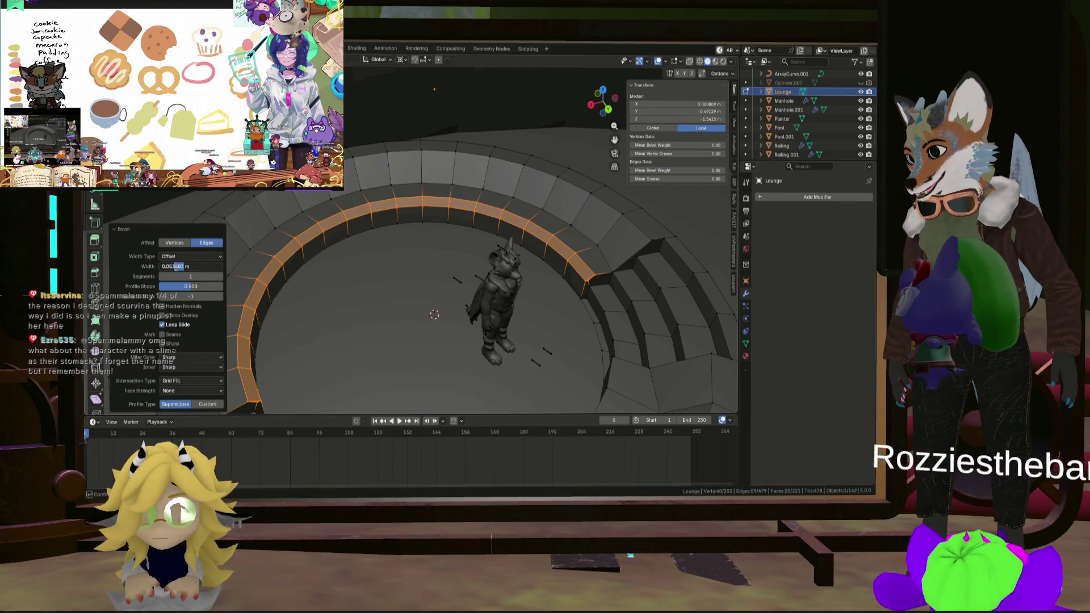
pyautogui.moveTo(181, 267); pyautogui.dragTo(172, 266)
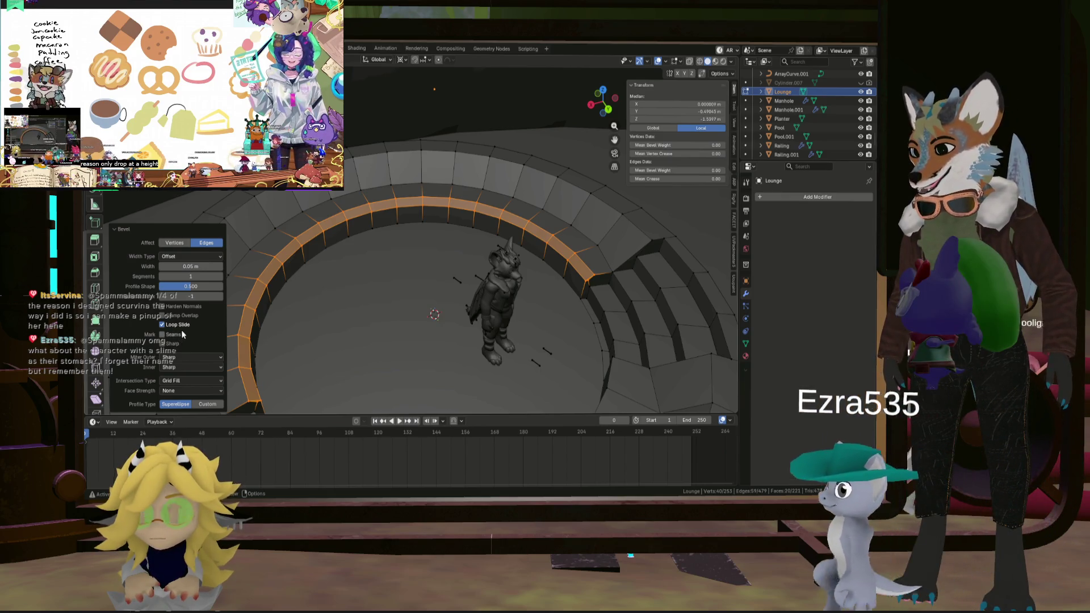
pyautogui.click(220, 276)
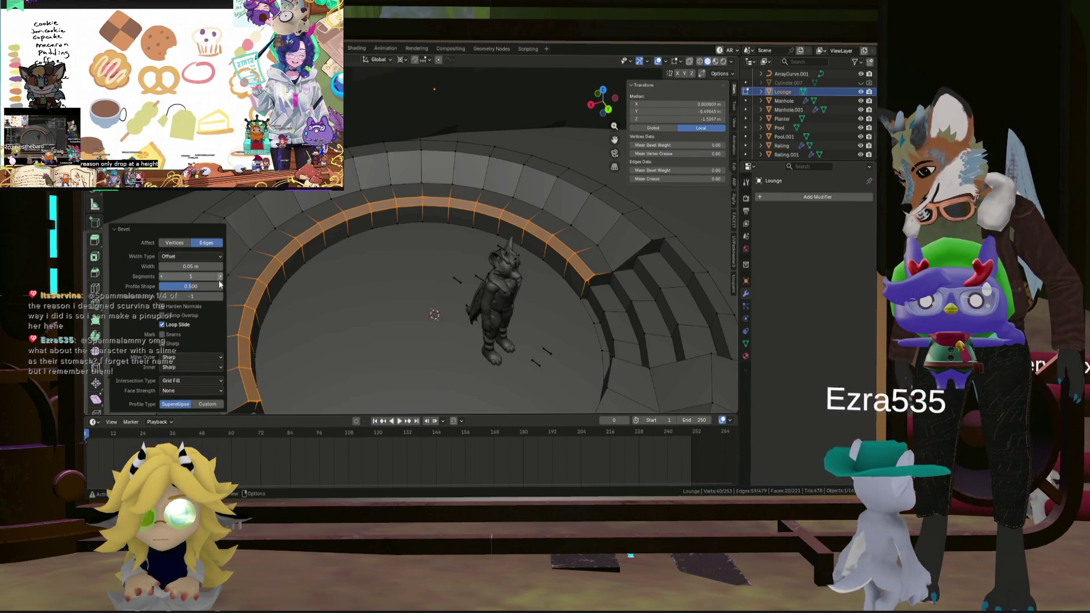
pyautogui.click(221, 276)
pyautogui.click(220, 277)
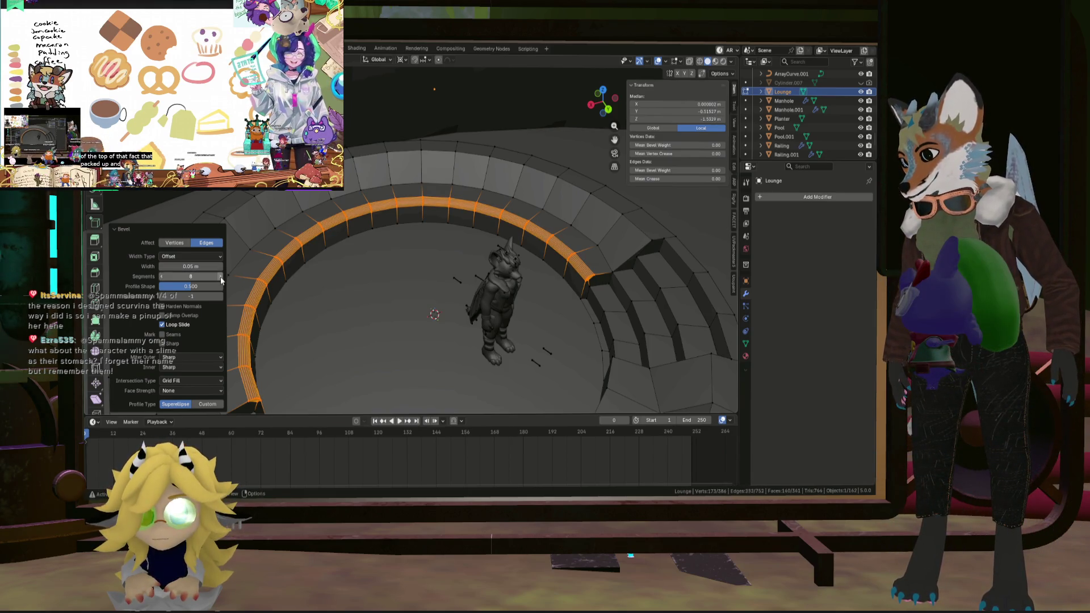
pyautogui.hotkey('alt', 'a')
pyautogui.moveTo(375, 295); pyautogui.dragTo(426, 292, button='middle')
pyautogui.scroll(6, 255, 337)
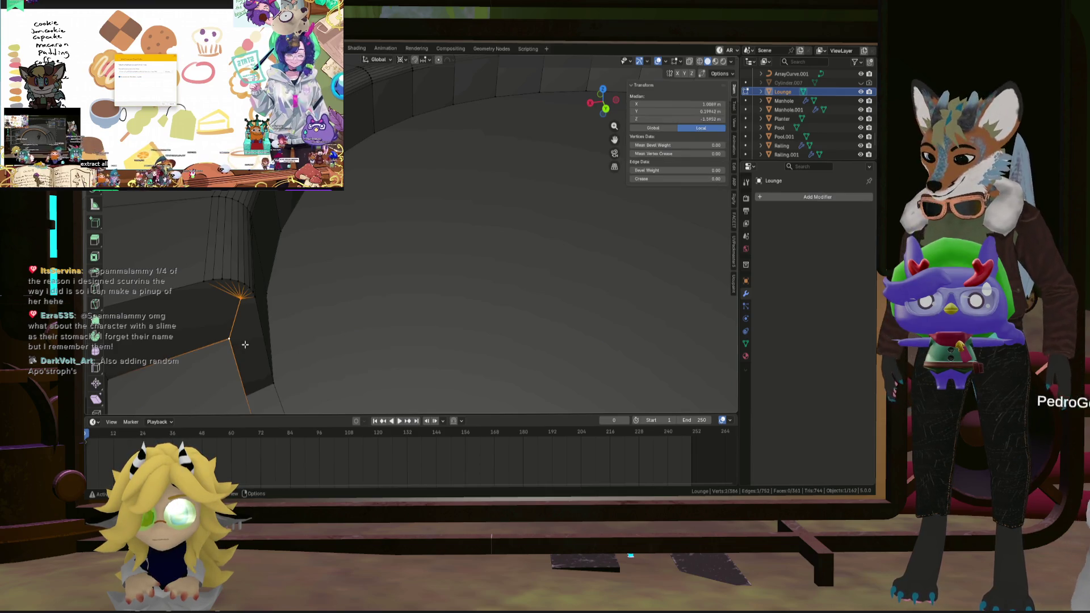
# Merge the leftover corner vertices at the rounded seat edge's end at the last one.
pyautogui.click(316, 307)
pyautogui.moveTo(302, 312); pyautogui.dragTo(262, 302, button='middle')
pyautogui.scroll(-8, 355, 301)
pyautogui.hotkey('alt', 'a')
pyautogui.scroll(4, 356, 304)
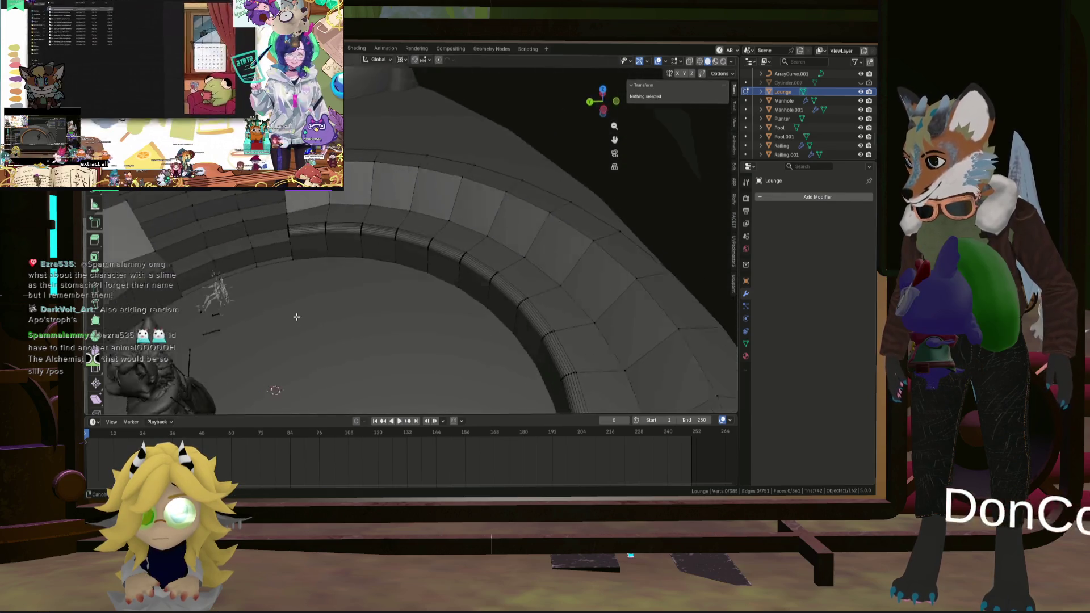
pyautogui.scroll(-4, 356, 306)
pyautogui.moveTo(356, 306); pyautogui.dragTo(227, 298, button='middle')
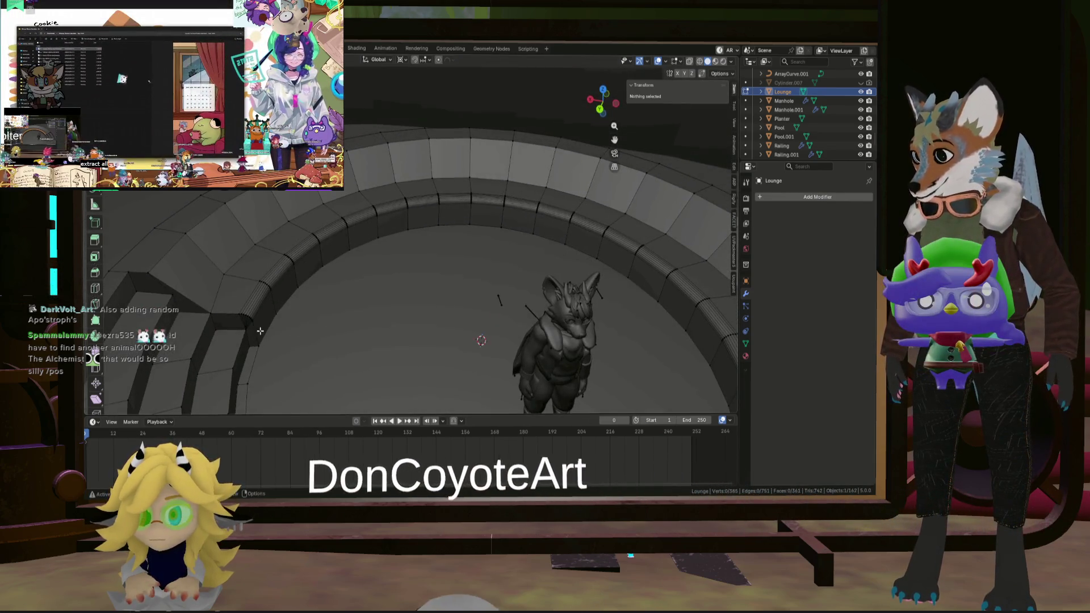
# Select an edge path along the arched seat wall, trial a bevel, then cancel it.
pyautogui.click(221, 297)
pyautogui.keyDown('ctrl'); pyautogui.click(137, 272); pyautogui.keyUp('ctrl')
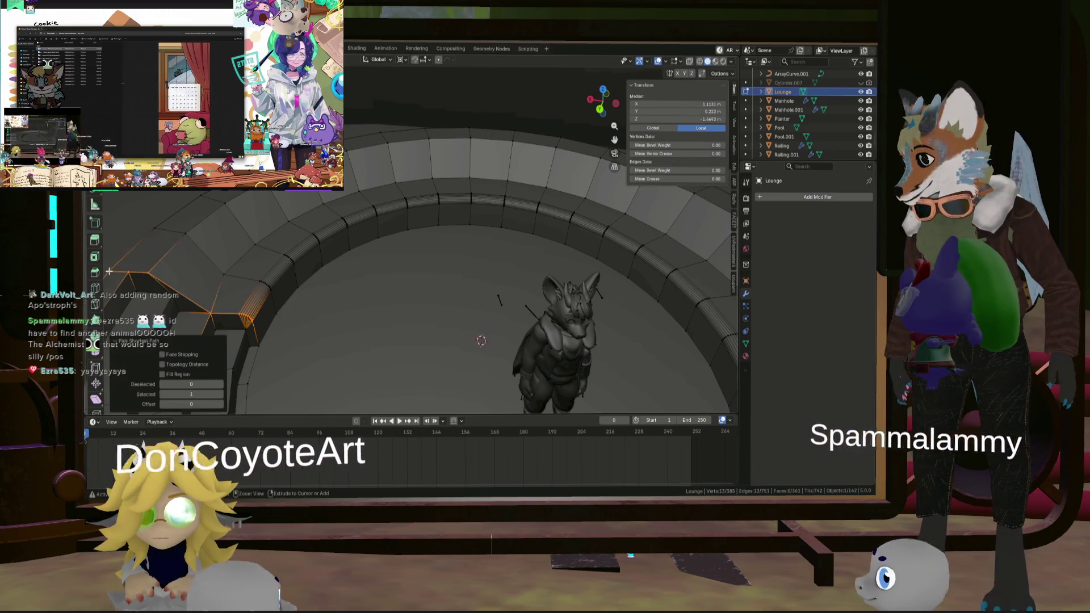
pyautogui.hotkey('ctrl', 'b')
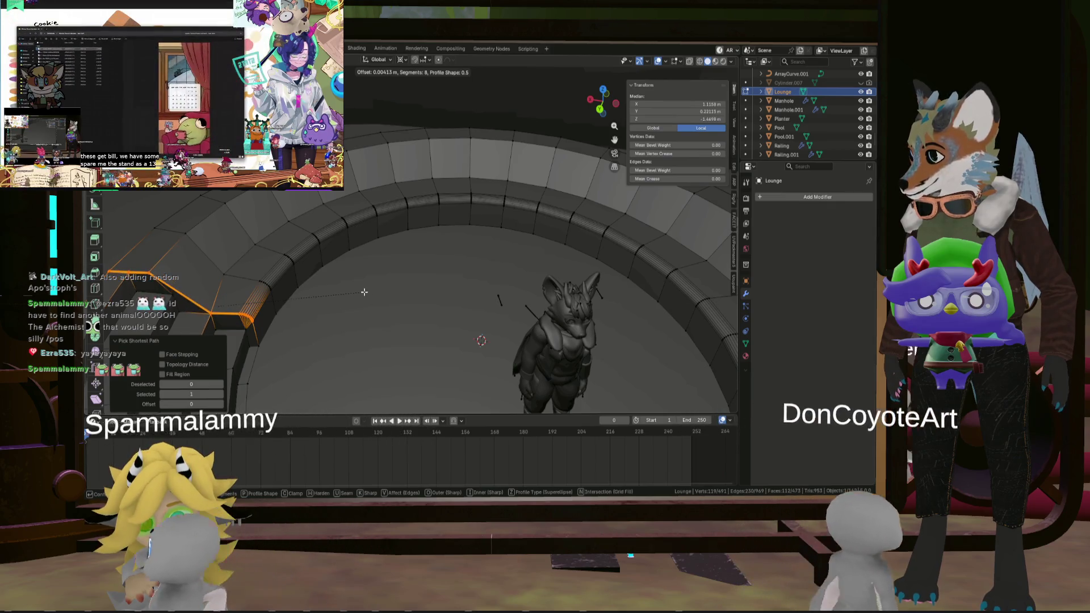
pyautogui.press('Escape')
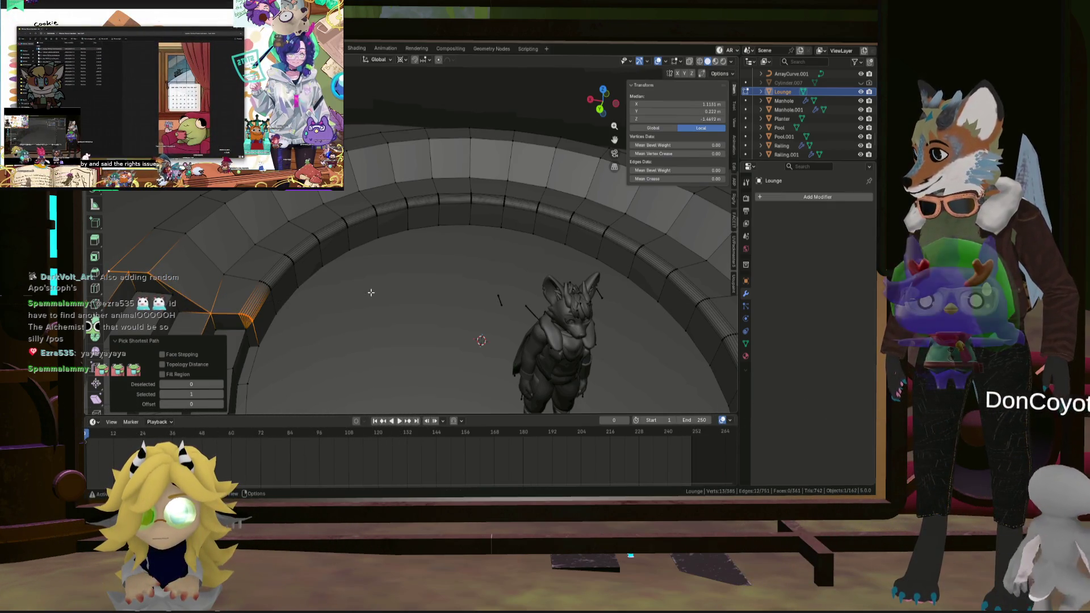
pyautogui.hotkey('alt', 'a')
# Select the edge path along the lower seating step.
pyautogui.moveTo(360, 309)
pyautogui.mouseDown(button='middle')
pyautogui.moveTo(358, 321)
pyautogui.moveTo(417, 308)
pyautogui.moveTo(433, 294)
pyautogui.moveTo(333, 295)
pyautogui.moveTo(448, 247)
pyautogui.moveTo(415, 283)
pyautogui.moveTo(480, 303)
pyautogui.moveTo(455, 315)
pyautogui.mouseUp(button='middle')
pyautogui.scroll(4, 453, 245)
pyautogui.scroll(-4, 416, 289)
pyautogui.scroll(3, 481, 302)
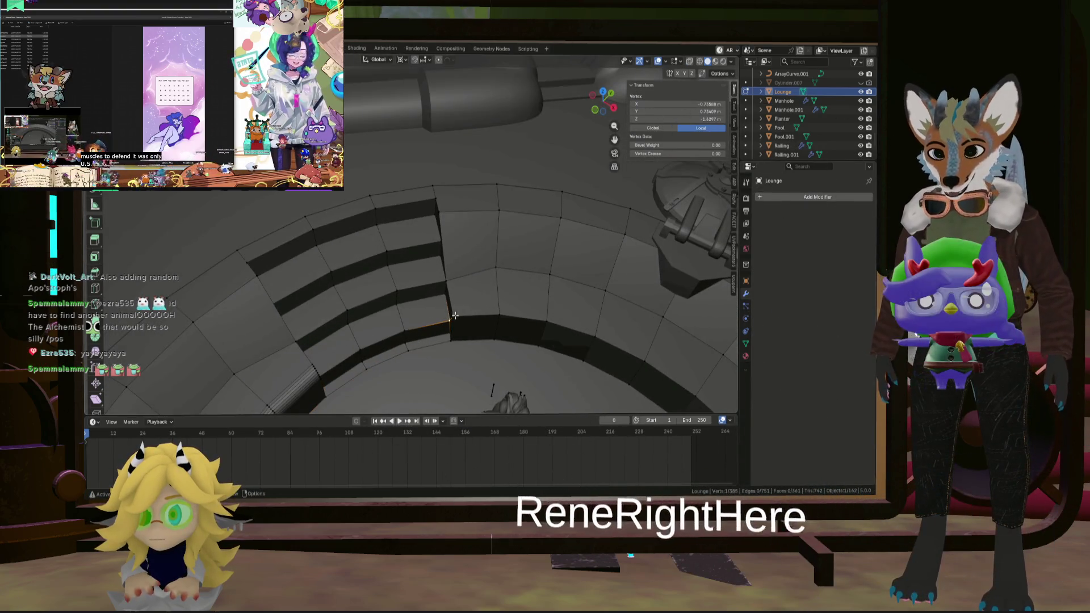
pyautogui.moveTo(541, 314)
pyautogui.mouseDown(button='middle')
pyautogui.moveTo(606, 376)
pyautogui.moveTo(536, 307)
pyautogui.moveTo(500, 303)
pyautogui.mouseUp(button='middle')
pyautogui.keyDown('ctrl'); pyautogui.click(606, 376); pyautogui.keyUp('ctrl')
pyautogui.scroll(-3, 588, 359)
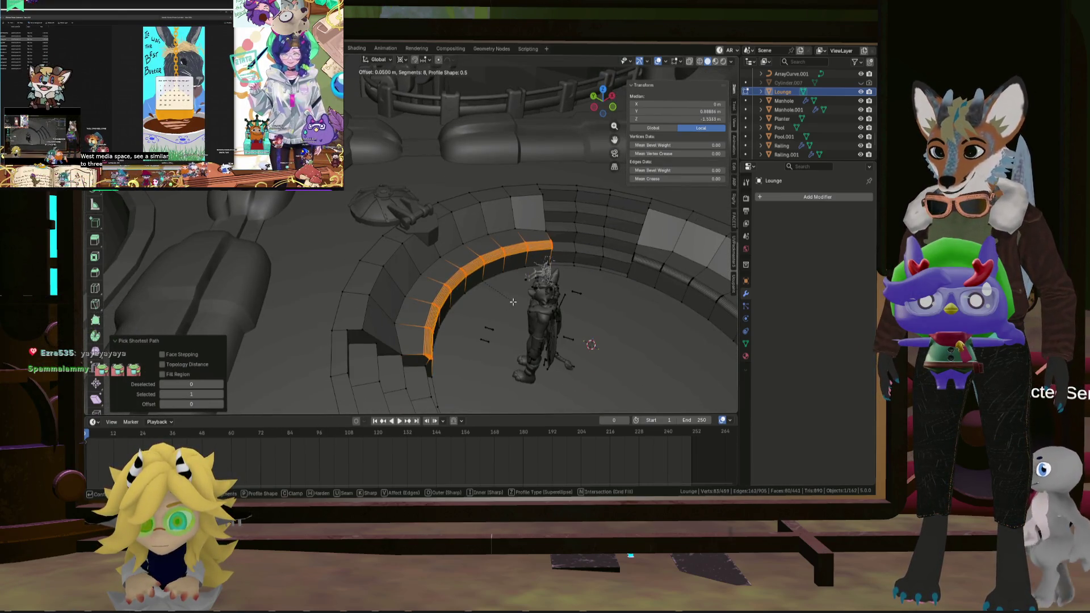
# Bevel the lower tier's front edge 0.05 m wide with 8 segments.
pyautogui.click(517, 301)
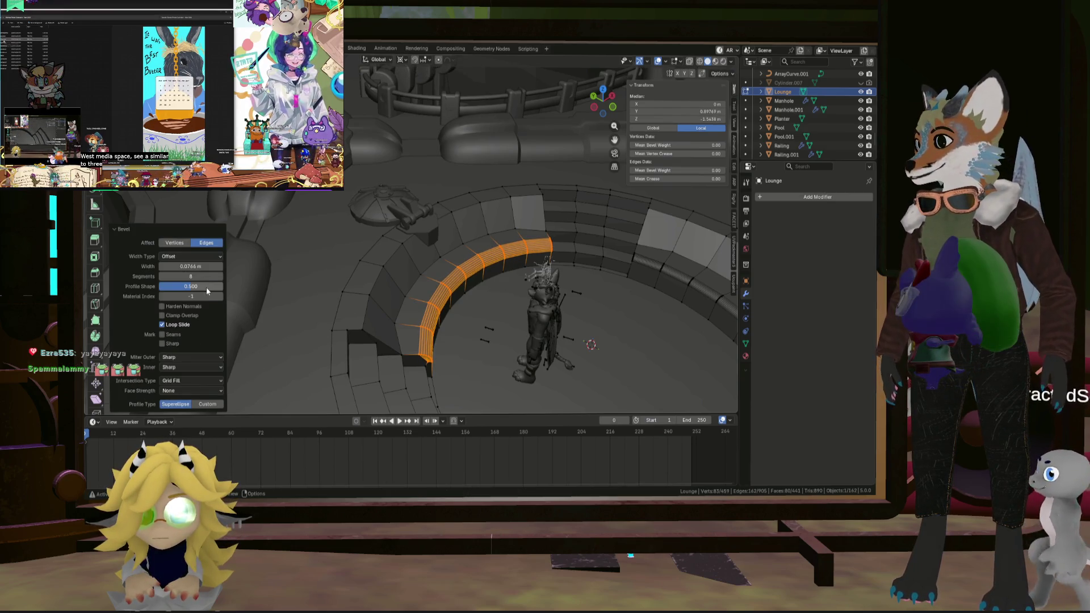
pyautogui.click(195, 266)
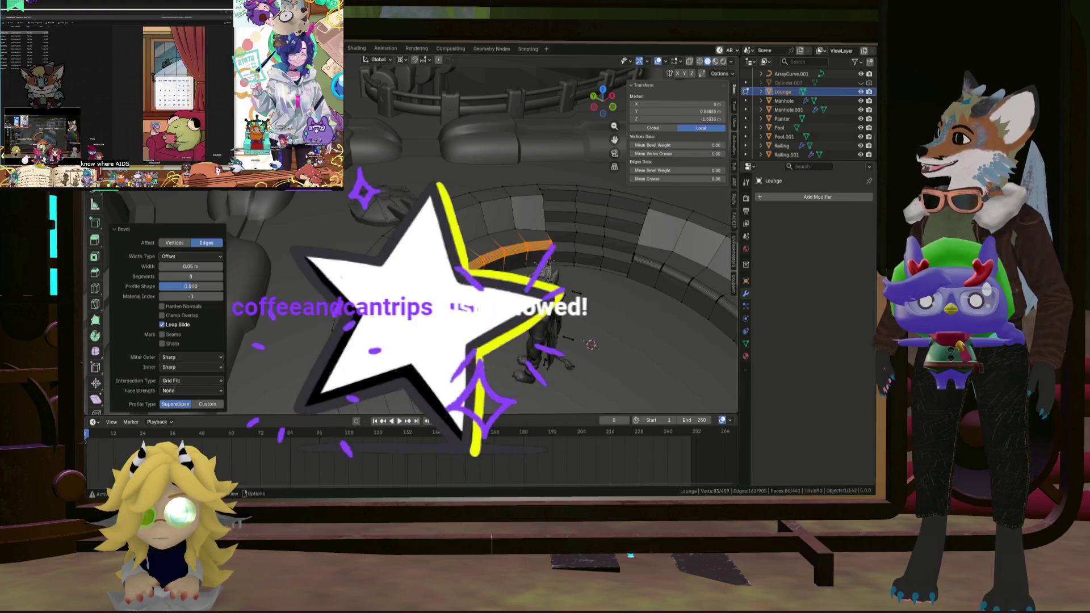
pyautogui.moveTo(511, 255); pyautogui.dragTo(477, 210, button='middle')
pyautogui.scroll(5, 500, 284)
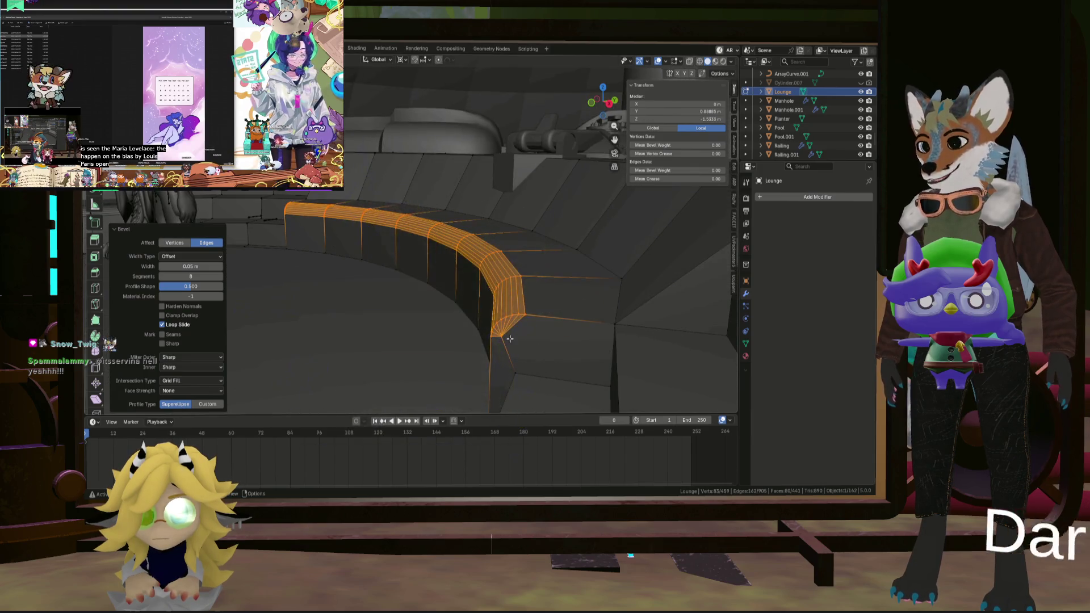
pyautogui.click(533, 375)
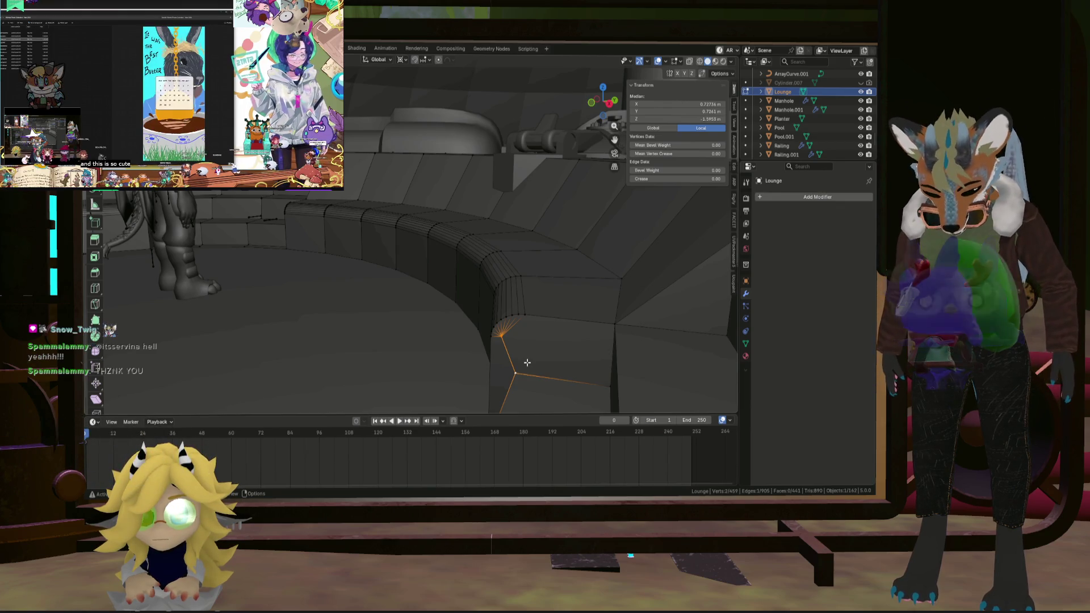
# Merge the first pair of loose bench-corner vertices at the last one.
pyautogui.click(588, 319)
pyautogui.moveTo(589, 320); pyautogui.dragTo(517, 331, button='middle')
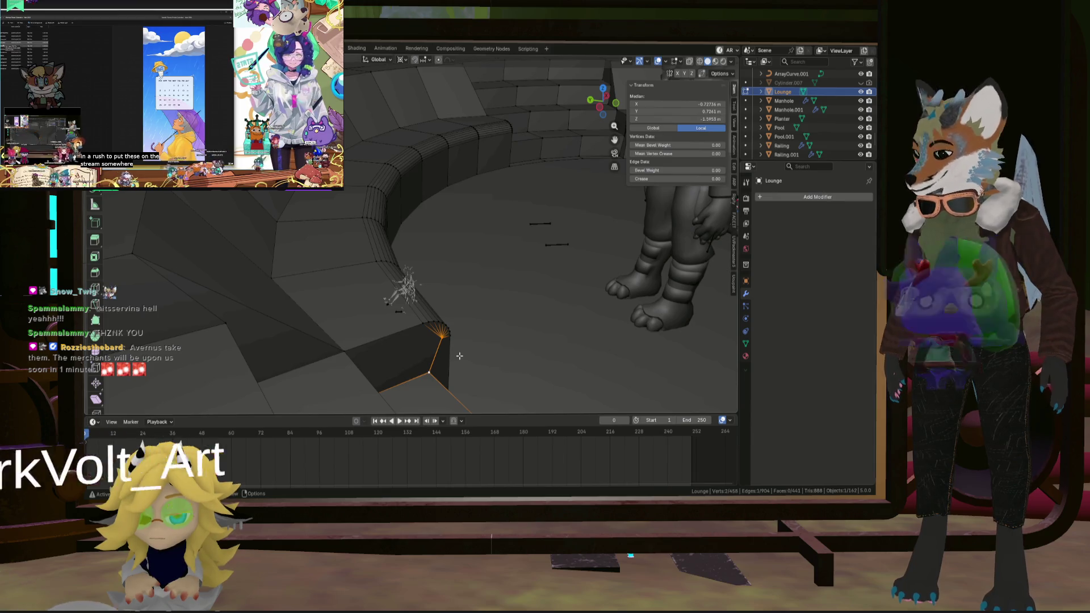
pyautogui.press('m')
pyautogui.click(411, 345)
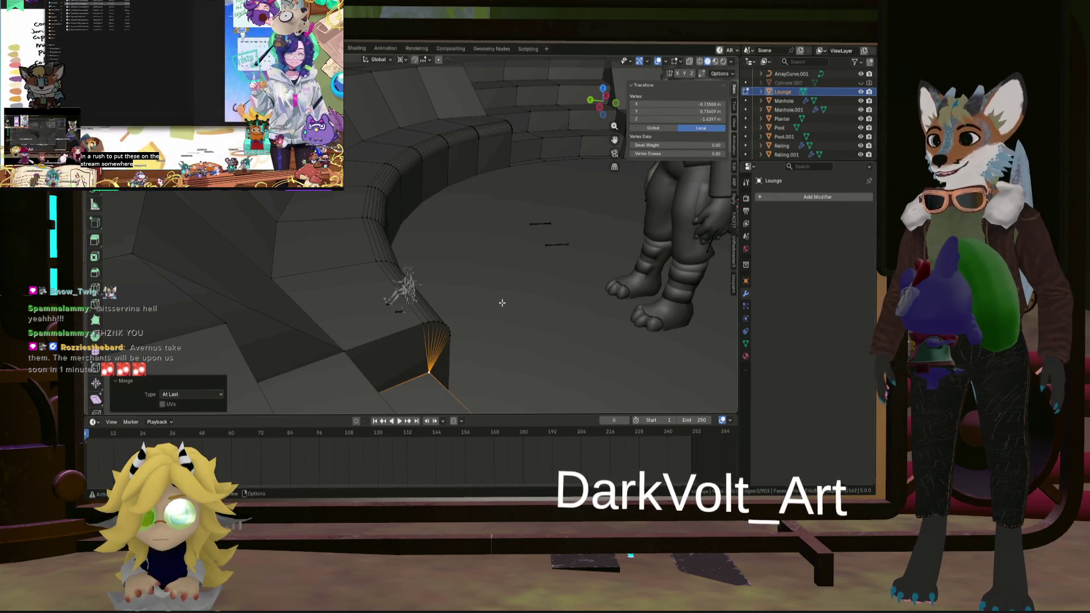
pyautogui.moveTo(499, 304)
pyautogui.mouseDown(button='middle')
pyautogui.moveTo(279, 303)
pyautogui.moveTo(441, 262)
pyautogui.mouseUp(button='middle')
pyautogui.scroll(5, 459, 244)
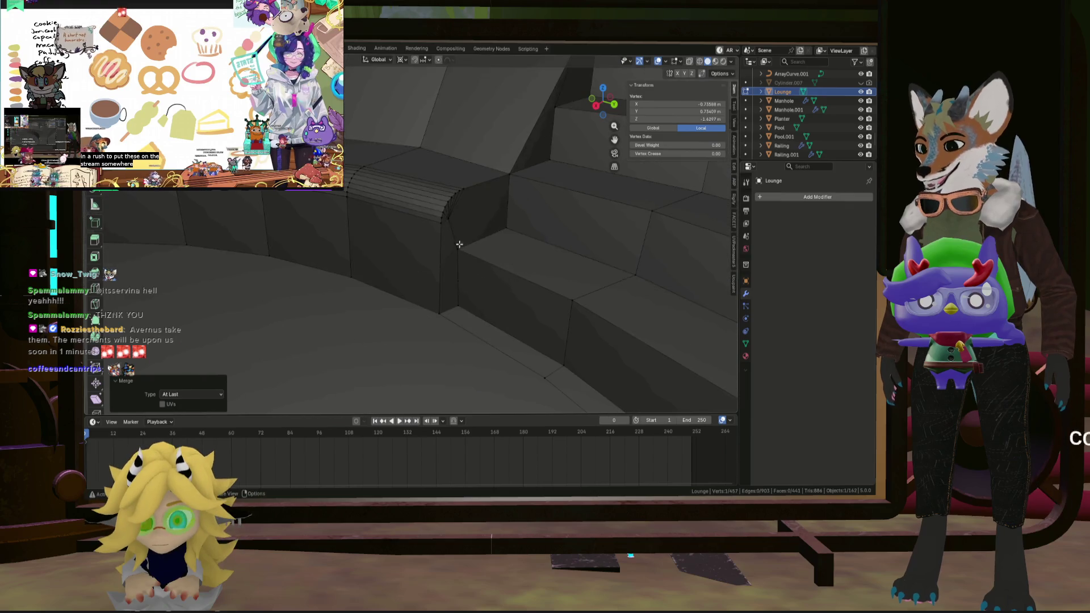
# Merge the second corner vertex pair at the last selected vertex.
pyautogui.keyDown('shift'); pyautogui.click(458, 247); pyautogui.keyUp('shift')
pyautogui.press('m')
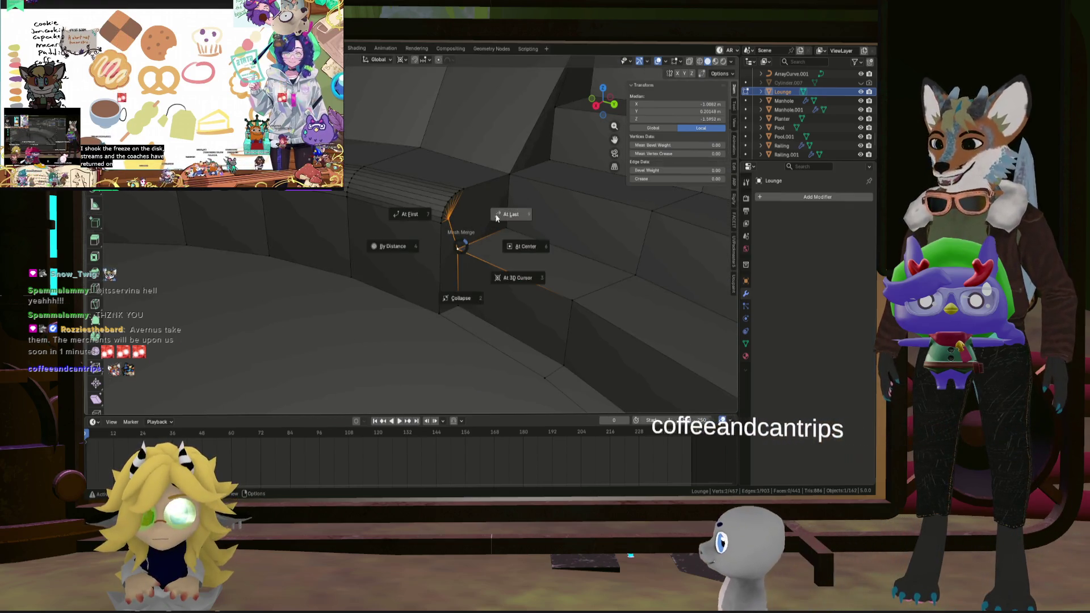
pyautogui.click(504, 214)
pyautogui.scroll(-5, 500, 227)
# Orbit around the bench ring to check the merged step corners.
pyautogui.moveTo(488, 236)
pyautogui.keyDown('shift'); pyautogui.mouseDown(button='middle')
pyautogui.moveTo(593, 274)
pyautogui.moveTo(448, 268)
pyautogui.moveTo(620, 273)
pyautogui.mouseUp(button='middle'); pyautogui.keyUp('shift')
pyautogui.moveTo(329, 279)
pyautogui.mouseDown(button='middle')
pyautogui.moveTo(268, 236)
pyautogui.moveTo(361, 285)
pyautogui.moveTo(403, 243)
pyautogui.moveTo(413, 208)
pyautogui.mouseUp(button='middle')
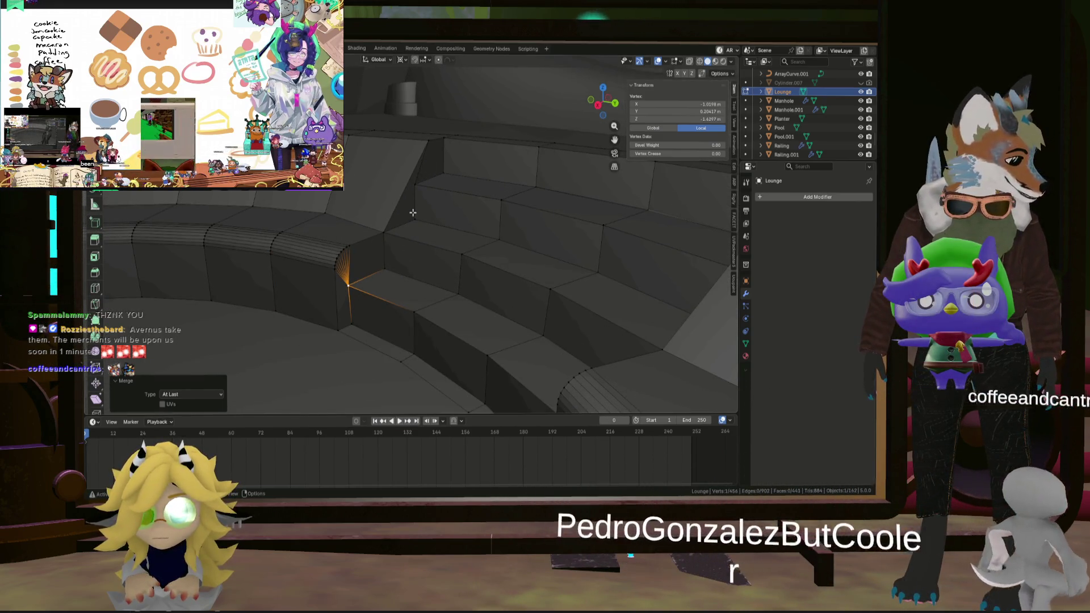
pyautogui.moveTo(413, 212); pyautogui.dragTo(385, 248, button='middle')
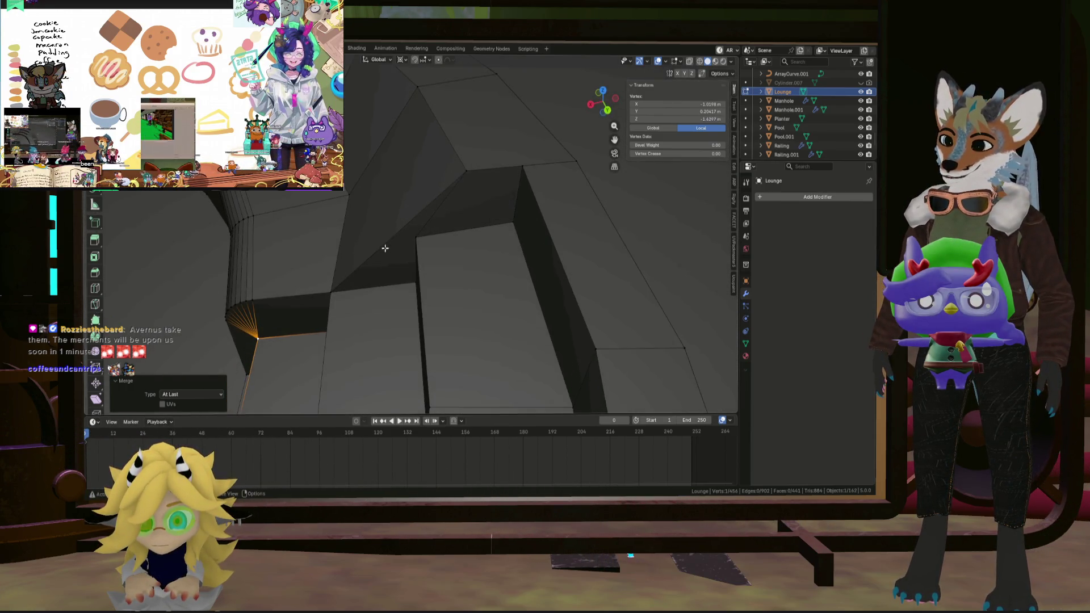
pyautogui.scroll(-8, 395, 237)
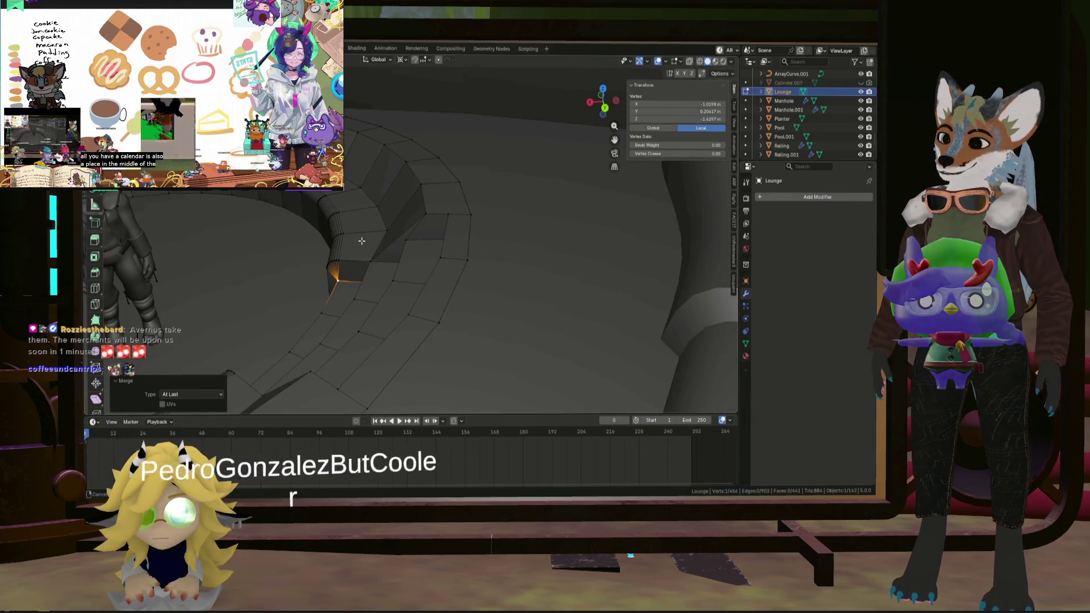
pyautogui.scroll(-5, 406, 226)
pyautogui.moveTo(475, 237)
pyautogui.mouseDown(button='middle')
pyautogui.moveTo(260, 233)
pyautogui.moveTo(260, 210)
pyautogui.moveTo(464, 214)
pyautogui.moveTo(448, 204)
pyautogui.mouseUp(button='middle')
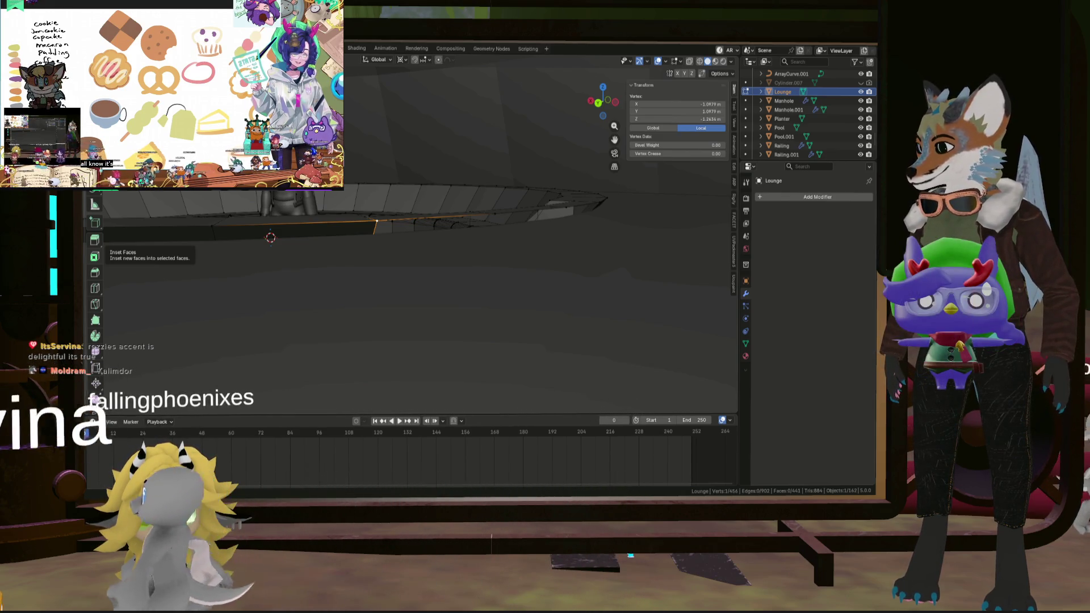
# Add a single-cut edge loop around the lounge's outer rim wall, then deselect all.
pyautogui.moveTo(268, 307); pyautogui.dragTo(256, 328, button='middle')
pyautogui.moveTo(318, 261)
pyautogui.mouseDown(button='middle')
pyautogui.moveTo(483, 261)
pyautogui.moveTo(431, 239)
pyautogui.moveTo(448, 235)
pyautogui.moveTo(425, 235)
pyautogui.moveTo(381, 174)
pyautogui.moveTo(415, 220)
pyautogui.moveTo(360, 207)
pyautogui.mouseUp(button='middle')
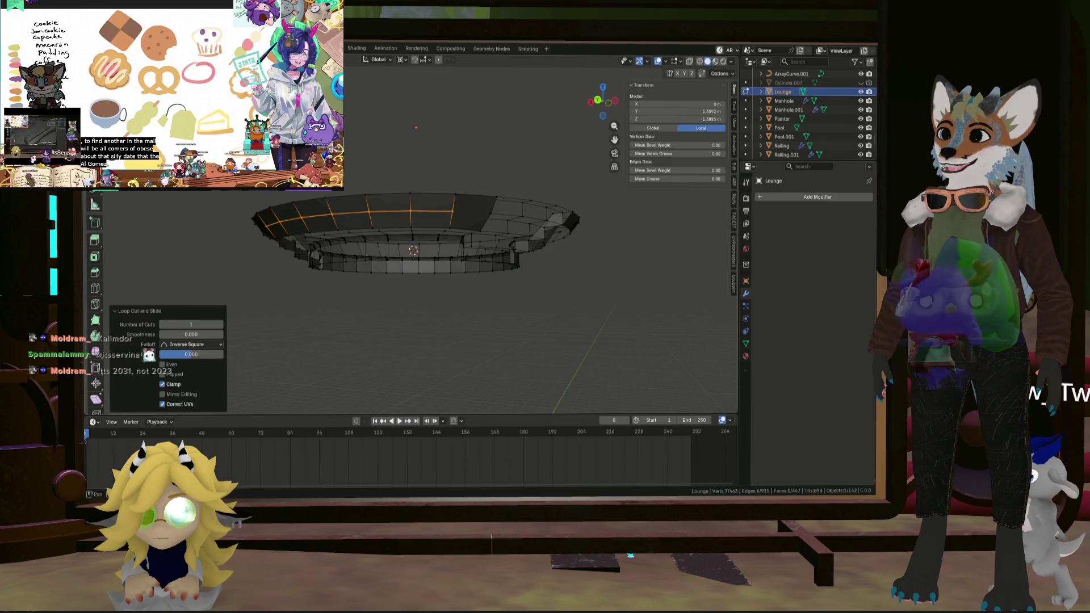
pyautogui.hotkey('alt', 'a')
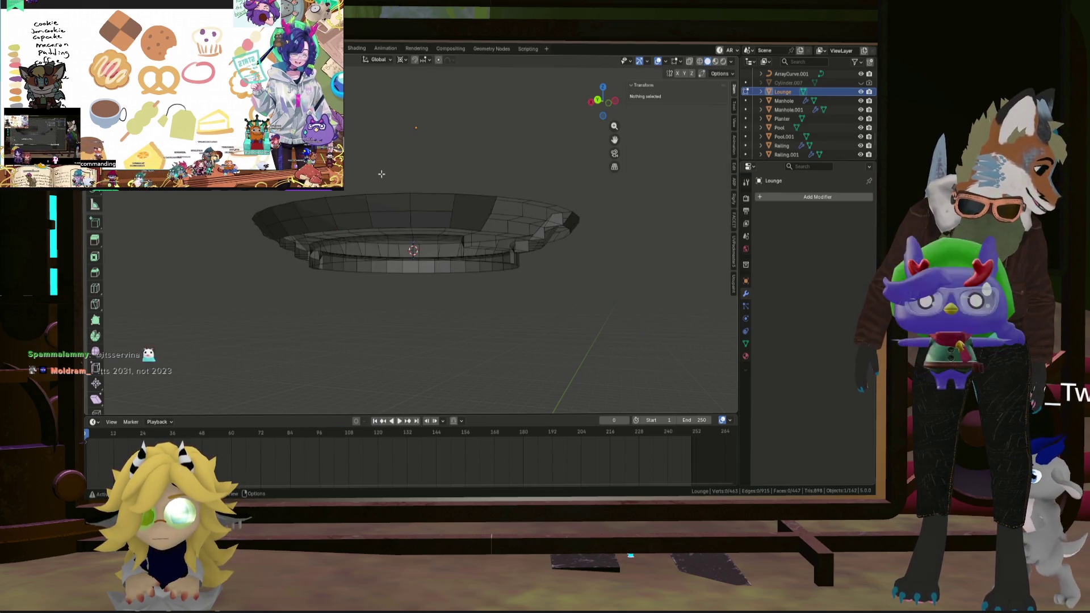
pyautogui.moveTo(439, 216)
pyautogui.mouseDown(button='middle')
pyautogui.moveTo(338, 227)
pyautogui.moveTo(468, 237)
pyautogui.mouseUp(button='middle')
pyautogui.scroll(3, 338, 228)
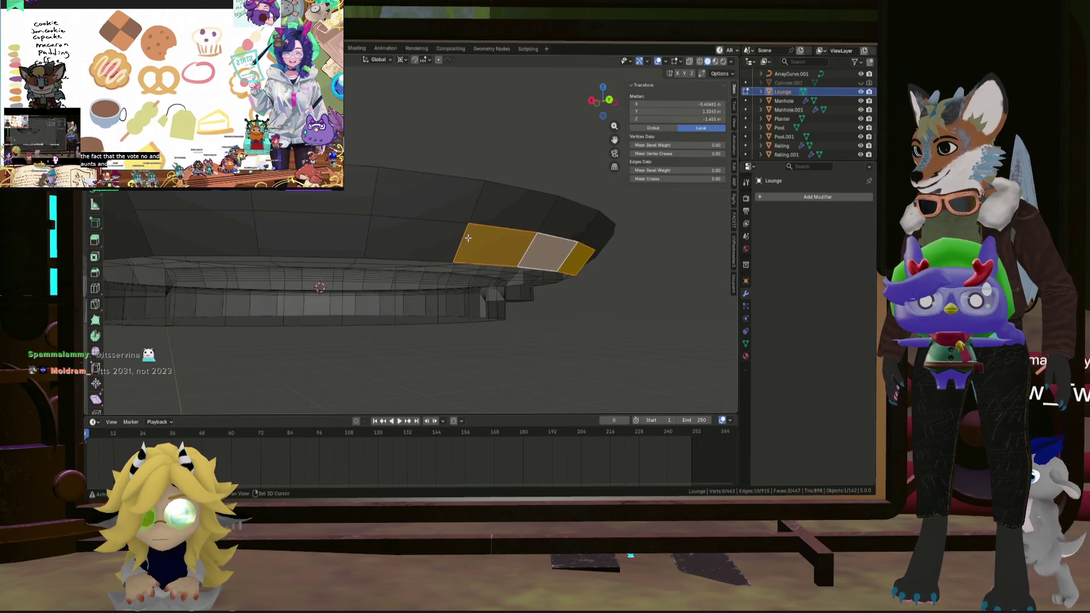
# Delete the selected rim faces to open a gap in the outer rim.
pyautogui.scroll(2, 248, 230)
pyautogui.keyDown('shift'); pyautogui.click(400, 253); pyautogui.keyUp('shift')
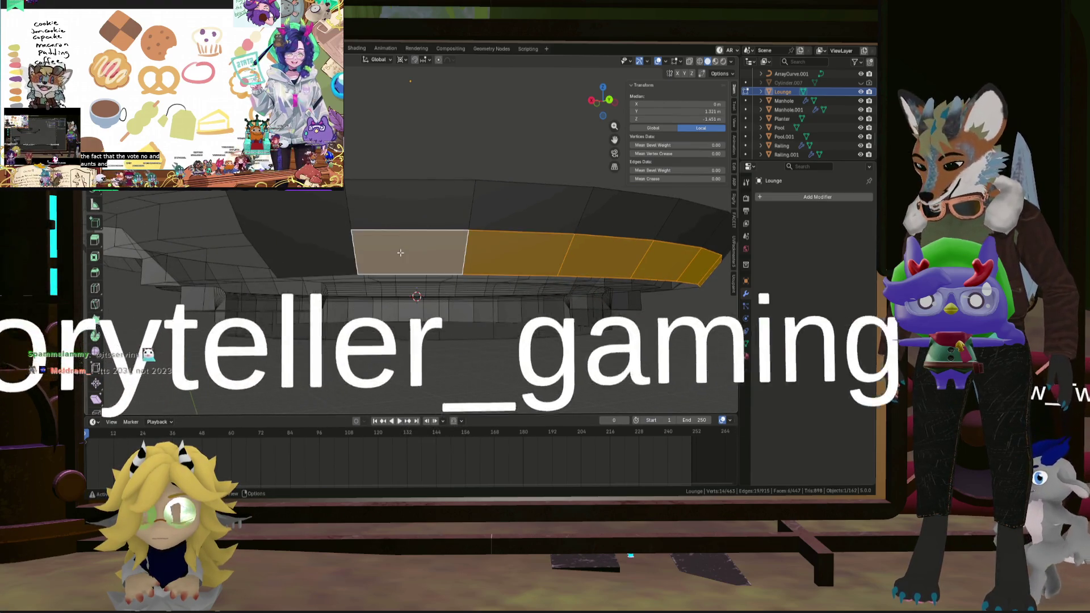
pyautogui.press('x')
pyautogui.click(447, 227)
# From a top-down view, delete the leftover rim face.
pyautogui.moveTo(392, 236); pyautogui.dragTo(376, 239, button='middle')
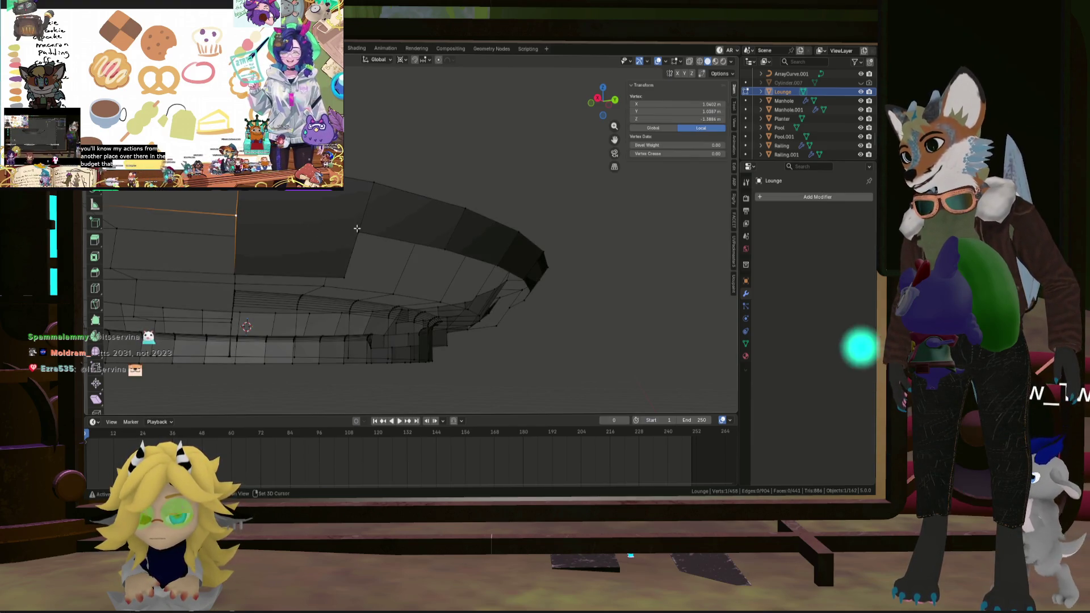
pyautogui.moveTo(392, 222)
pyautogui.mouseDown(button='middle')
pyautogui.moveTo(408, 233)
pyautogui.moveTo(431, 227)
pyautogui.moveTo(441, 248)
pyautogui.mouseUp(button='middle')
pyautogui.scroll(-4, 409, 233)
pyautogui.scroll(6, 441, 248)
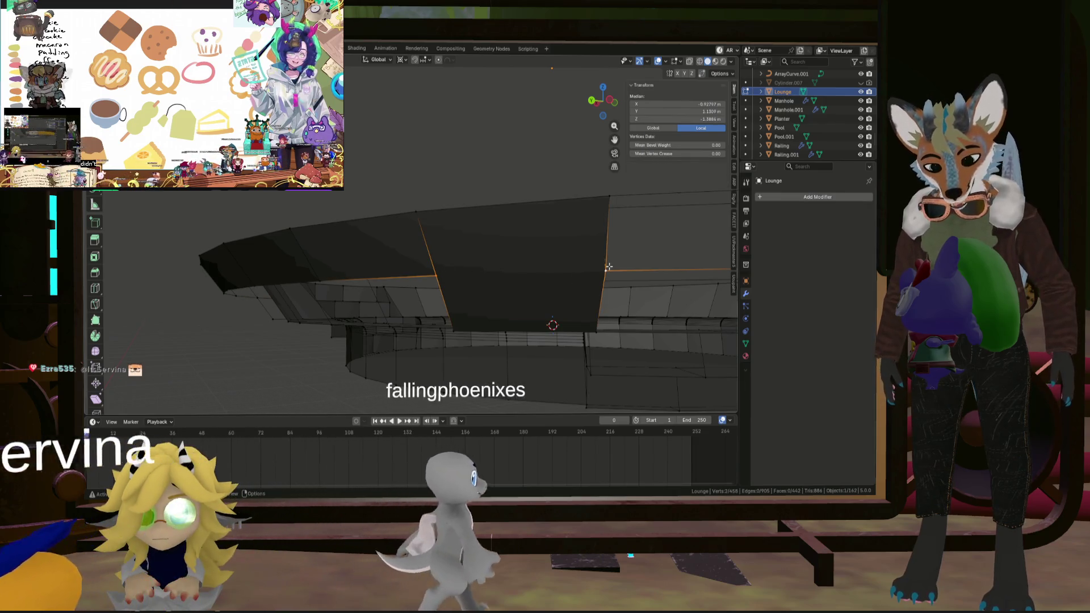
pyautogui.moveTo(600, 262)
pyautogui.mouseDown(button='middle')
pyautogui.moveTo(403, 272)
pyautogui.moveTo(409, 244)
pyautogui.mouseUp(button='middle')
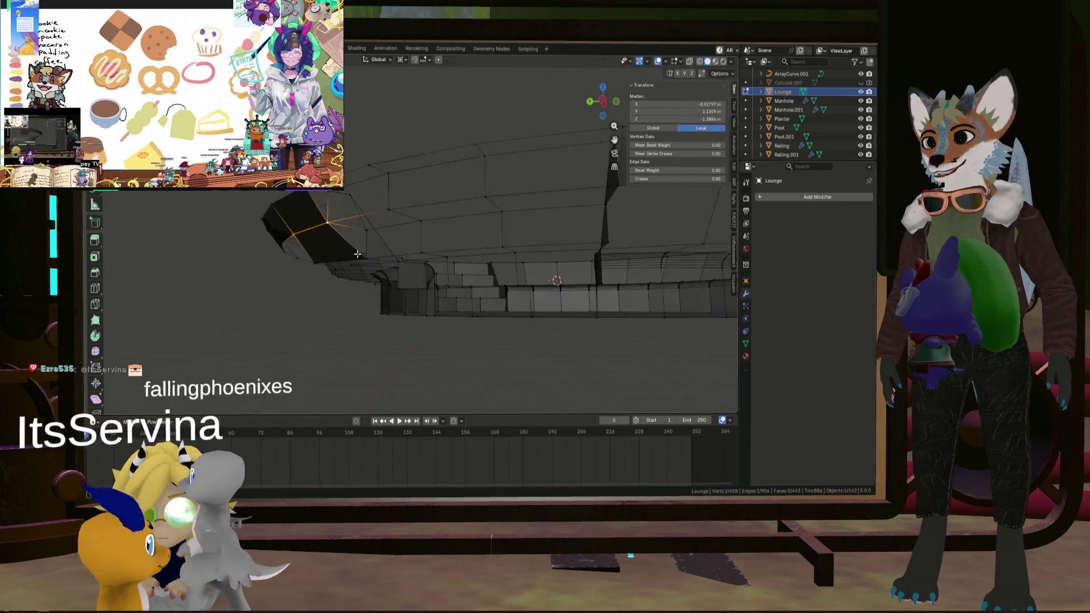
pyautogui.scroll(-3, 409, 244)
pyautogui.hotkey('alt', 'a')
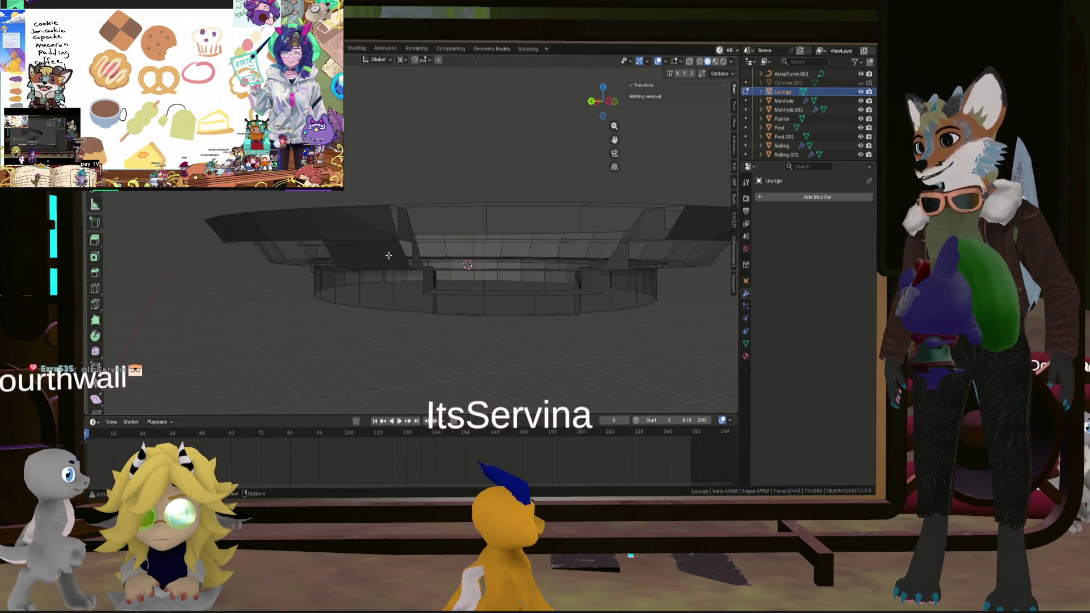
pyautogui.click(366, 250)
pyautogui.press('x')
pyautogui.click(435, 230)
# Delete another stray vertex of the rim along with its face.
pyautogui.scroll(-3, 436, 230)
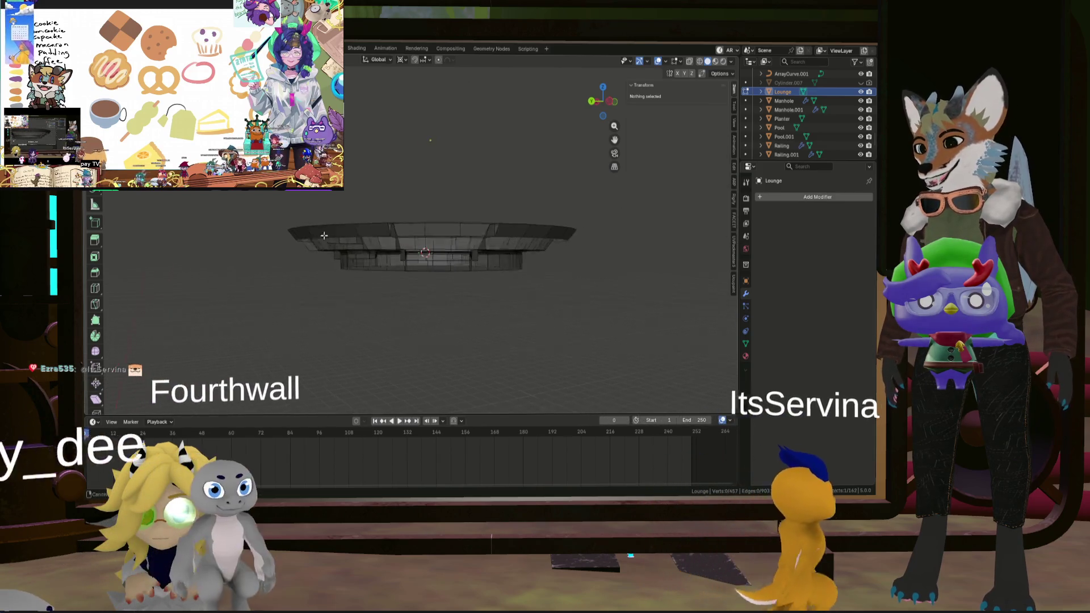
pyautogui.scroll(4, 436, 230)
pyautogui.moveTo(435, 230); pyautogui.dragTo(359, 176, button='middle')
pyautogui.click(359, 176)
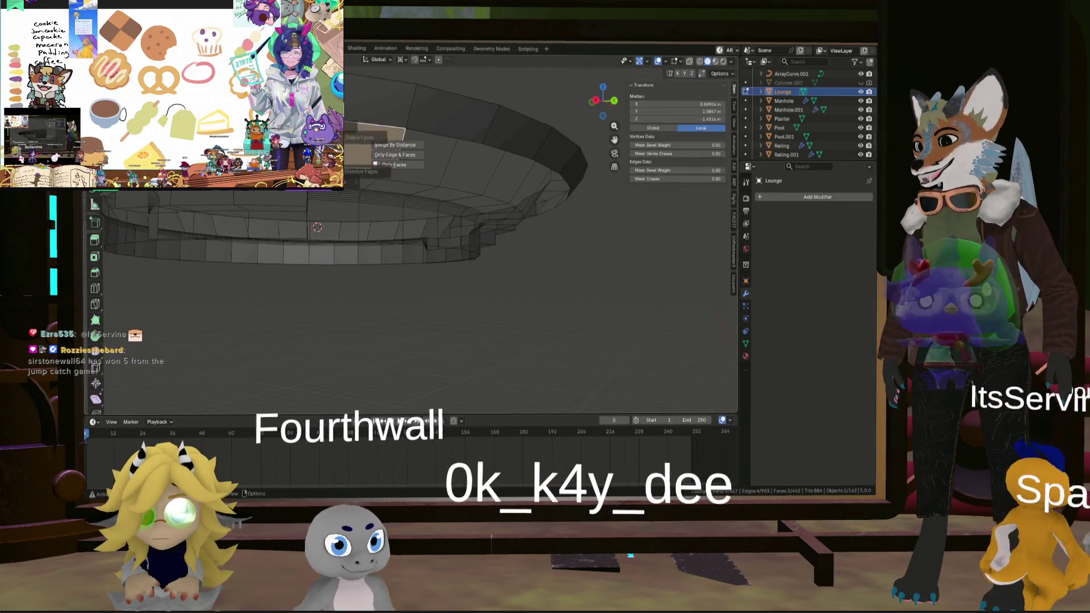
pyautogui.press('x')
pyautogui.click(364, 170)
# Fill a new face between two rim edges to close the leftover hole.
pyautogui.moveTo(151, 152)
pyautogui.keyDown('shift'); pyautogui.mouseDown(button='middle')
pyautogui.moveTo(495, 198)
pyautogui.moveTo(467, 252)
pyautogui.moveTo(555, 260)
pyautogui.moveTo(540, 214)
pyautogui.moveTo(504, 239)
pyautogui.moveTo(469, 238)
pyautogui.moveTo(465, 206)
pyautogui.moveTo(459, 217)
pyautogui.mouseUp(button='middle'); pyautogui.keyUp('shift')
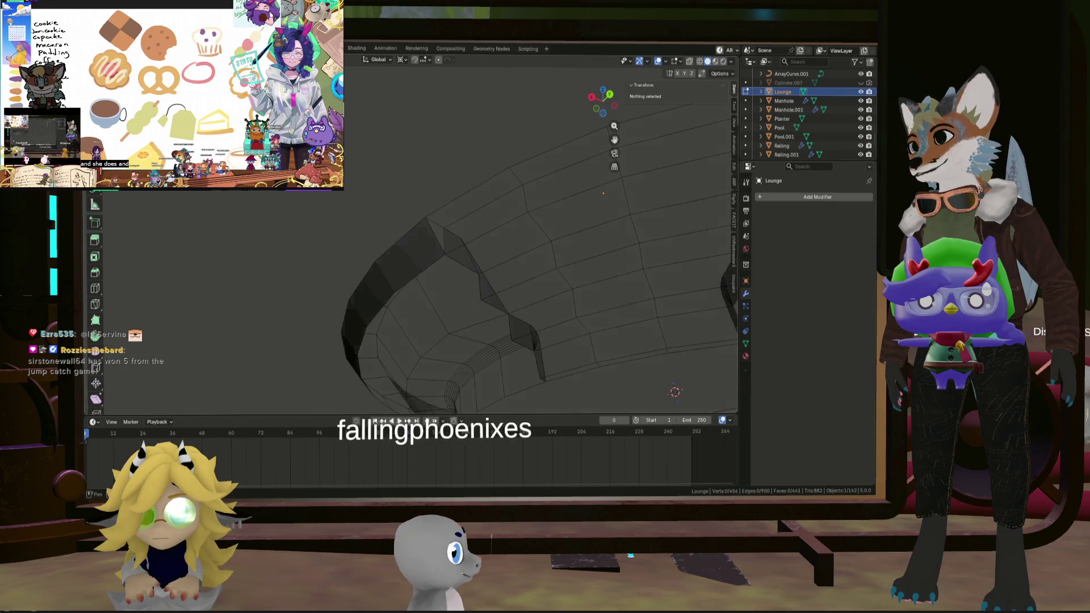
pyautogui.click(435, 242)
pyautogui.moveTo(452, 234)
pyautogui.mouseDown(button='middle')
pyautogui.moveTo(433, 240)
pyautogui.moveTo(462, 233)
pyautogui.moveTo(391, 198)
pyautogui.mouseUp(button='middle')
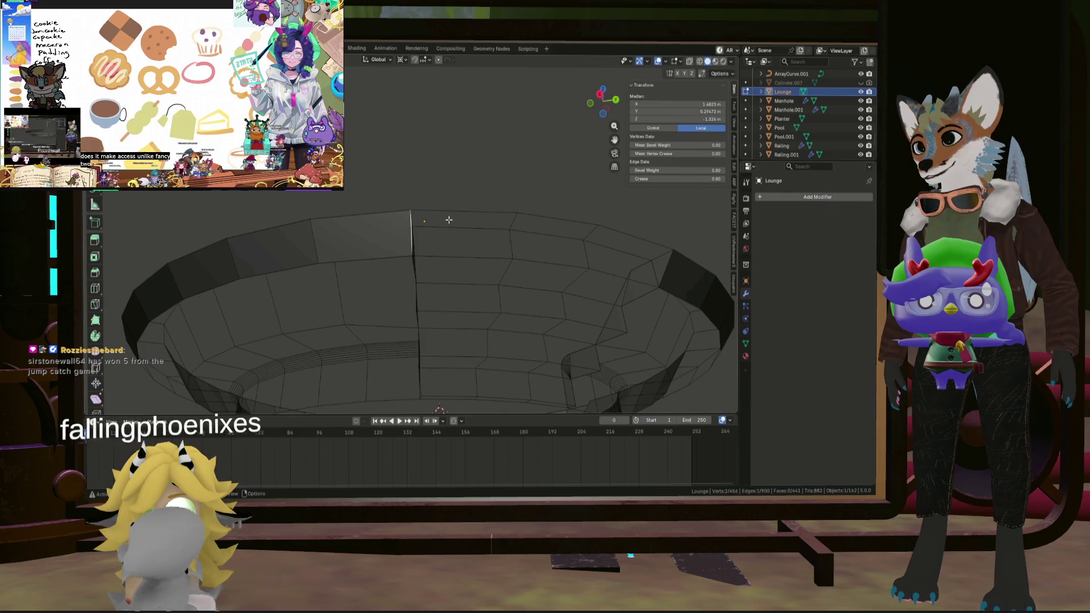
pyautogui.keyDown('shift'); pyautogui.moveTo(544, 256); pyautogui.dragTo(434, 255, button='middle'); pyautogui.keyUp('shift')
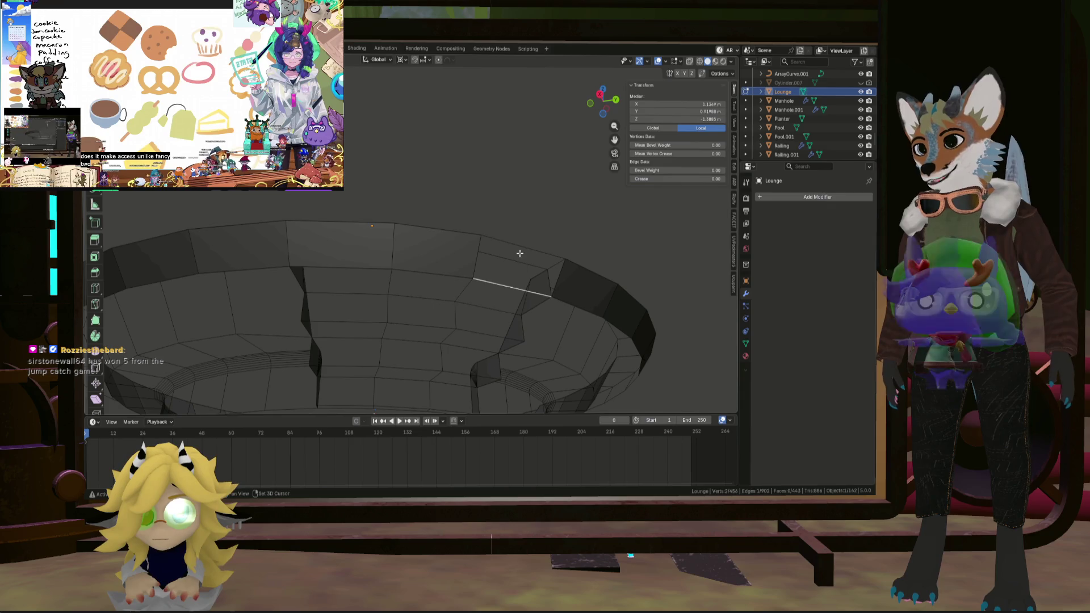
pyautogui.scroll(-5, 526, 259)
pyautogui.moveTo(526, 259)
pyautogui.mouseDown(button='middle')
pyautogui.moveTo(586, 301)
pyautogui.moveTo(574, 302)
pyautogui.mouseUp(button='middle')
pyautogui.scroll(5, 542, 298)
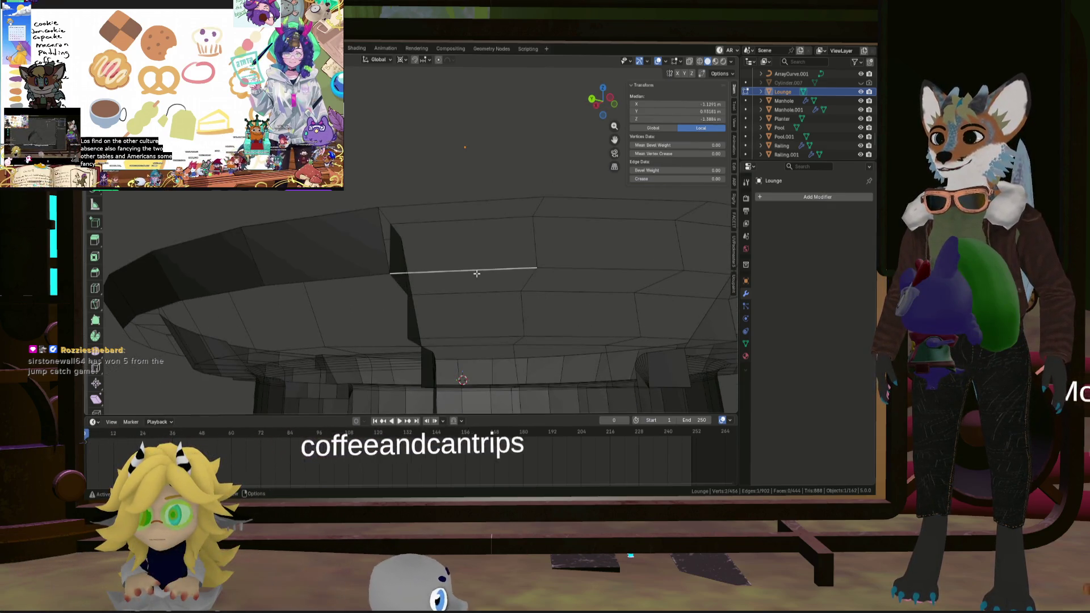
pyautogui.keyDown('shift'); pyautogui.click(446, 202); pyautogui.keyUp('shift')
pyautogui.press('f')
# Inspect the new face around the rim, leaving a single rim edge selected.
pyautogui.moveTo(446, 203)
pyautogui.keyDown('shift'); pyautogui.mouseDown(button='middle')
pyautogui.moveTo(462, 250)
pyautogui.moveTo(466, 194)
pyautogui.mouseUp(button='middle'); pyautogui.keyUp('shift')
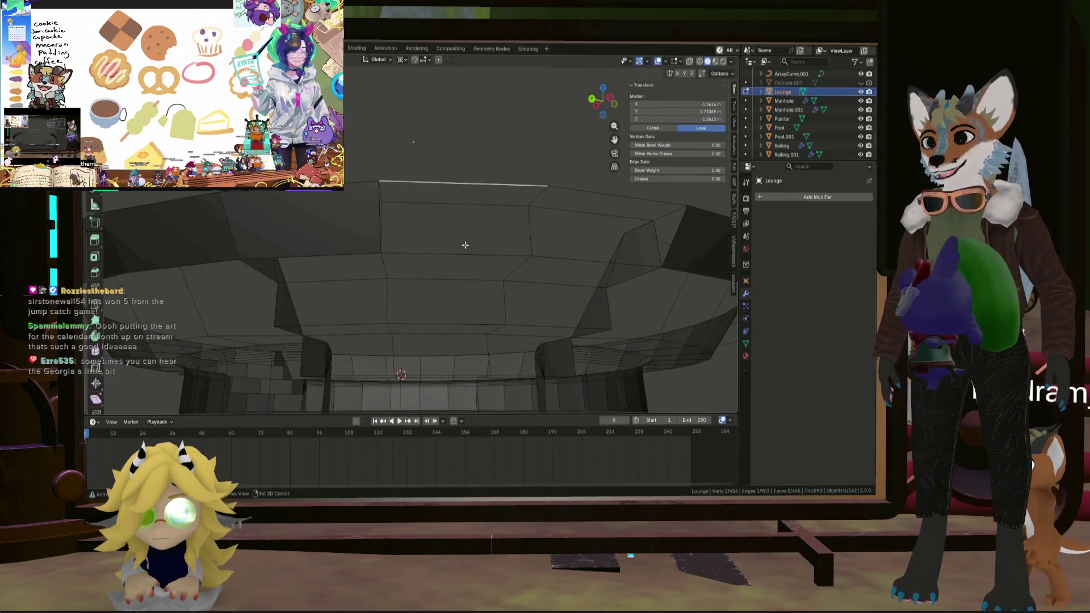
pyautogui.keyDown('shift'); pyautogui.moveTo(497, 234); pyautogui.dragTo(408, 251, button='middle'); pyautogui.keyUp('shift')
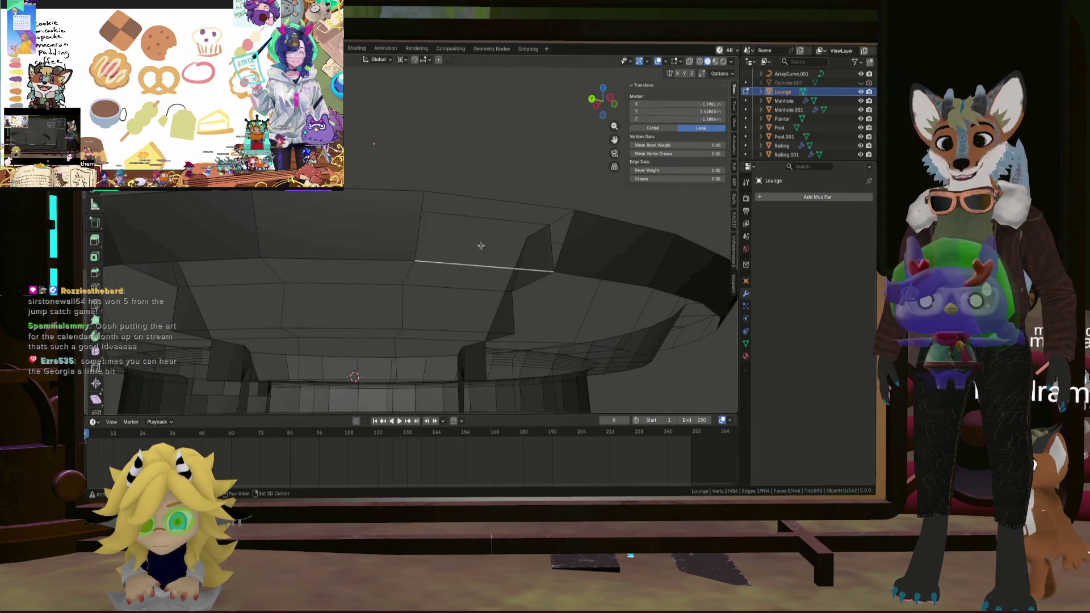
pyautogui.moveTo(489, 195)
pyautogui.mouseDown(button='middle')
pyautogui.moveTo(440, 261)
pyautogui.moveTo(452, 226)
pyautogui.mouseUp(button='middle')
pyautogui.click(454, 238)
pyautogui.scroll(-8, 445, 244)
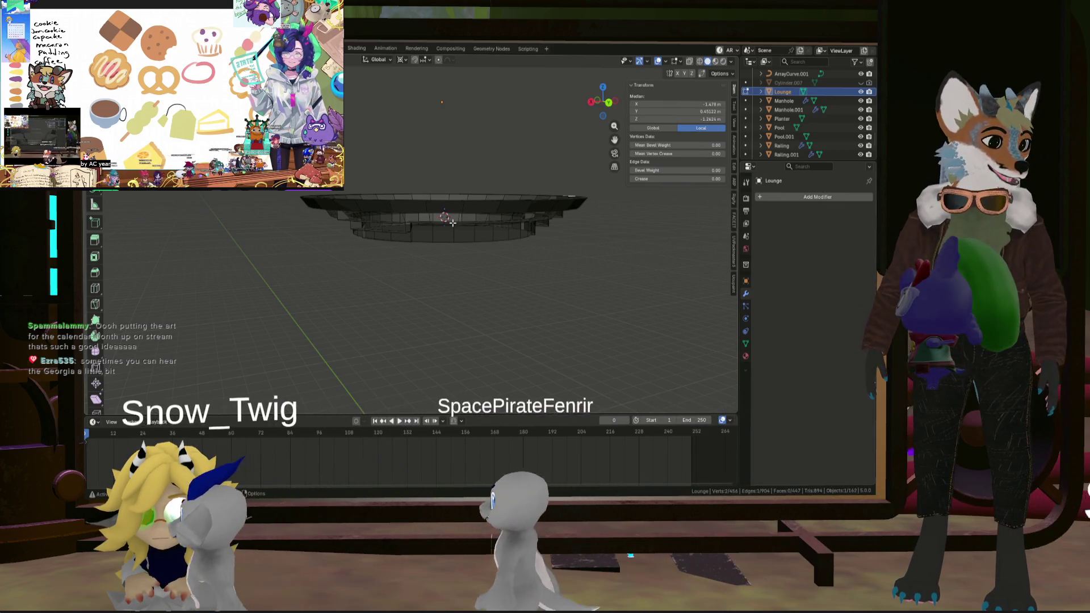
pyautogui.moveTo(453, 225)
pyautogui.mouseDown(button='middle')
pyautogui.moveTo(442, 286)
pyautogui.moveTo(456, 263)
pyautogui.moveTo(375, 282)
pyautogui.moveTo(377, 261)
pyautogui.mouseUp(button='middle')
pyautogui.scroll(5, 406, 277)
pyautogui.scroll(-5, 406, 277)
pyautogui.scroll(-6, 376, 283)
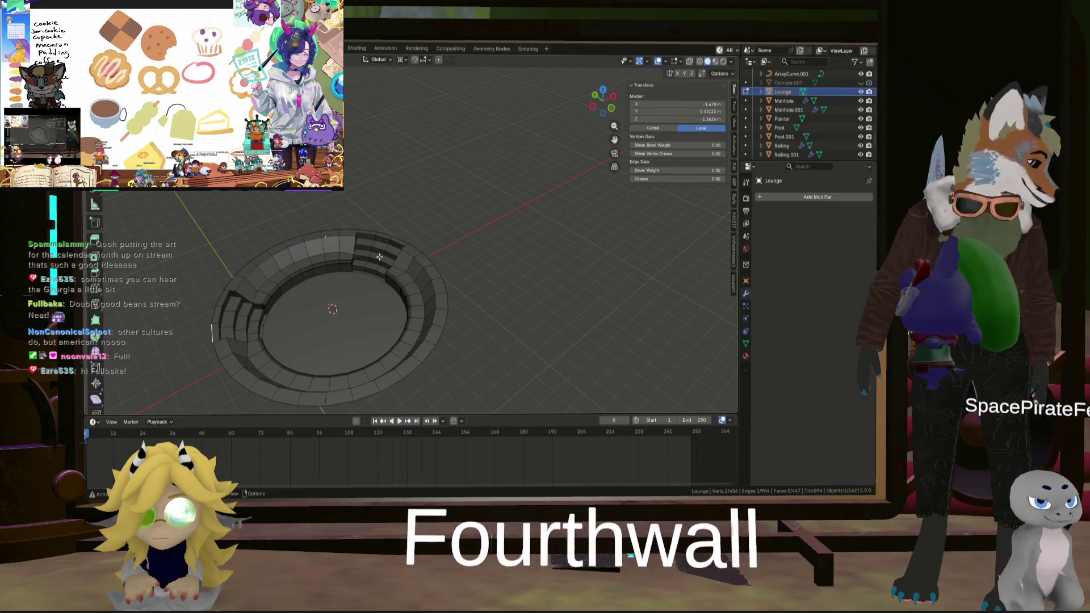
# Duplicate the whole lounge mesh in place, then undo the duplication.
pyautogui.press('a')
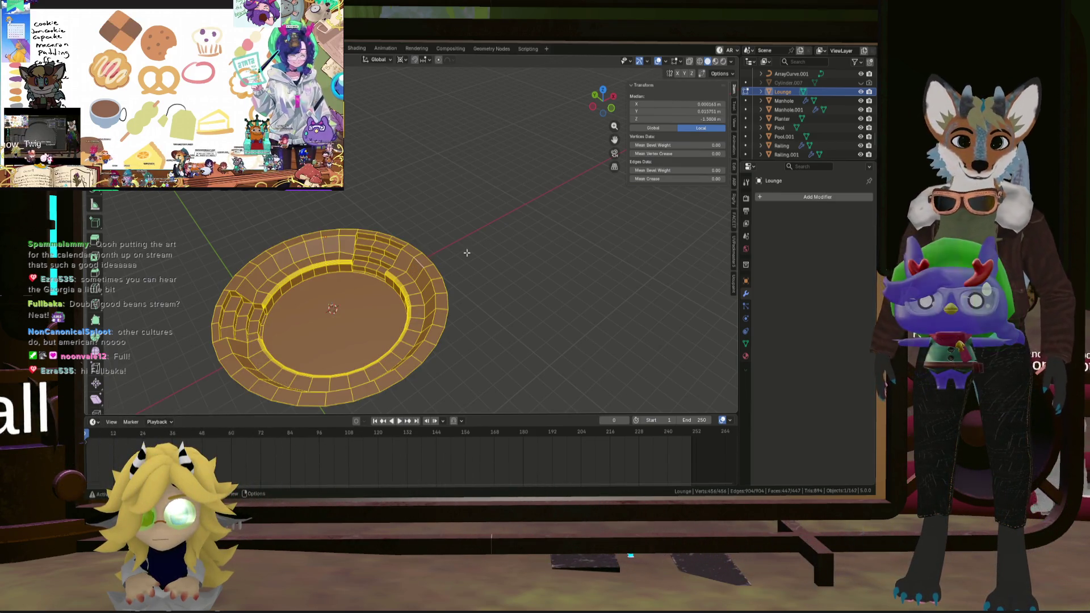
pyautogui.hotkey('shift', 'd')
pyautogui.press('Escape')
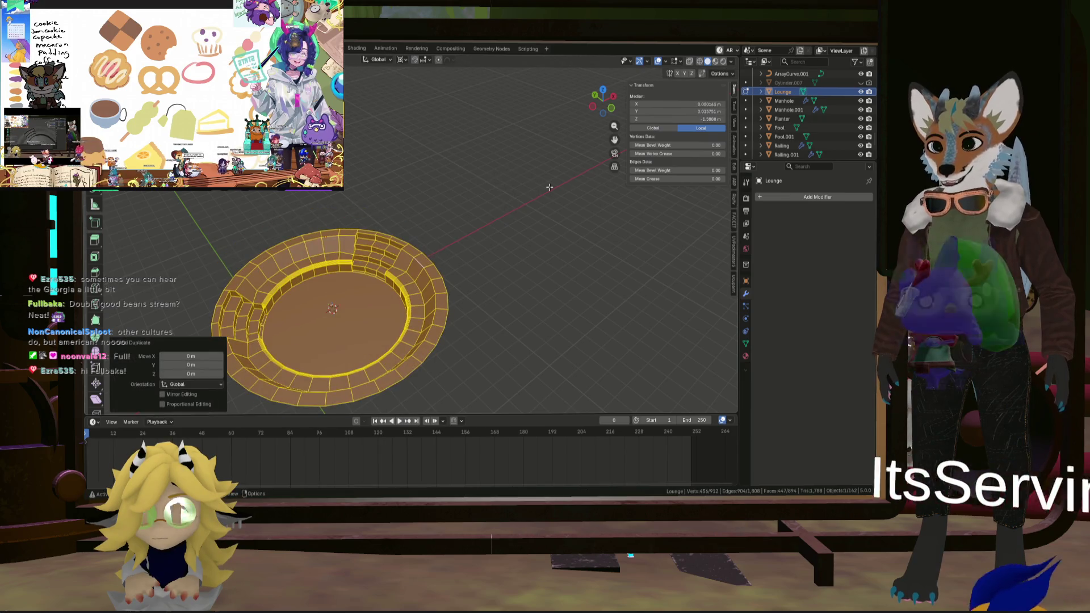
pyautogui.scroll(5, 422, 212)
pyautogui.scroll(-5, 423, 213)
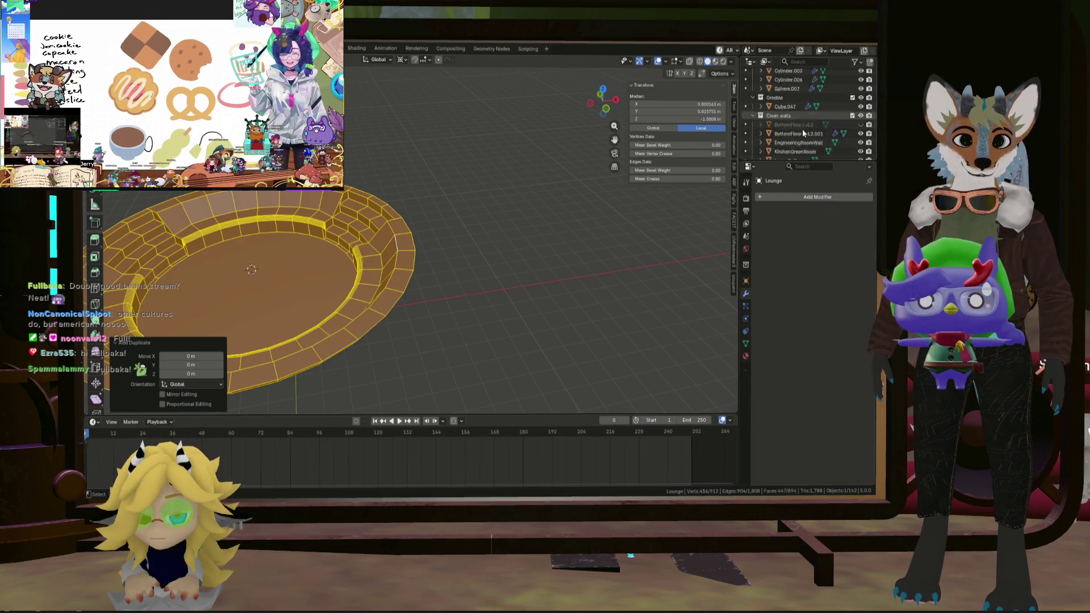
pyautogui.hotkey('ctrl', 'z')
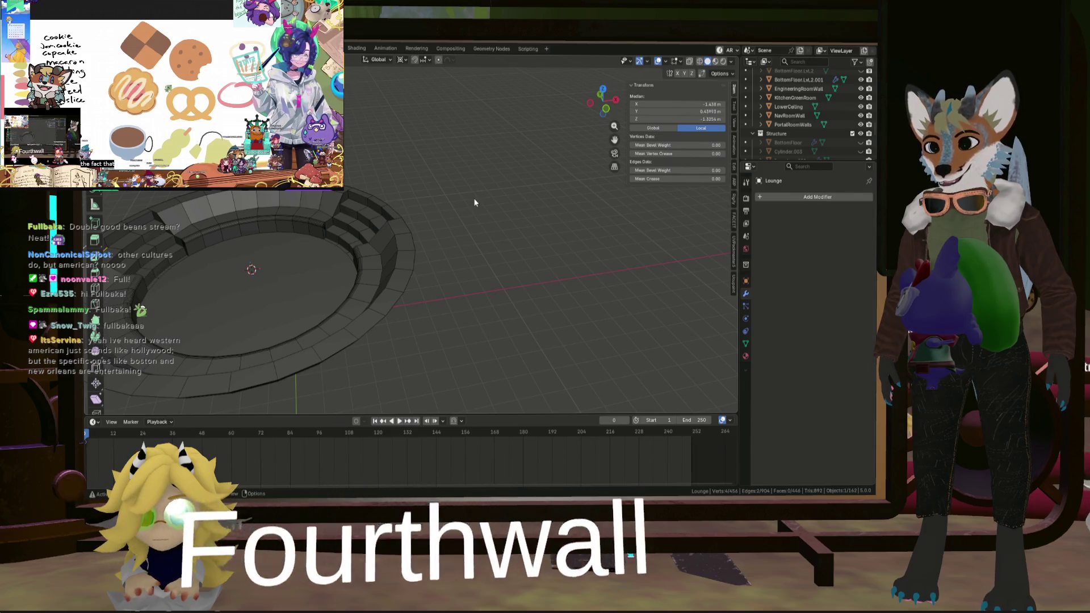
# Fill a face between the four selected vertices, then leave Edit Mode.
pyautogui.scroll(-4, 500, 204)
pyautogui.scroll(5, 499, 205)
pyautogui.moveTo(477, 214)
pyautogui.mouseDown(button='middle')
pyautogui.moveTo(511, 204)
pyautogui.moveTo(477, 229)
pyautogui.moveTo(389, 230)
pyautogui.moveTo(390, 215)
pyautogui.moveTo(443, 209)
pyautogui.moveTo(479, 168)
pyautogui.moveTo(468, 165)
pyautogui.moveTo(577, 185)
pyautogui.moveTo(540, 190)
pyautogui.moveTo(632, 209)
pyautogui.moveTo(500, 187)
pyautogui.moveTo(619, 201)
pyautogui.moveTo(597, 284)
pyautogui.moveTo(500, 224)
pyautogui.moveTo(623, 184)
pyautogui.mouseUp(button='middle')
pyautogui.press('f')
pyautogui.click(493, 166)
pyautogui.scroll(4, 595, 261)
pyautogui.press('Tab')
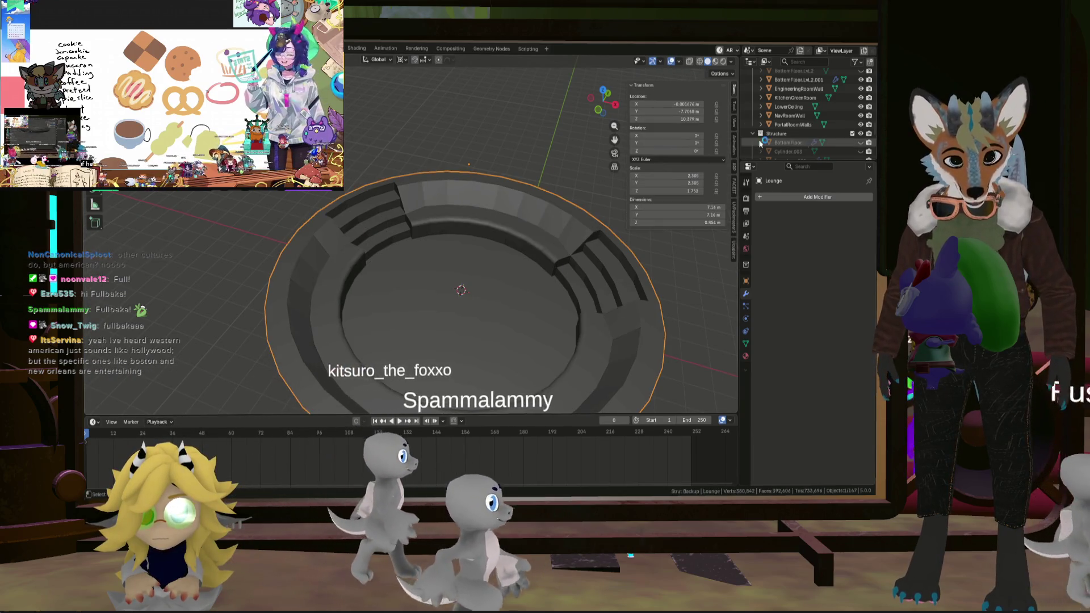
# Make an in-place Lounge.001 copy, hide it, and select the Lounge object.
pyautogui.scroll(-5, 809, 142)
pyautogui.scroll(-5, 810, 142)
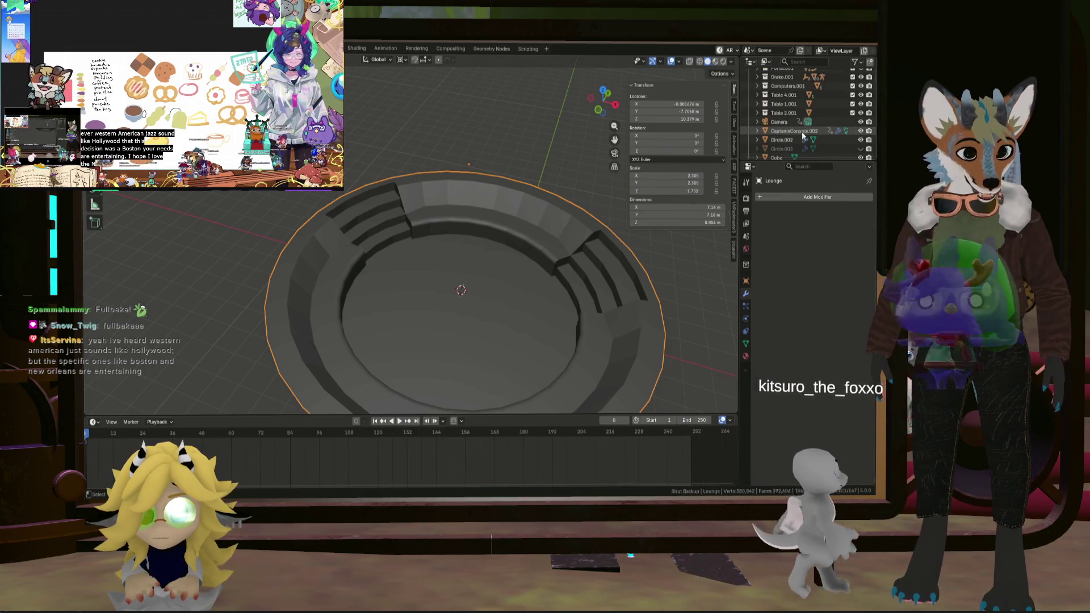
pyautogui.scroll(10, 793, 131)
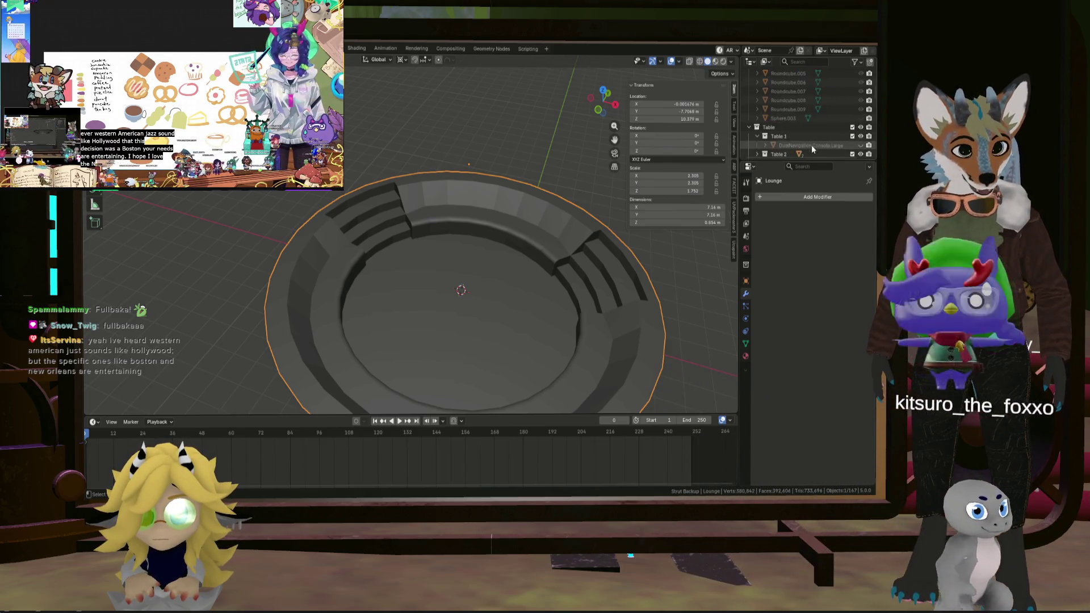
pyautogui.scroll(-6, 801, 134)
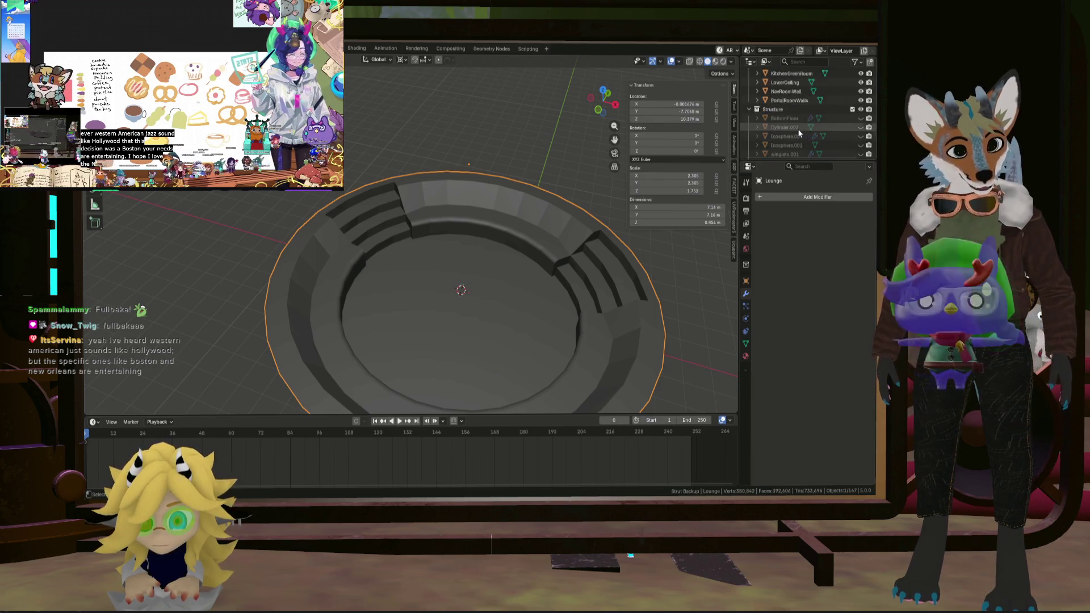
pyautogui.hotkey('shift', 'd')
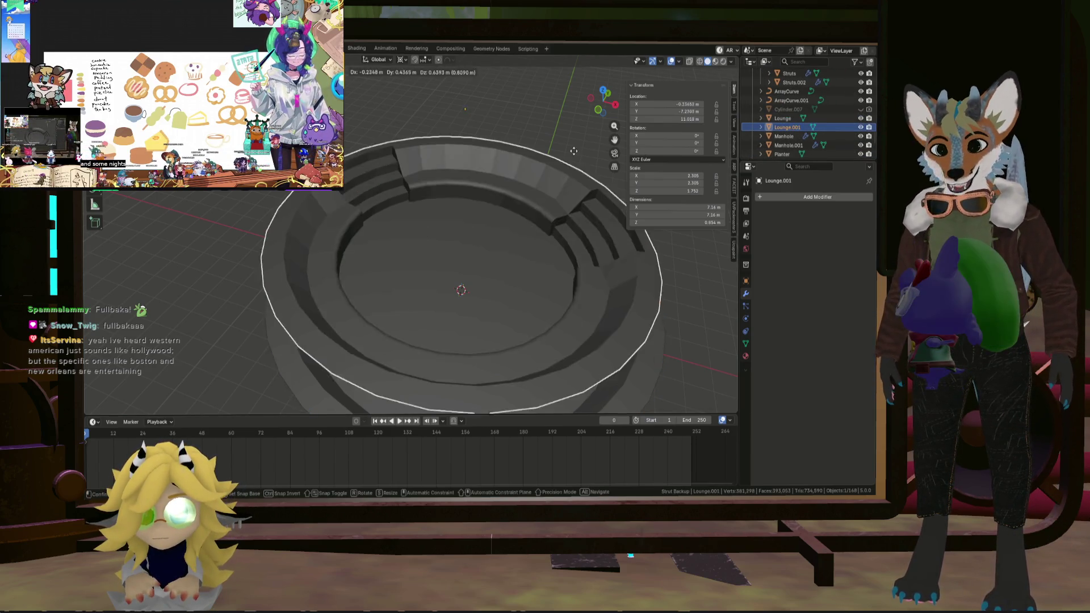
pyautogui.press('Escape')
pyautogui.click(861, 128)
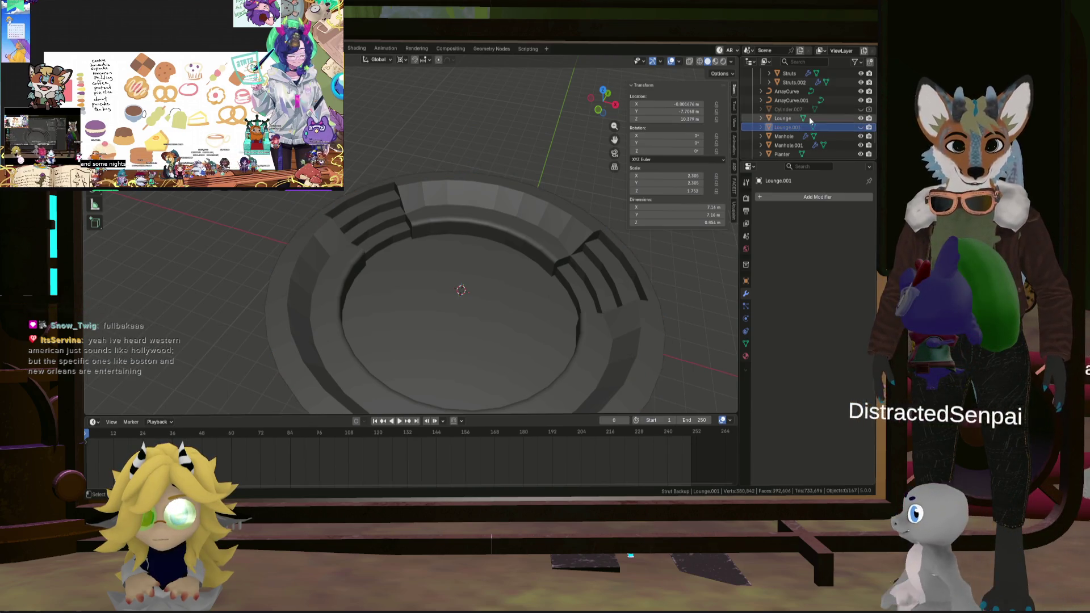
pyautogui.click(787, 122)
pyautogui.scroll(5, 571, 236)
pyautogui.press('Tab')
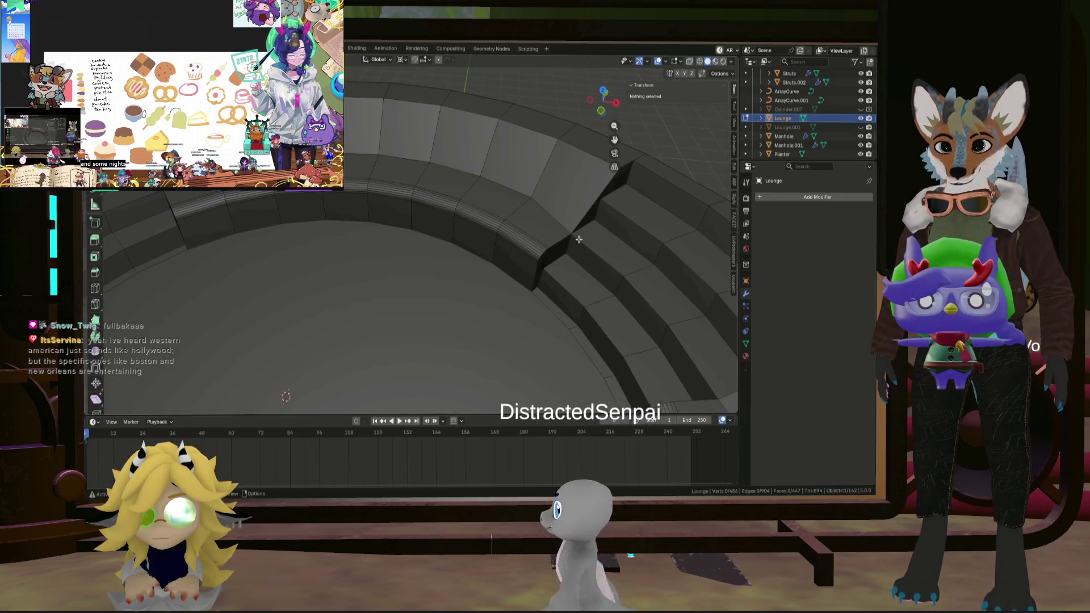
pyautogui.scroll(2, 546, 230)
pyautogui.moveTo(546, 230)
pyautogui.mouseDown(button='middle')
pyautogui.moveTo(511, 236)
pyautogui.moveTo(534, 281)
pyautogui.moveTo(576, 230)
pyautogui.moveTo(546, 217)
pyautogui.mouseUp(button='middle')
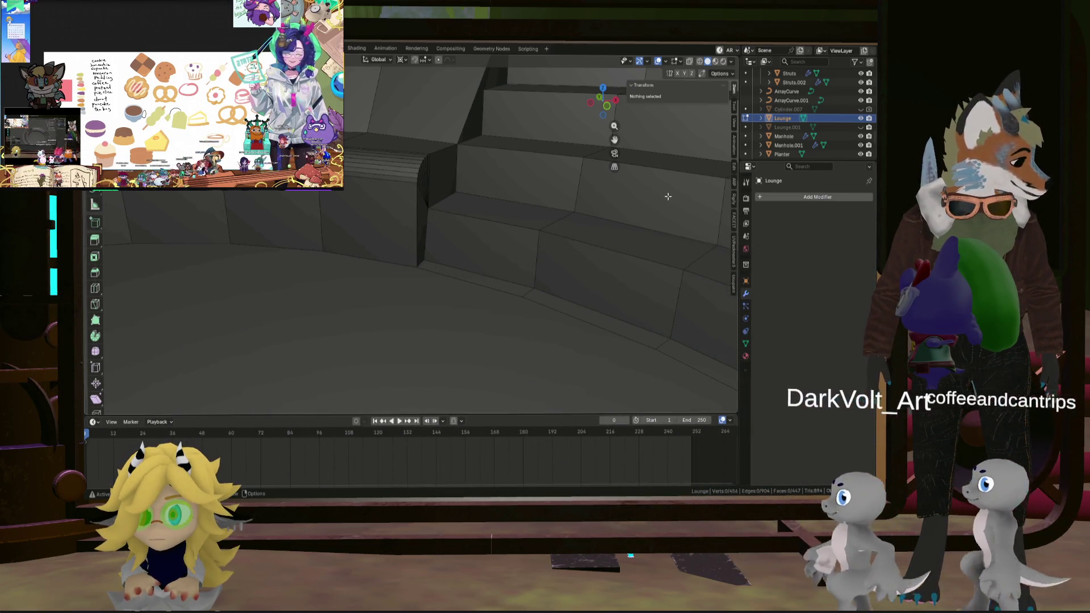
pyautogui.moveTo(669, 197)
pyautogui.mouseDown(button='middle')
pyautogui.moveTo(559, 236)
pyautogui.moveTo(570, 246)
pyautogui.moveTo(494, 221)
pyautogui.moveTo(494, 271)
pyautogui.moveTo(534, 244)
pyautogui.moveTo(608, 136)
pyautogui.moveTo(534, 239)
pyautogui.moveTo(568, 233)
pyautogui.moveTo(591, 275)
pyautogui.moveTo(574, 288)
pyautogui.moveTo(582, 248)
pyautogui.moveTo(597, 307)
pyautogui.moveTo(438, 377)
pyautogui.moveTo(576, 256)
pyautogui.moveTo(604, 268)
pyautogui.moveTo(620, 323)
pyautogui.moveTo(601, 302)
pyautogui.moveTo(530, 308)
pyautogui.moveTo(469, 284)
pyautogui.moveTo(476, 302)
pyautogui.moveTo(486, 265)
pyautogui.mouseUp(button='middle')
pyautogui.scroll(-10, 486, 265)
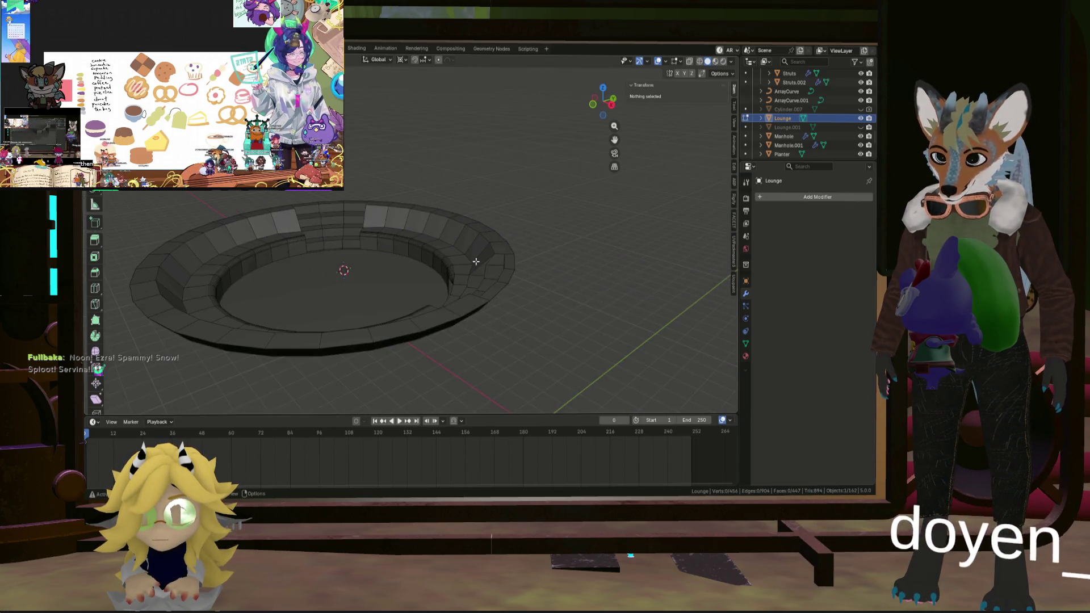
pyautogui.moveTo(527, 327)
pyautogui.mouseDown(button='middle')
pyautogui.moveTo(511, 317)
pyautogui.moveTo(519, 292)
pyautogui.mouseUp(button='middle')
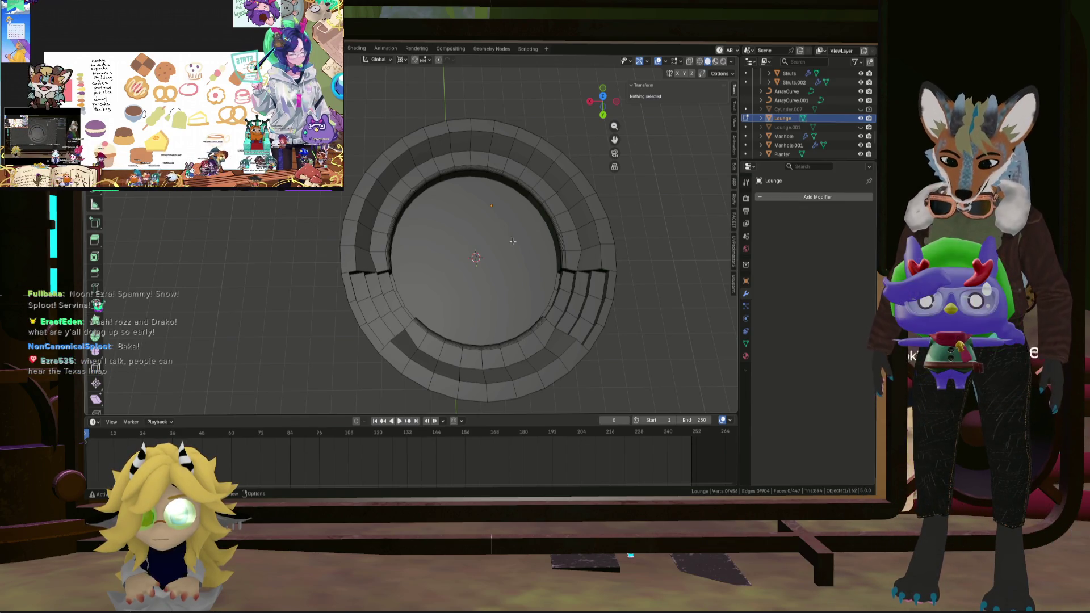
pyautogui.moveTo(543, 214)
pyautogui.mouseDown(button='middle')
pyautogui.moveTo(498, 215)
pyautogui.moveTo(370, 172)
pyautogui.moveTo(389, 215)
pyautogui.mouseUp(button='middle')
pyautogui.scroll(5, 503, 214)
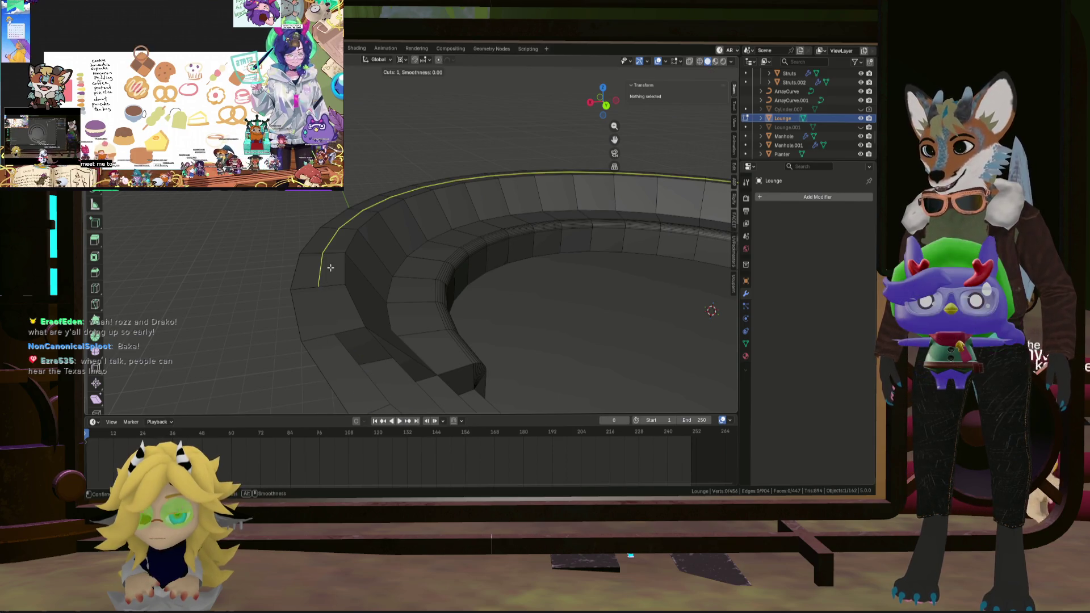
# Select a strip of faces along the ring's top rim.
pyautogui.moveTo(369, 267); pyautogui.dragTo(435, 342, button='middle')
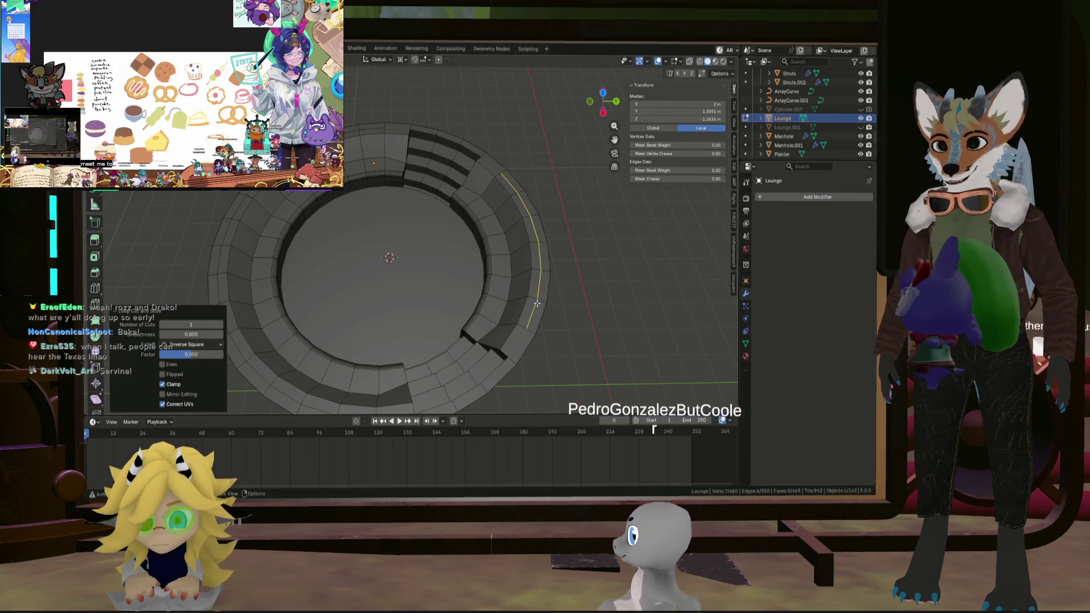
pyautogui.moveTo(514, 338); pyautogui.dragTo(495, 312, button='middle')
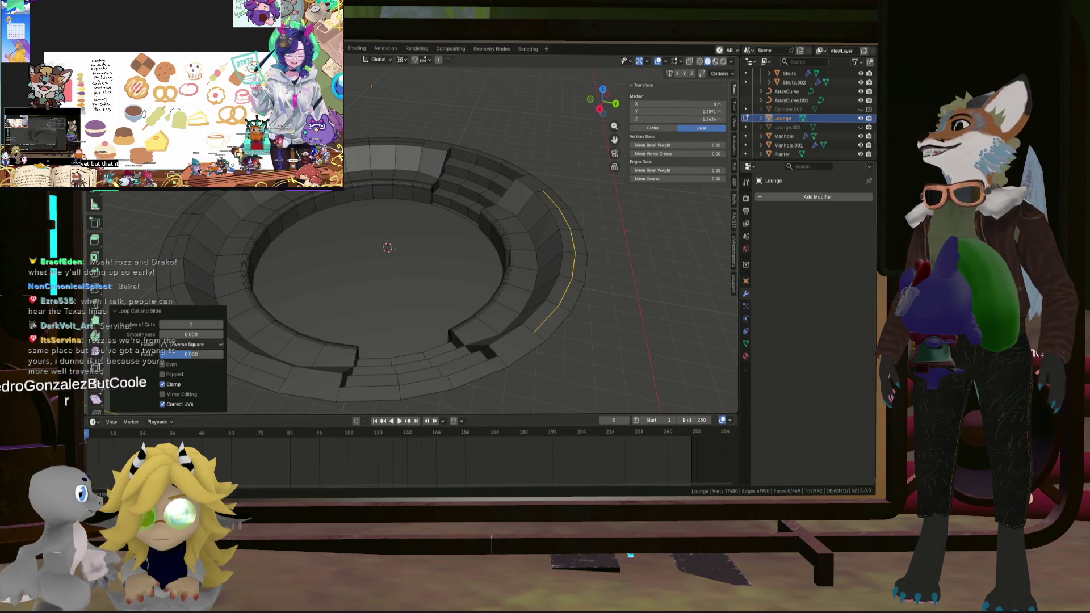
pyautogui.moveTo(318, 284); pyautogui.dragTo(381, 284, button='middle')
pyautogui.click(360, 366)
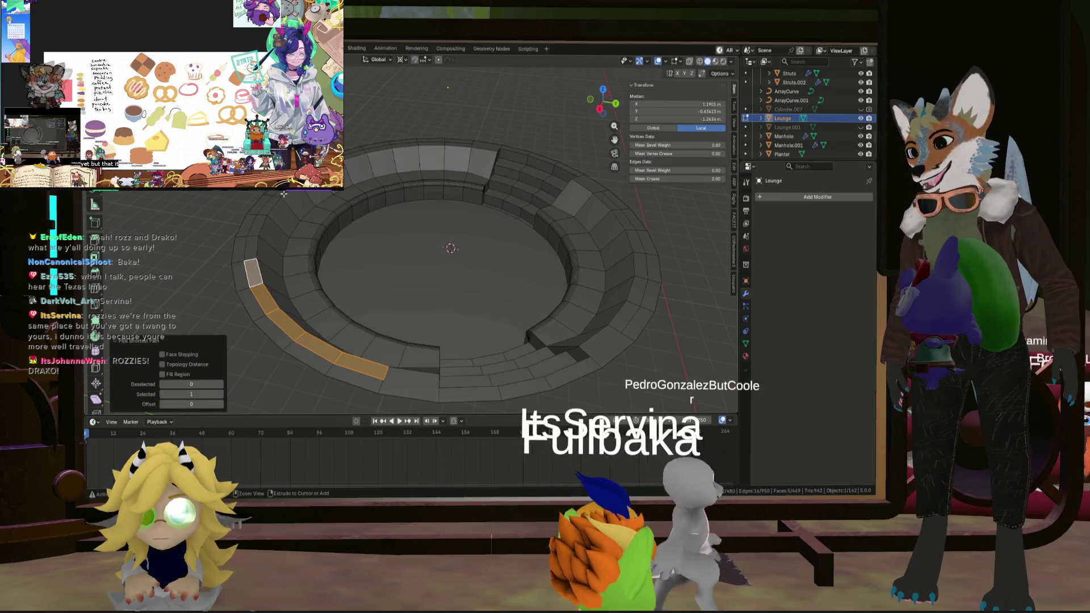
pyautogui.keyDown('ctrl'); pyautogui.click(251, 235); pyautogui.keyUp('ctrl')
pyautogui.scroll(3, 444, 229)
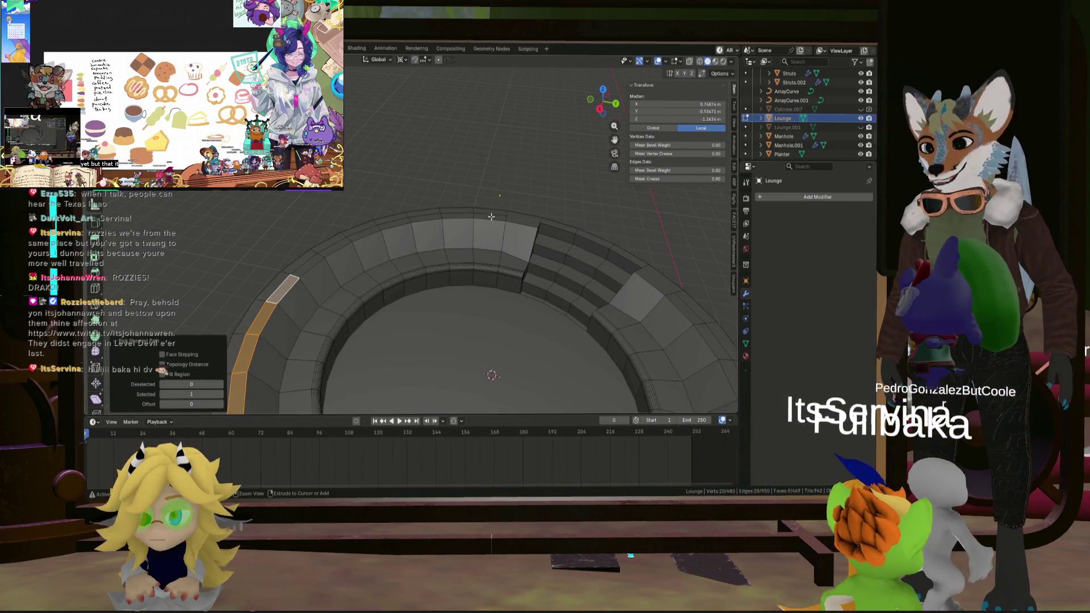
pyautogui.keyDown('ctrl'); pyautogui.click(486, 233); pyautogui.keyUp('ctrl')
pyautogui.keyDown('ctrl'); pyautogui.scroll(-5, 486, 234); pyautogui.keyUp('ctrl')
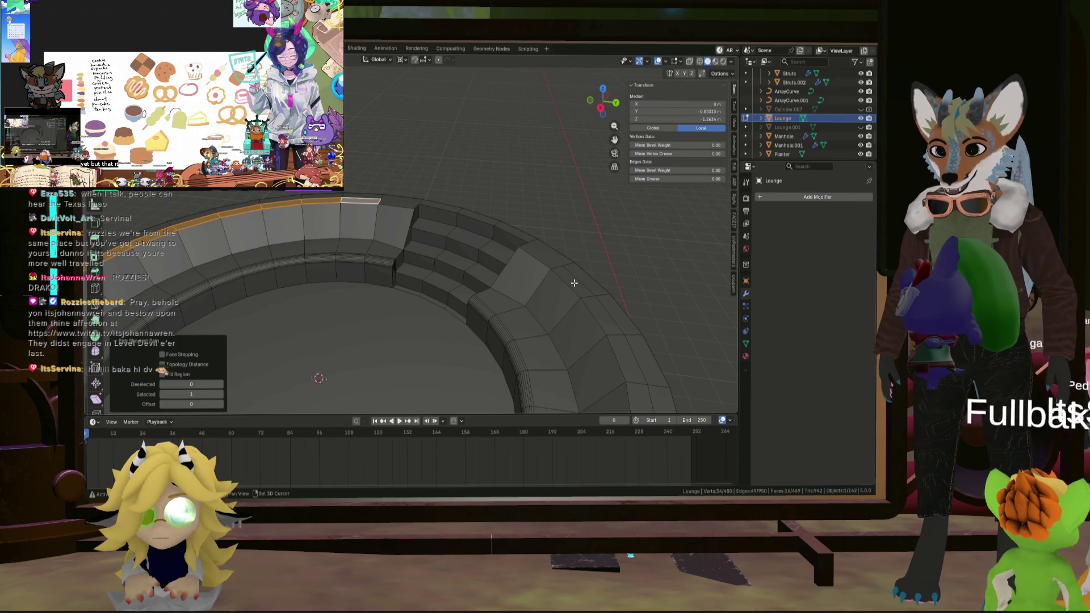
pyautogui.keyDown('ctrl'); pyautogui.click(575, 283); pyautogui.keyUp('ctrl')
# Select the edge run along the stair rim.
pyautogui.moveTo(574, 283)
pyautogui.mouseDown(button='middle')
pyautogui.moveTo(571, 214)
pyautogui.moveTo(564, 238)
pyautogui.mouseUp(button='middle')
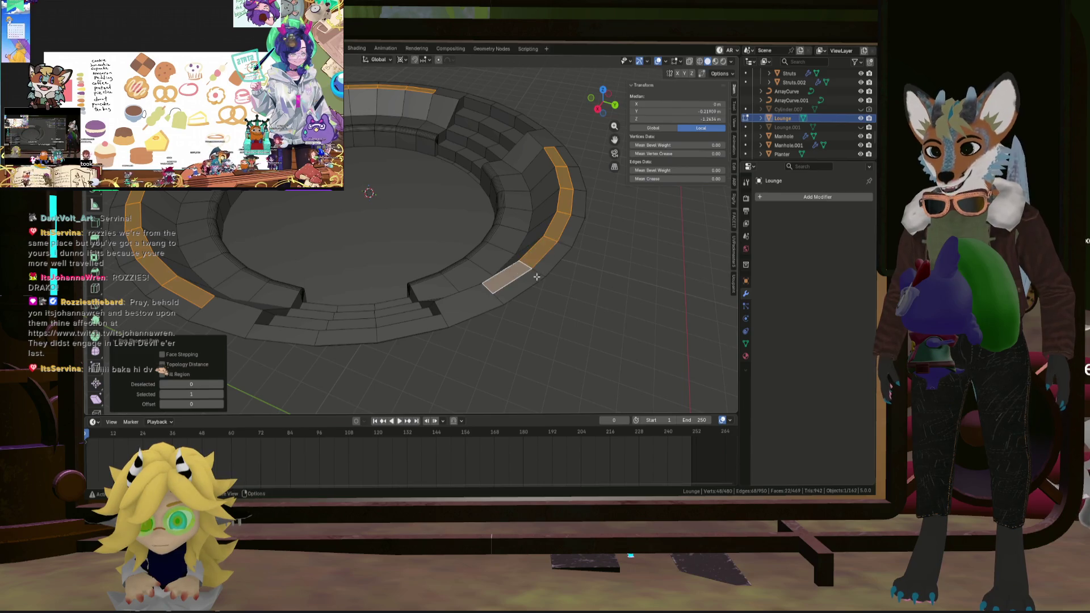
pyautogui.moveTo(537, 276); pyautogui.dragTo(528, 254, button='middle')
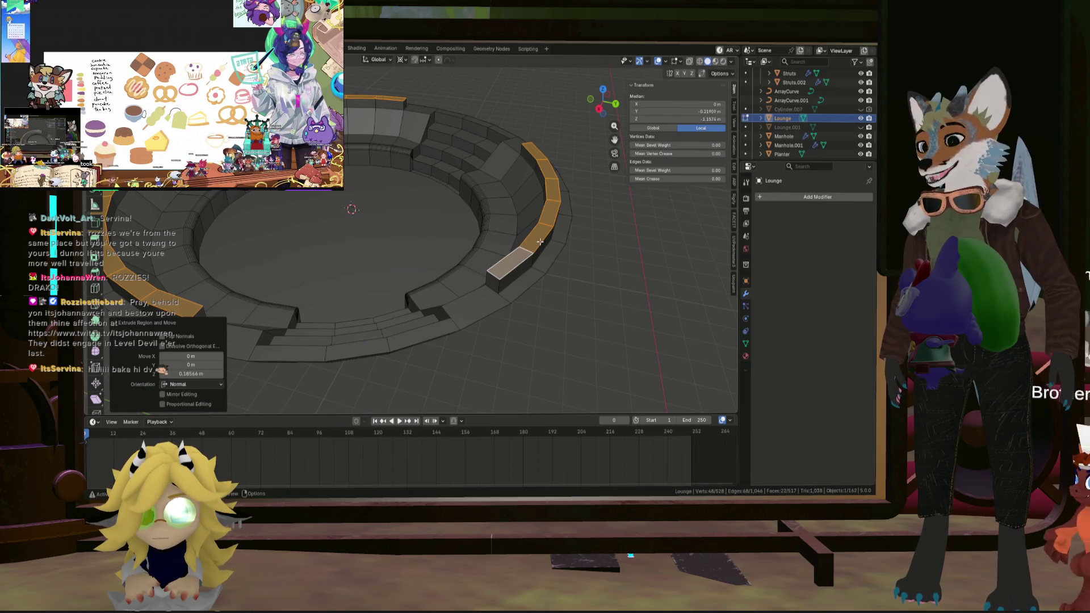
pyautogui.moveTo(540, 242); pyautogui.dragTo(554, 240, button='middle')
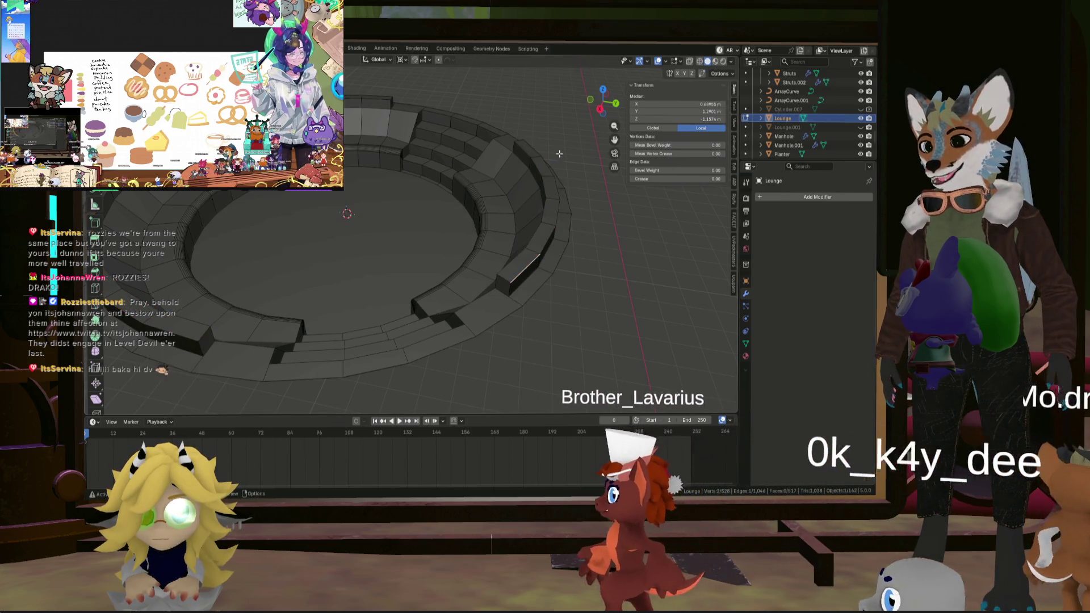
pyautogui.moveTo(363, 227); pyautogui.dragTo(511, 177, button='middle')
pyautogui.keyDown('ctrl'); pyautogui.click(511, 177); pyautogui.keyUp('ctrl')
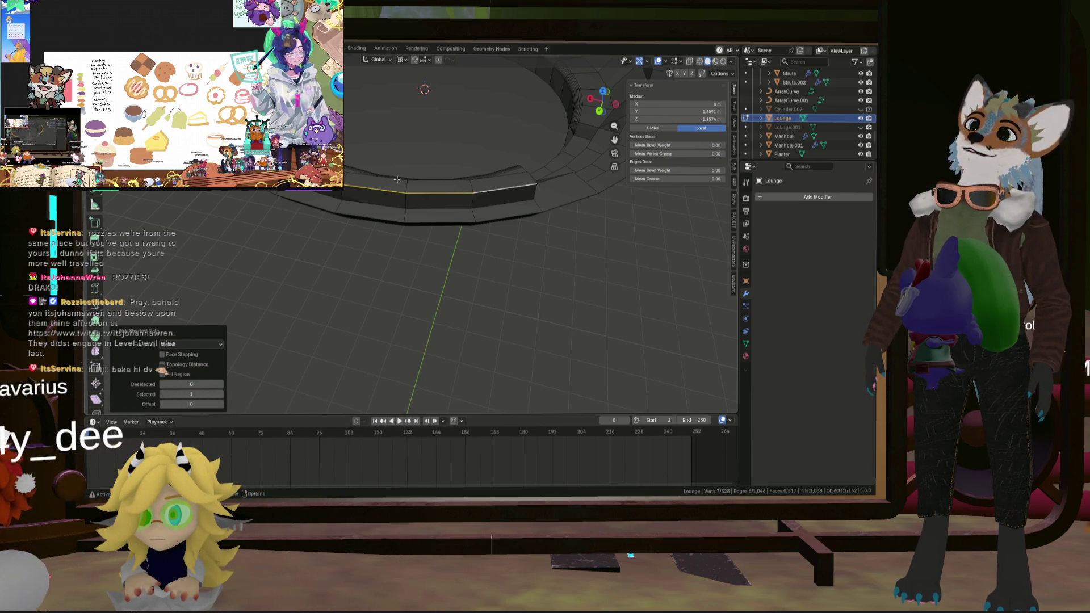
# Round the selected stair rim edges with an 8-segment bevel and adjust its width.
pyautogui.moveTo(511, 177); pyautogui.dragTo(490, 168, button='middle')
pyautogui.hotkey('ctrl', 'b')
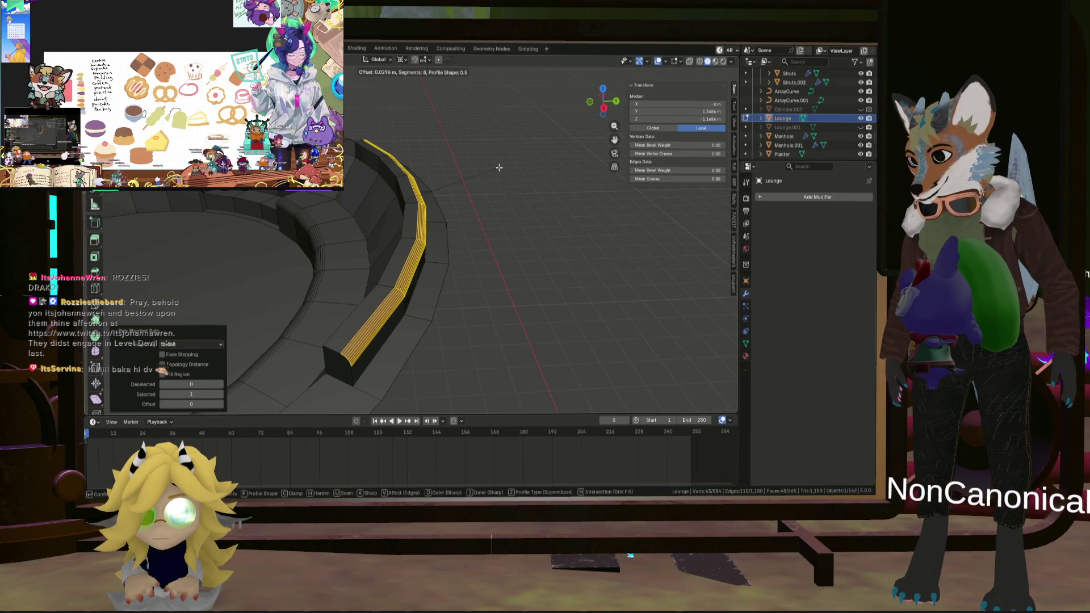
pyautogui.click(499, 168)
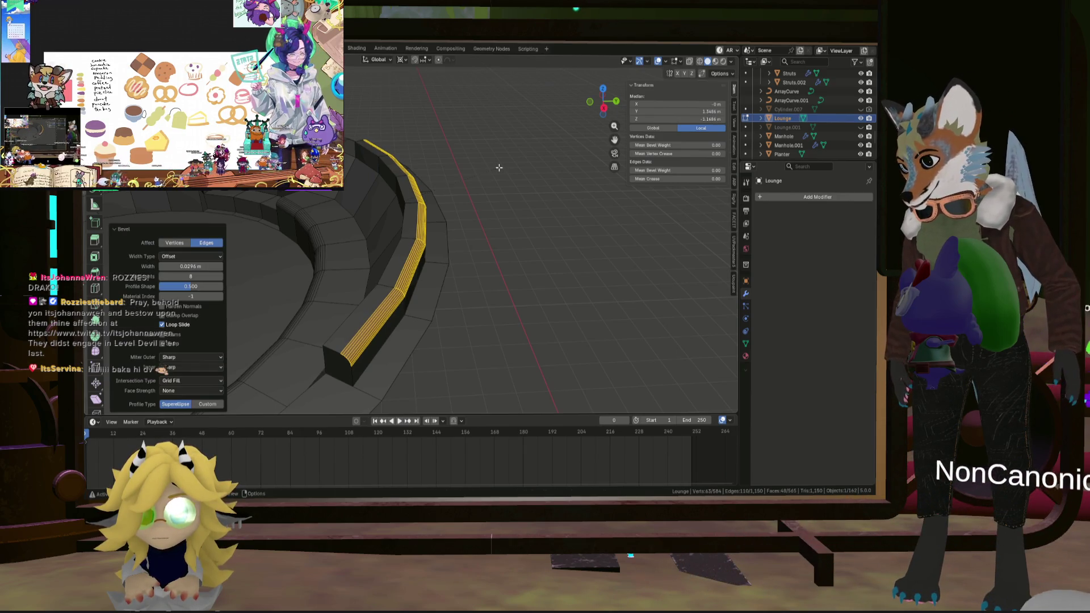
pyautogui.click(191, 266)
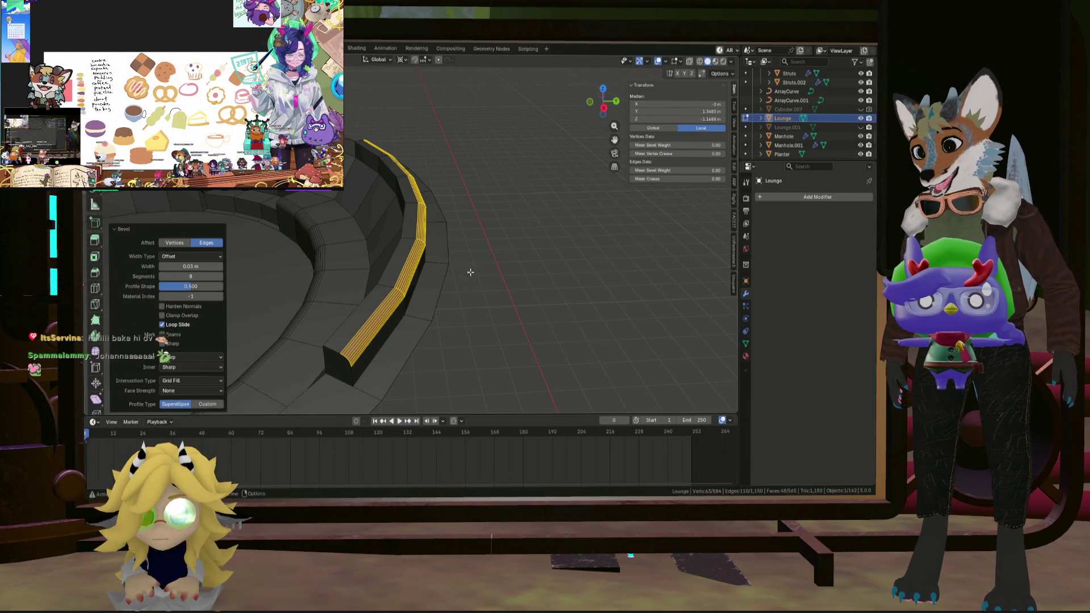
# Bevel the backrest wall's top edges and widen the bevel to 0.06096 m.
pyautogui.moveTo(470, 271)
pyautogui.mouseDown(button='middle')
pyautogui.moveTo(374, 331)
pyautogui.moveTo(454, 305)
pyautogui.moveTo(398, 284)
pyautogui.mouseUp(button='middle')
pyautogui.hotkey('alt', 'a')
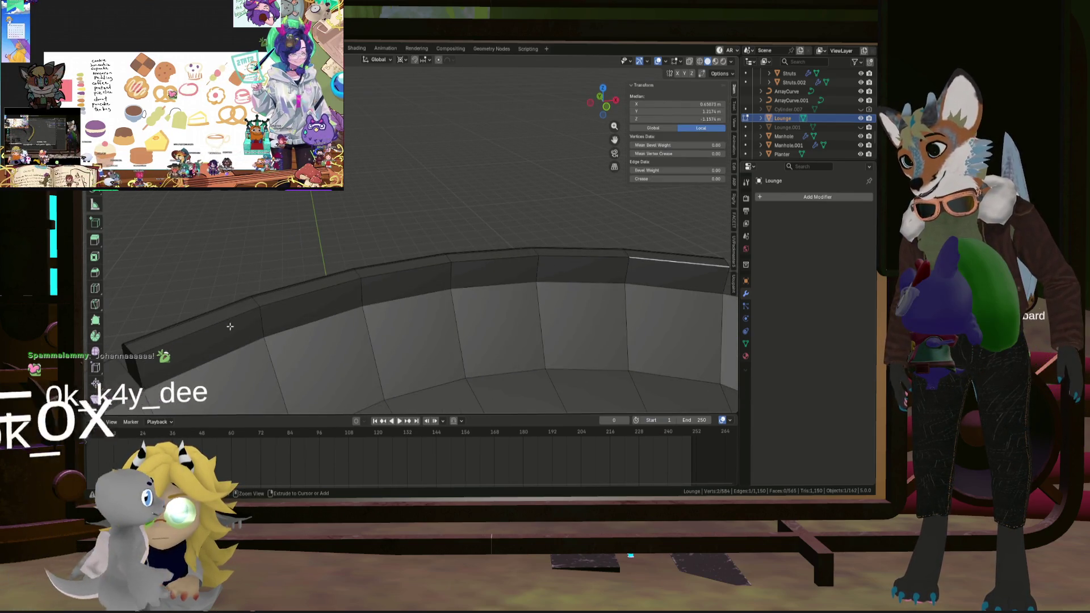
pyautogui.keyDown('ctrl'); pyautogui.click(241, 314); pyautogui.keyUp('ctrl')
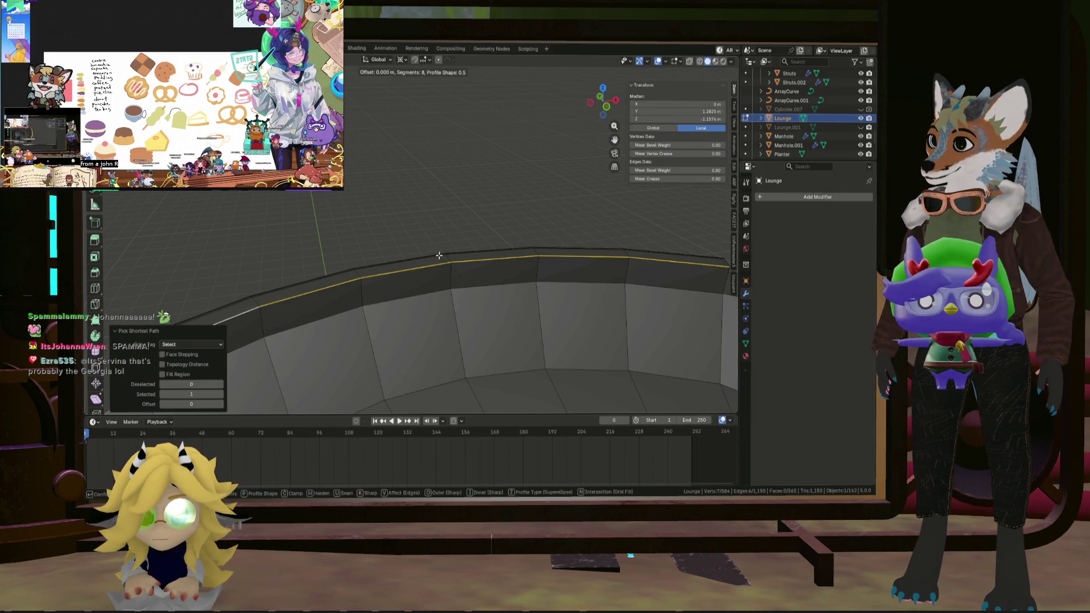
pyautogui.click(480, 219)
pyautogui.write('0.04 m')
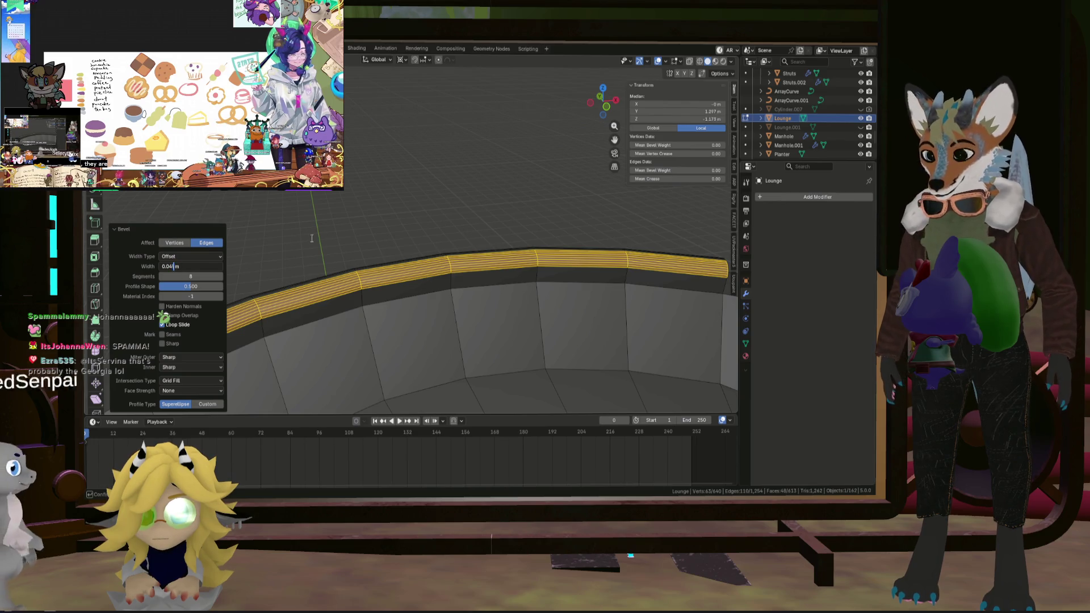
pyautogui.press('Return')
pyautogui.hotkey('ctrl', 'v')
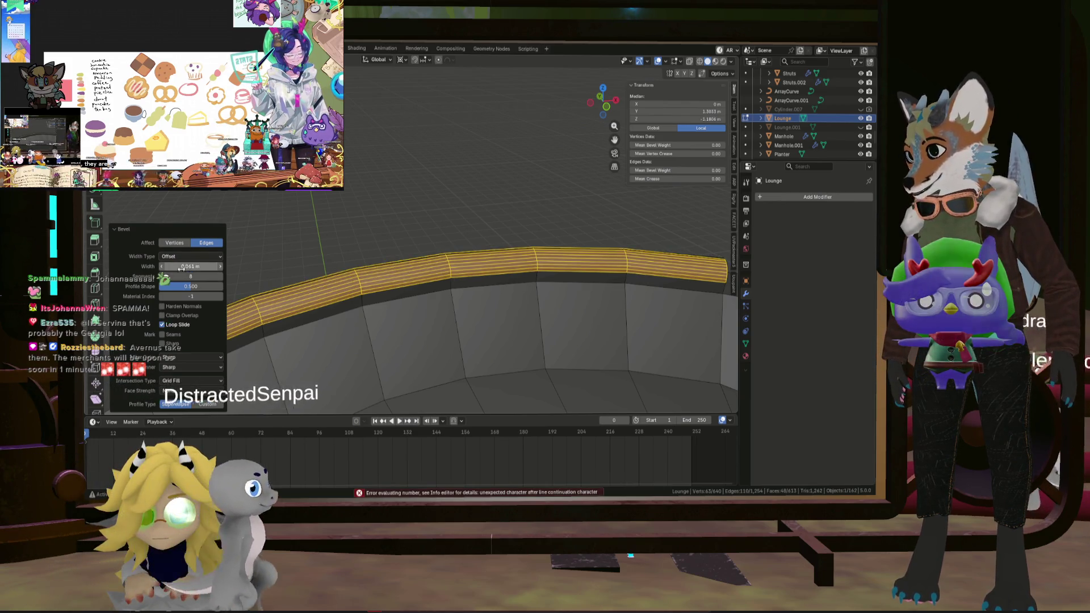
pyautogui.click(191, 267)
pyautogui.write('4')
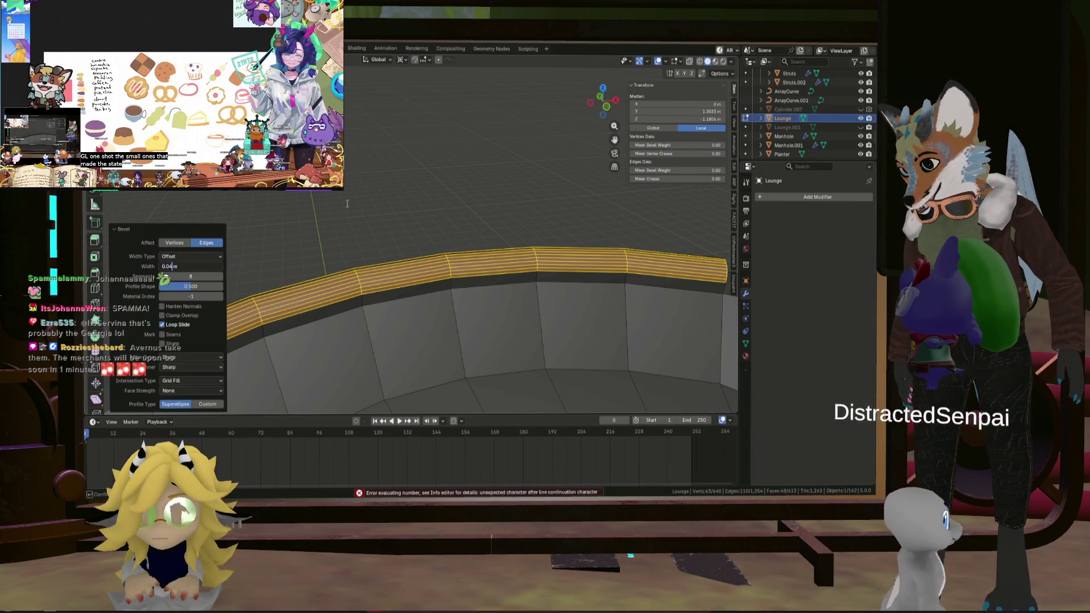
pyautogui.press('Return')
pyautogui.moveTo(256, 255)
pyautogui.mouseDown(button='middle')
pyautogui.moveTo(295, 233)
pyautogui.moveTo(341, 244)
pyautogui.moveTo(295, 239)
pyautogui.moveTo(261, 216)
pyautogui.moveTo(278, 229)
pyautogui.moveTo(363, 234)
pyautogui.moveTo(317, 250)
pyautogui.moveTo(380, 260)
pyautogui.moveTo(295, 370)
pyautogui.mouseUp(button='middle')
pyautogui.click(340, 244)
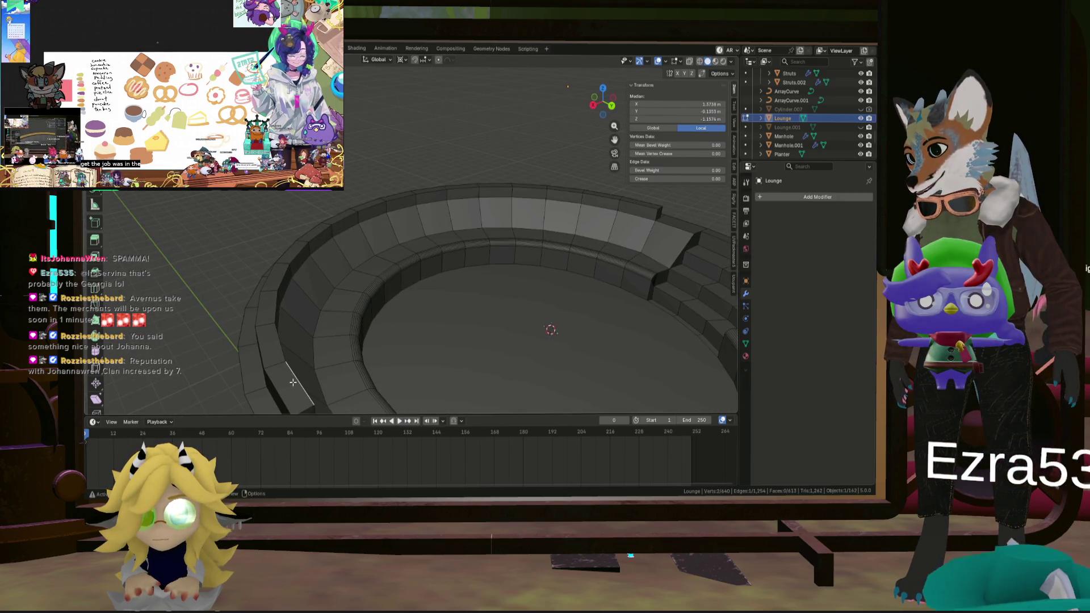
# Bevel the outer rim's edge path with a narrower width.
pyautogui.keyDown('ctrl'); pyautogui.click(376, 206); pyautogui.keyUp('ctrl')
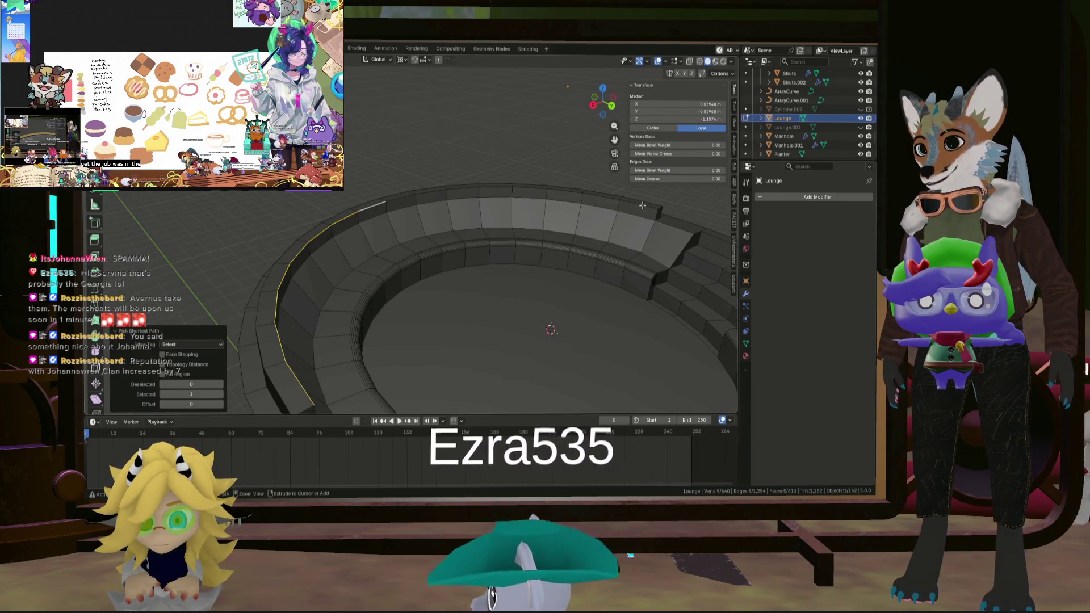
pyautogui.hotkey('ctrl', 'b')
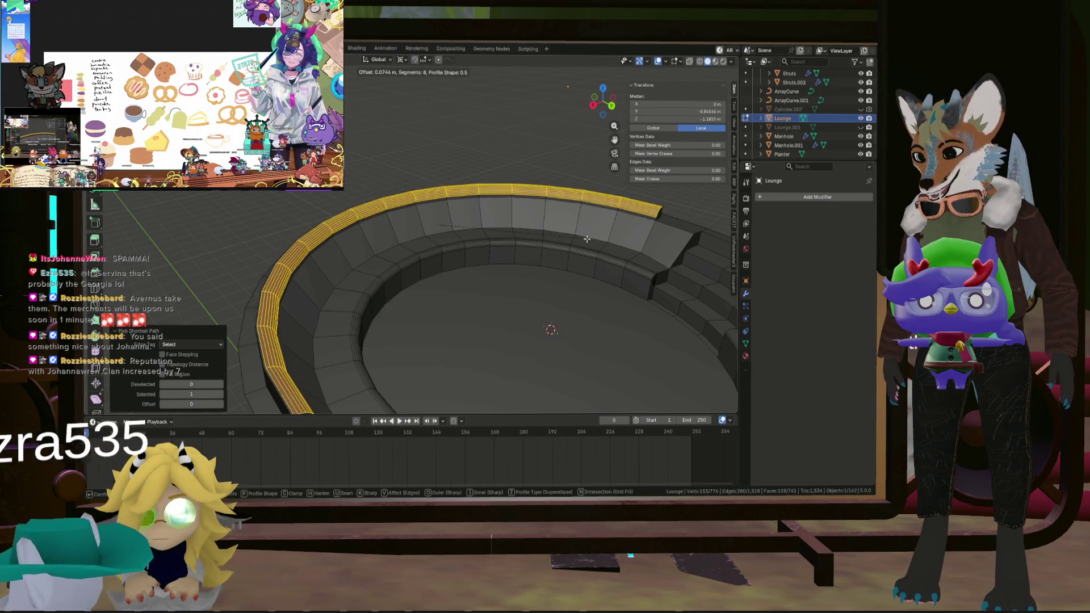
pyautogui.click(238, 242)
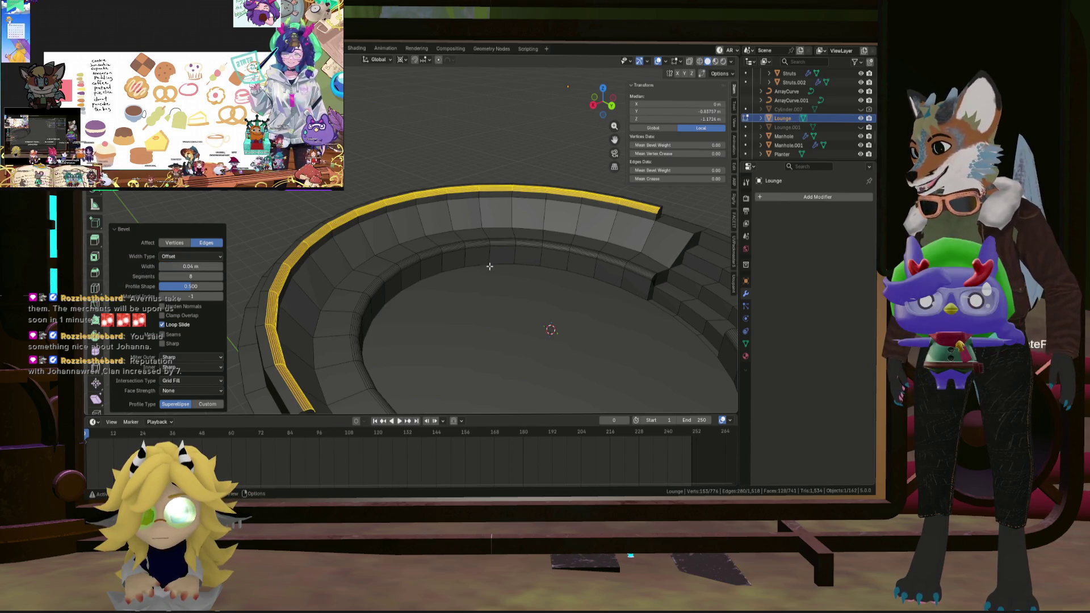
pyautogui.moveTo(489, 266)
pyautogui.mouseDown(button='middle')
pyautogui.moveTo(447, 279)
pyautogui.moveTo(375, 261)
pyautogui.mouseUp(button='middle')
pyautogui.click(360, 359)
pyautogui.moveTo(360, 359)
pyautogui.mouseDown(button='middle')
pyautogui.moveTo(378, 320)
pyautogui.moveTo(480, 302)
pyautogui.mouseUp(button='middle')
# Round the backrest's top edge run with an 8-segment bevel.
pyautogui.scroll(-1, 379, 320)
pyautogui.scroll(3, 439, 288)
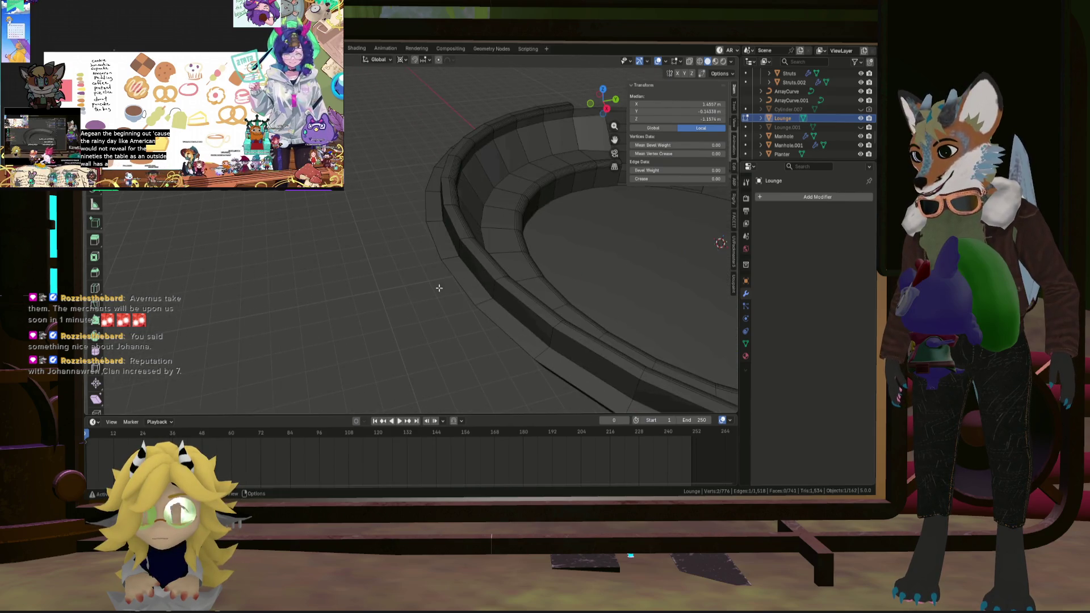
pyautogui.keyDown('ctrl'); pyautogui.click(466, 251); pyautogui.keyUp('ctrl')
pyautogui.moveTo(466, 252)
pyautogui.mouseDown(button='middle')
pyautogui.moveTo(435, 234)
pyautogui.moveTo(558, 217)
pyautogui.mouseUp(button='middle')
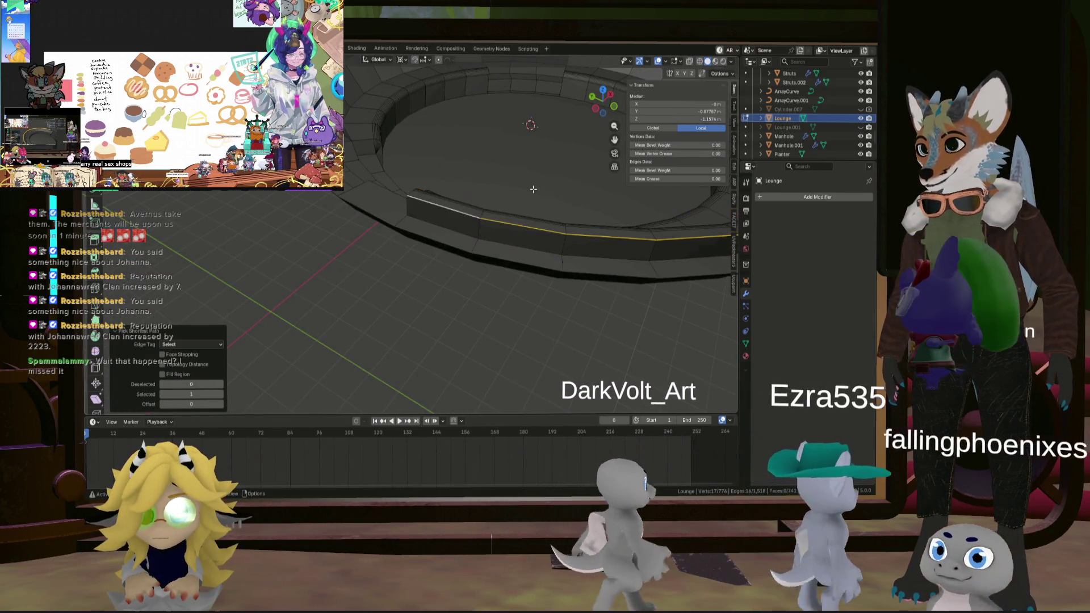
pyautogui.hotkey('ctrl', 'b')
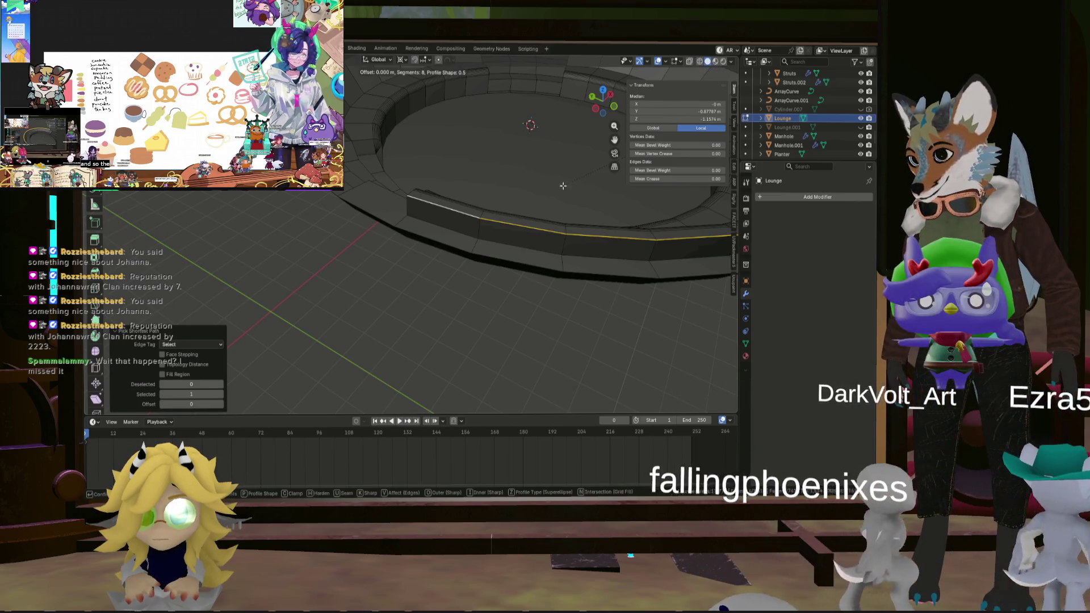
pyautogui.press('Escape')
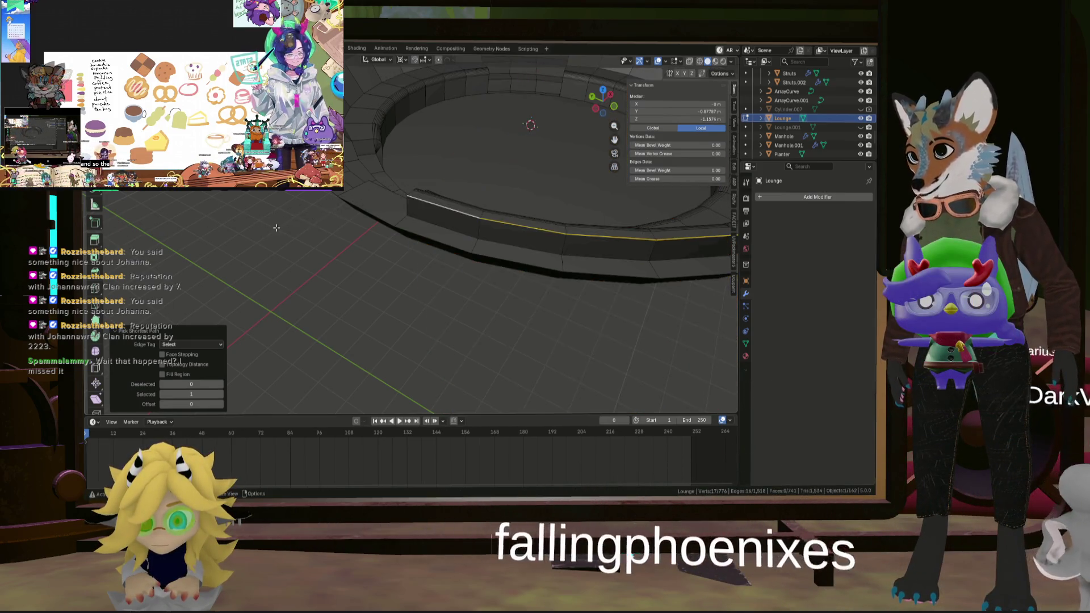
pyautogui.moveTo(276, 227); pyautogui.dragTo(542, 209, button='middle')
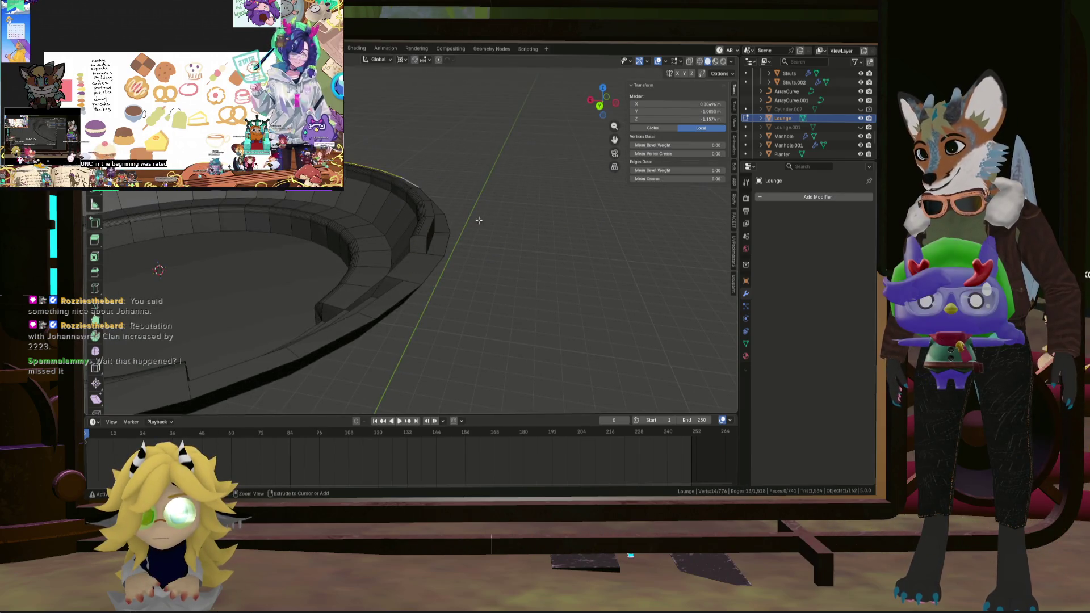
pyautogui.moveTo(479, 221)
pyautogui.keyDown('ctrl'); pyautogui.mouseDown(button='middle')
pyautogui.moveTo(451, 224)
pyautogui.moveTo(420, 283)
pyautogui.moveTo(414, 336)
pyautogui.moveTo(410, 272)
pyautogui.moveTo(377, 284)
pyautogui.mouseUp(button='middle'); pyautogui.keyUp('ctrl')
pyautogui.scroll(-5, 403, 267)
pyautogui.scroll(3, 376, 287)
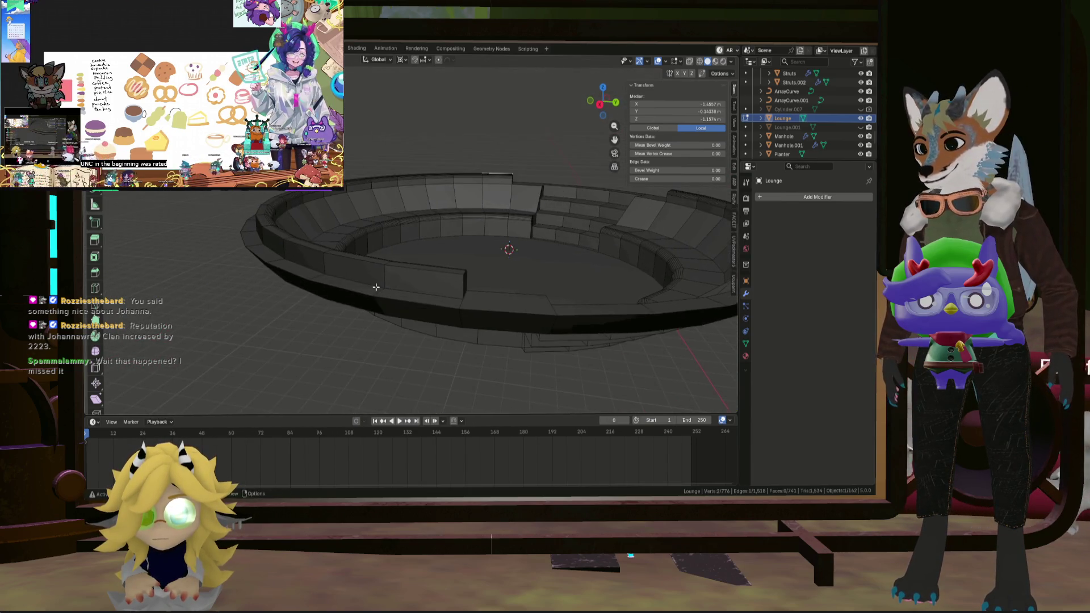
pyautogui.click(459, 262)
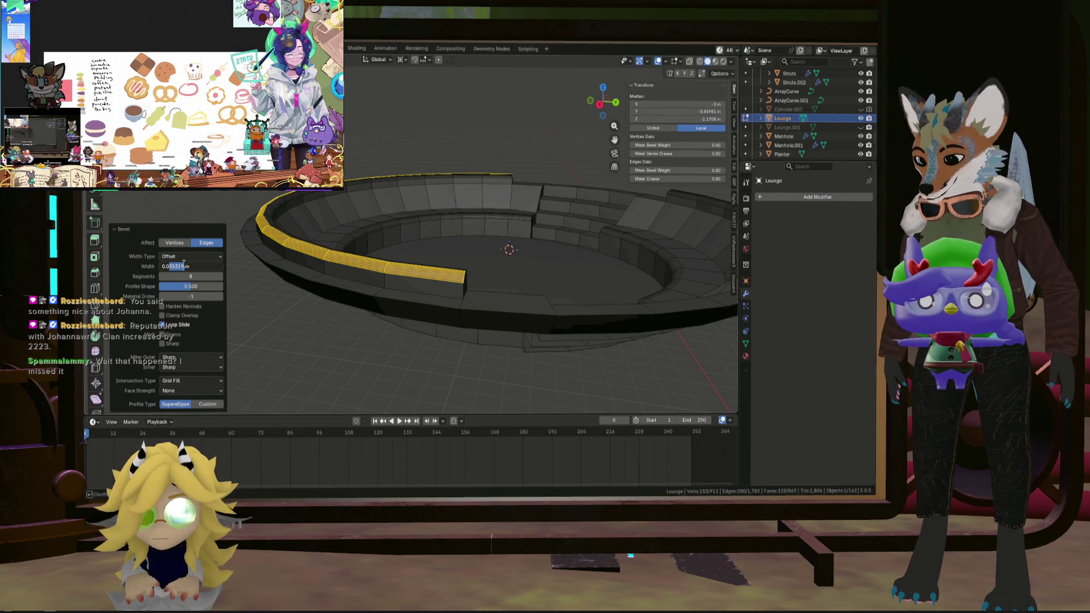
# Select the backrest's whole curved end-cap edge.
pyautogui.click(452, 235)
pyautogui.moveTo(452, 234)
pyautogui.mouseDown(button='middle')
pyautogui.moveTo(364, 266)
pyautogui.moveTo(398, 245)
pyautogui.moveTo(518, 328)
pyautogui.mouseUp(button='middle')
pyautogui.scroll(-4, 363, 267)
pyautogui.scroll(5, 361, 281)
pyautogui.scroll(5, 518, 331)
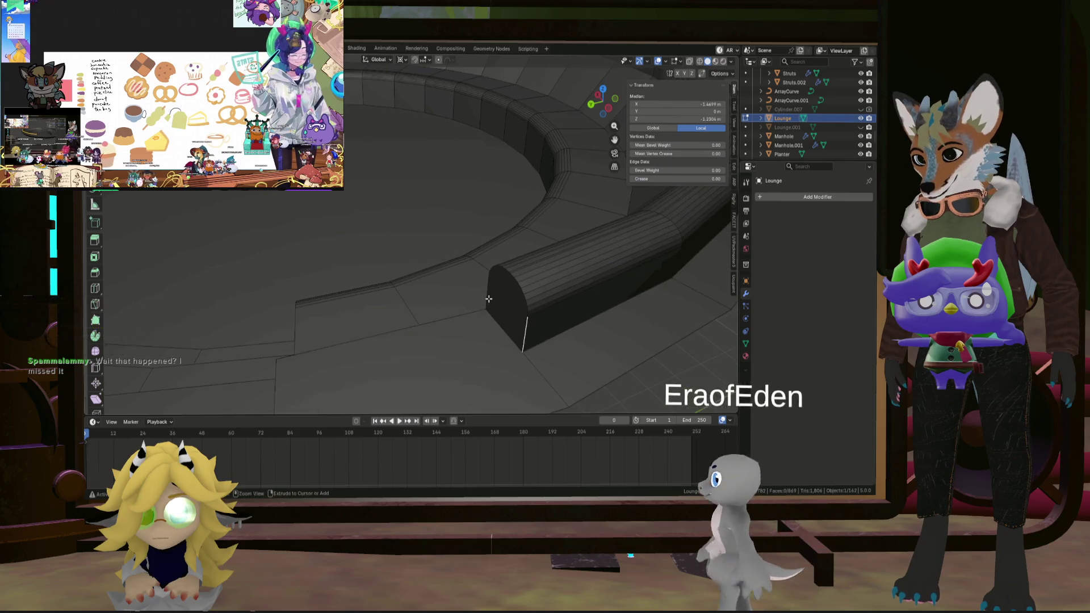
pyautogui.keyDown('ctrl'); pyautogui.click(518, 328); pyautogui.keyUp('ctrl')
pyautogui.keyDown('ctrl'); pyautogui.click(495, 275); pyautogui.keyUp('ctrl')
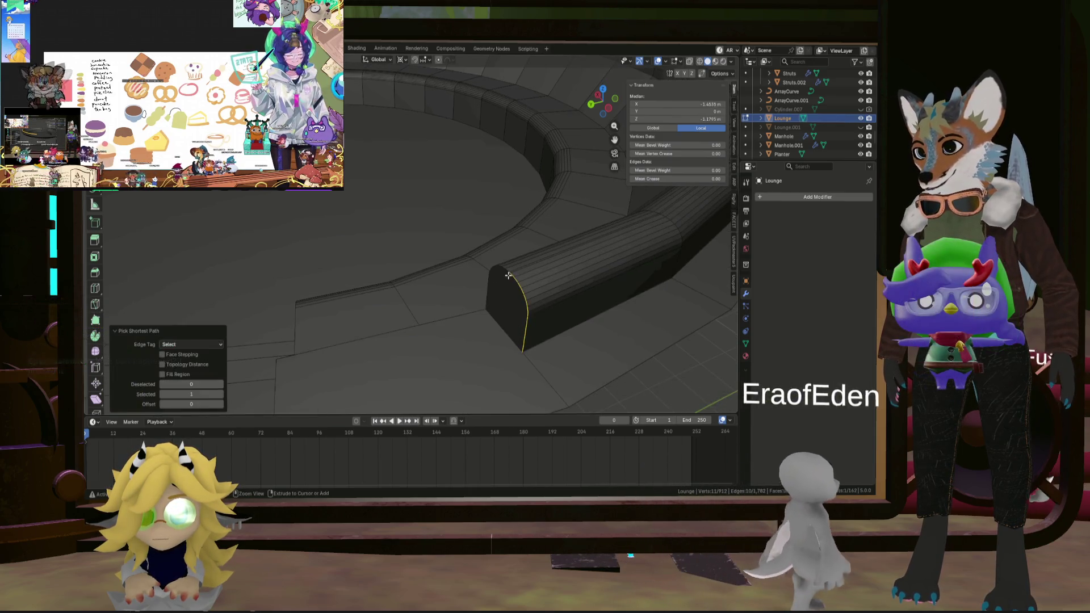
pyautogui.moveTo(495, 275)
pyautogui.mouseDown(button='middle')
pyautogui.moveTo(483, 286)
pyautogui.moveTo(495, 287)
pyautogui.mouseUp(button='middle')
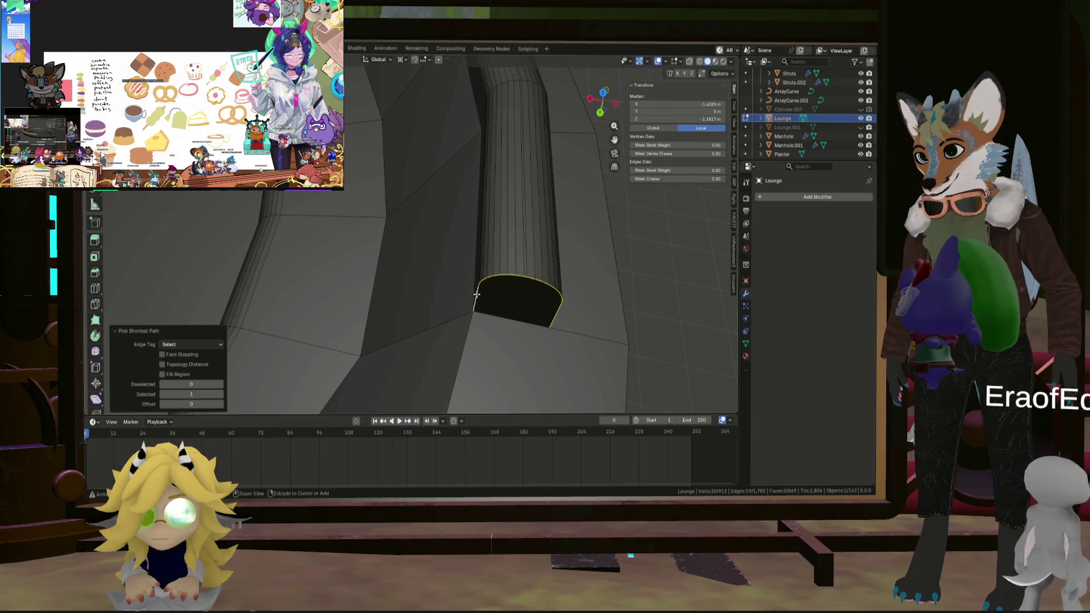
pyautogui.keyDown('ctrl'); pyautogui.click(495, 288); pyautogui.keyUp('ctrl')
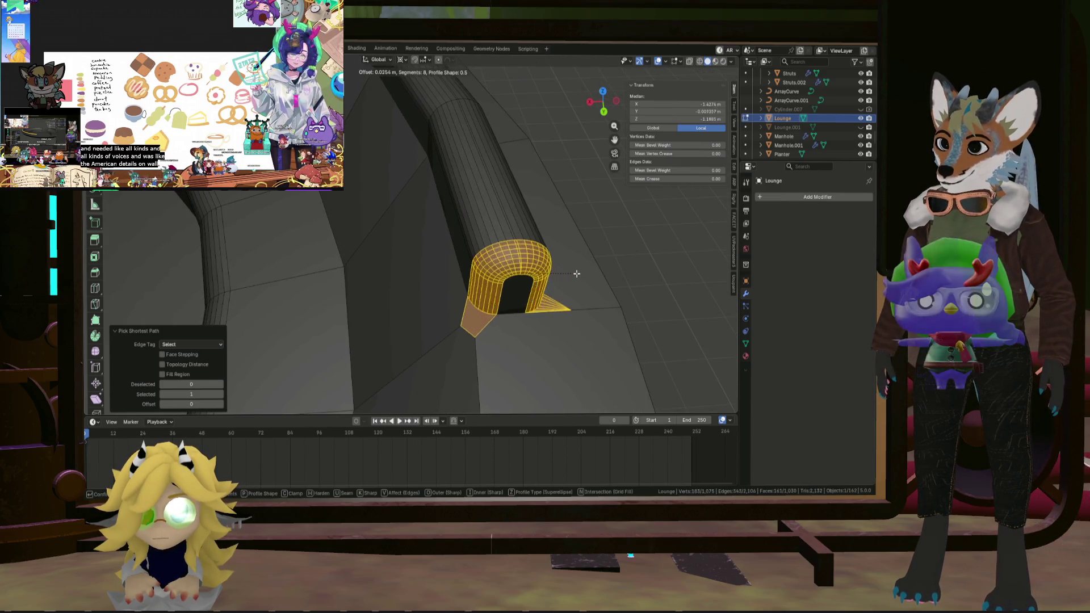
pyautogui.scroll(-5, 573, 273)
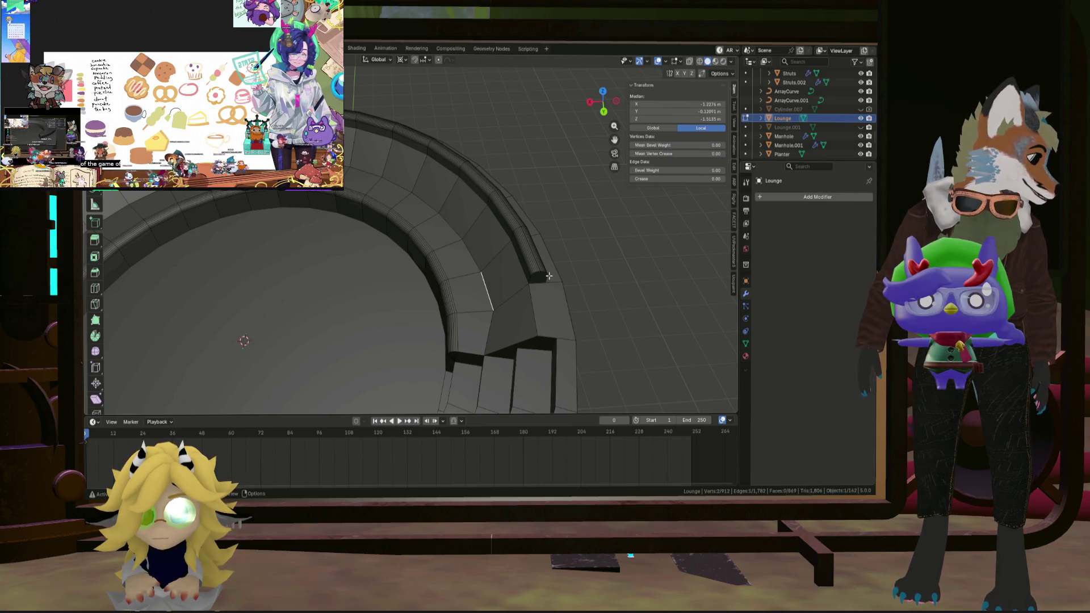
pyautogui.moveTo(549, 276); pyautogui.dragTo(308, 266, button='middle')
pyautogui.scroll(8, 307, 266)
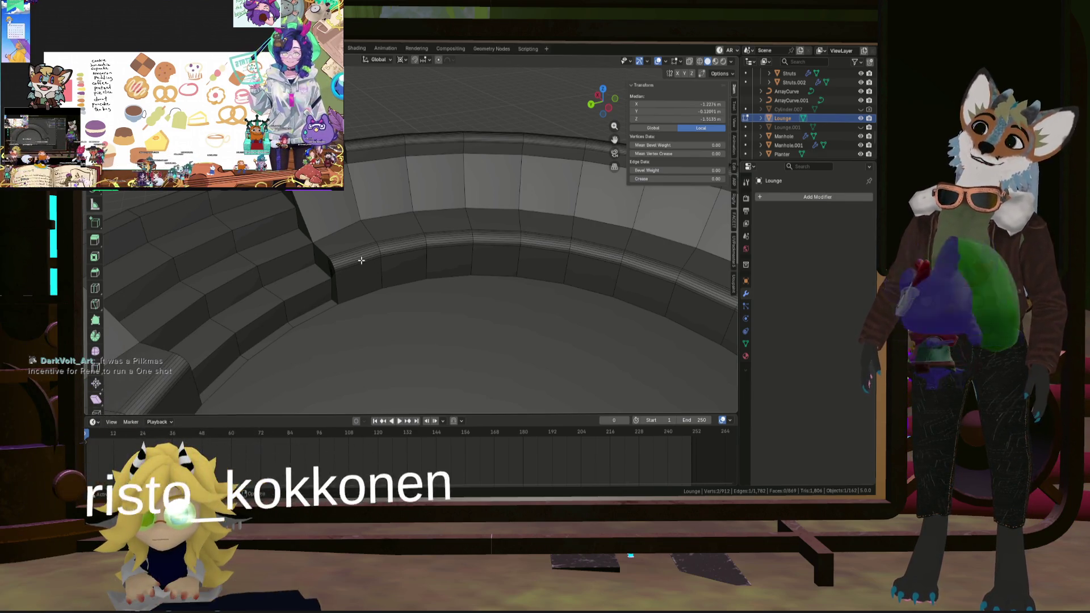
pyautogui.scroll(-3, 332, 271)
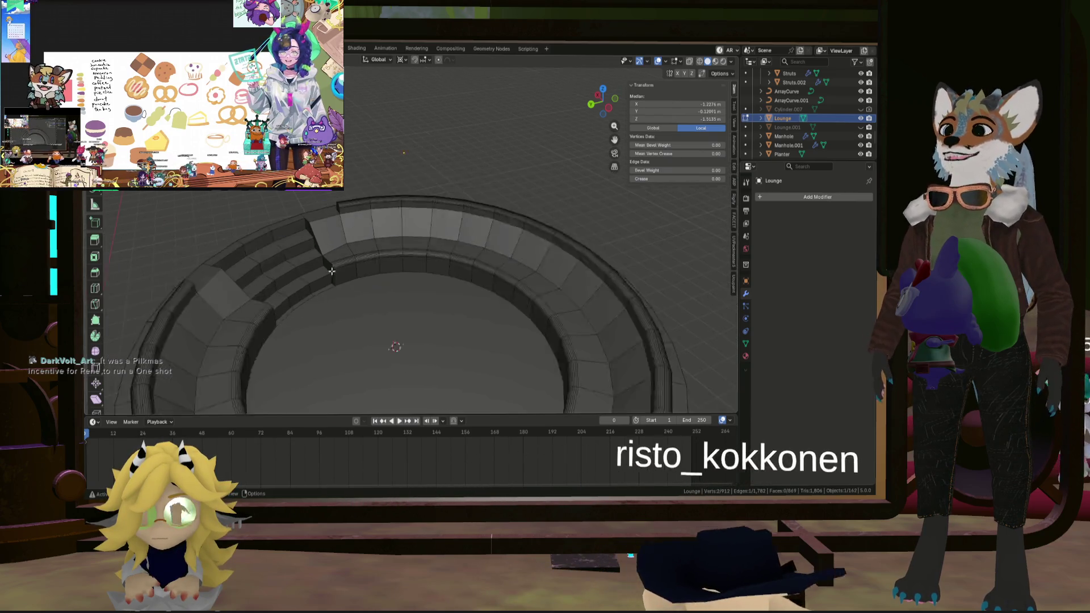
pyautogui.scroll(3, 327, 212)
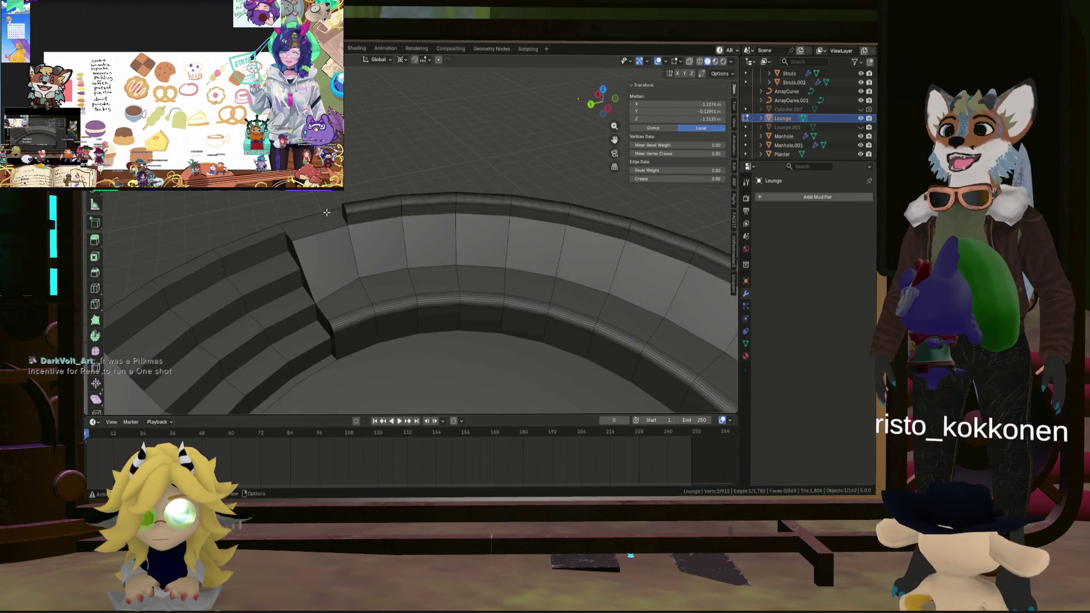
pyautogui.scroll(5, 327, 212)
pyautogui.click(312, 220)
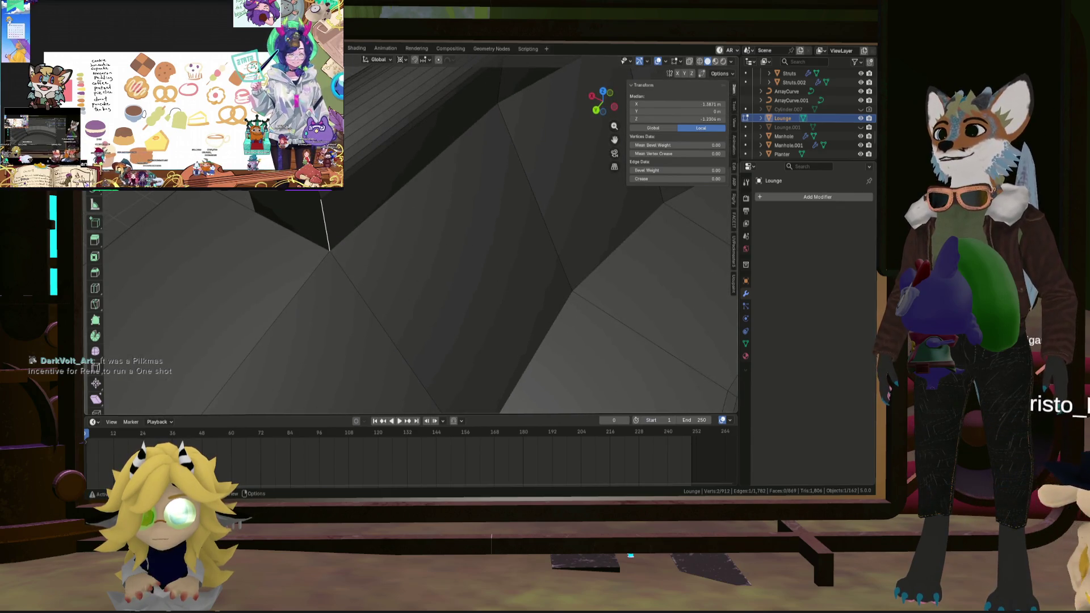
pyautogui.moveTo(329, 188)
pyautogui.mouseDown(button='middle')
pyautogui.moveTo(344, 222)
pyautogui.moveTo(324, 199)
pyautogui.moveTo(281, 196)
pyautogui.mouseUp(button='middle')
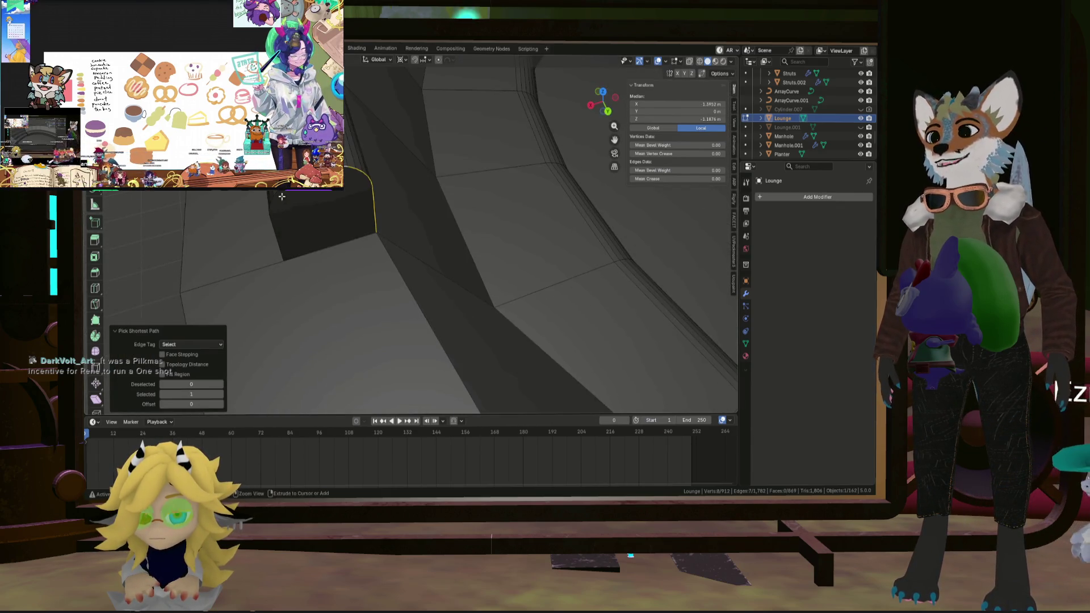
pyautogui.click(280, 211)
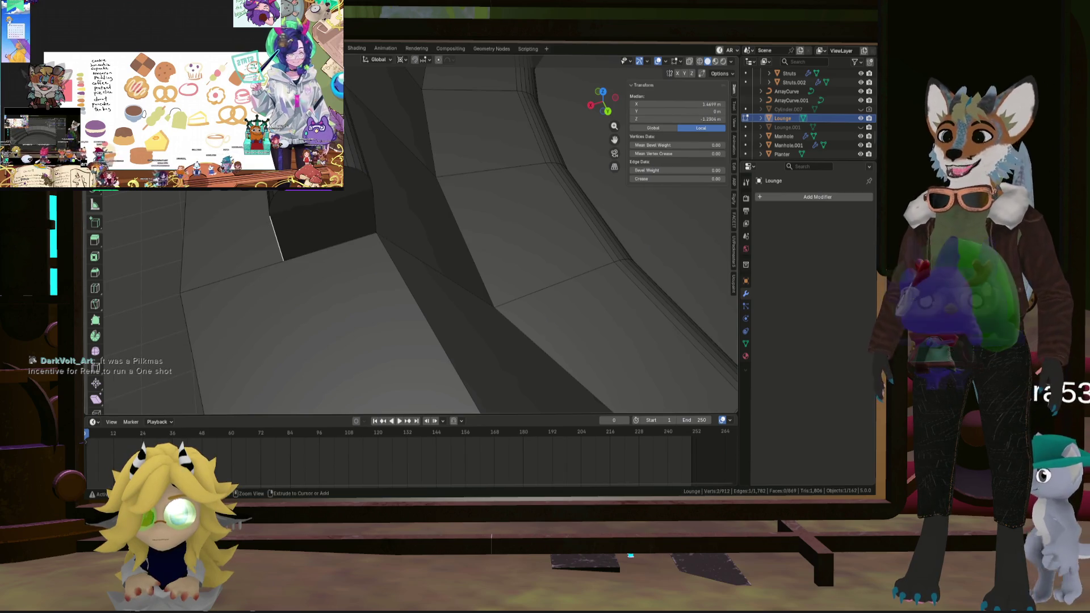
pyautogui.keyDown('ctrl'); pyautogui.click(355, 175); pyautogui.keyUp('ctrl')
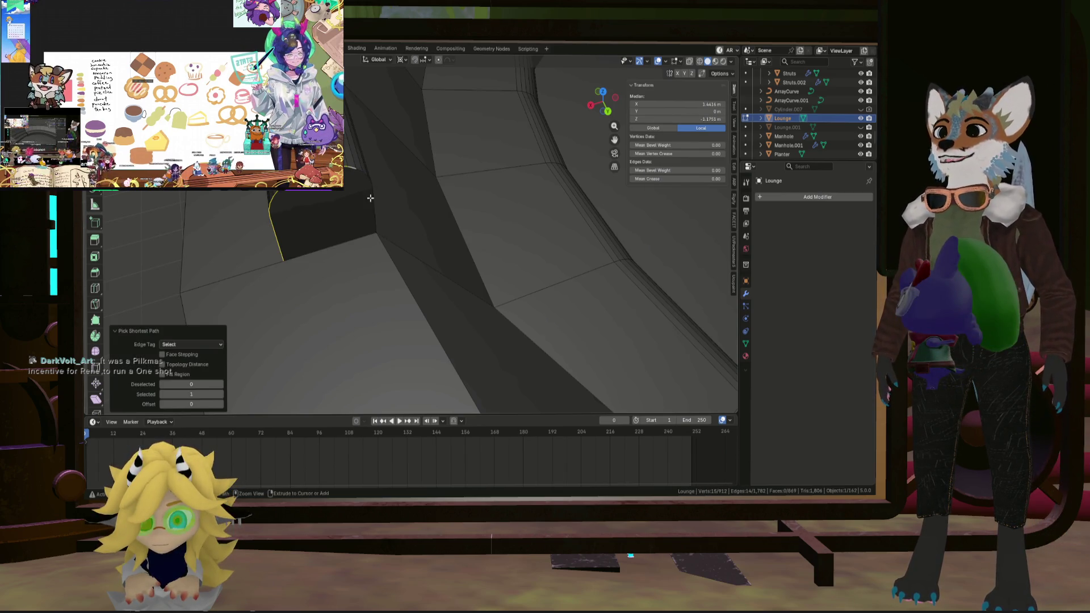
pyautogui.keyDown('ctrl'); pyautogui.click(370, 198); pyautogui.keyUp('ctrl')
pyautogui.moveTo(370, 198)
pyautogui.mouseDown(button='middle')
pyautogui.moveTo(329, 201)
pyautogui.moveTo(352, 191)
pyautogui.moveTo(337, 196)
pyautogui.moveTo(357, 202)
pyautogui.mouseUp(button='middle')
pyautogui.rightClick(385, 194)
pyautogui.scroll(-10, 337, 197)
# Orbit and zoom around the Lounge ring to review it, leaving a single edge selected.
pyautogui.scroll(5, 356, 202)
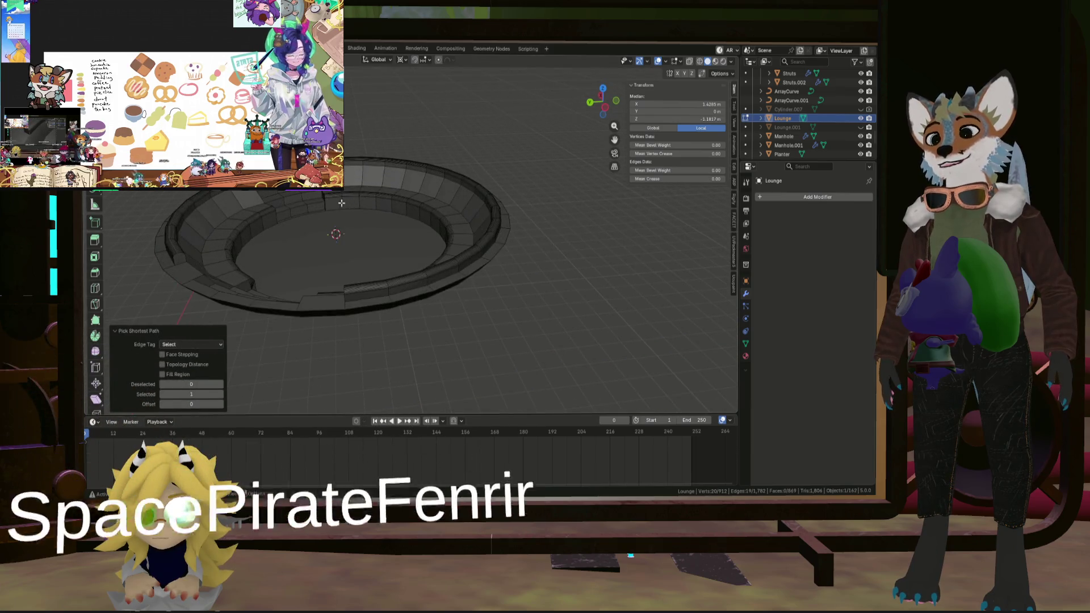
pyautogui.scroll(-4, 357, 222)
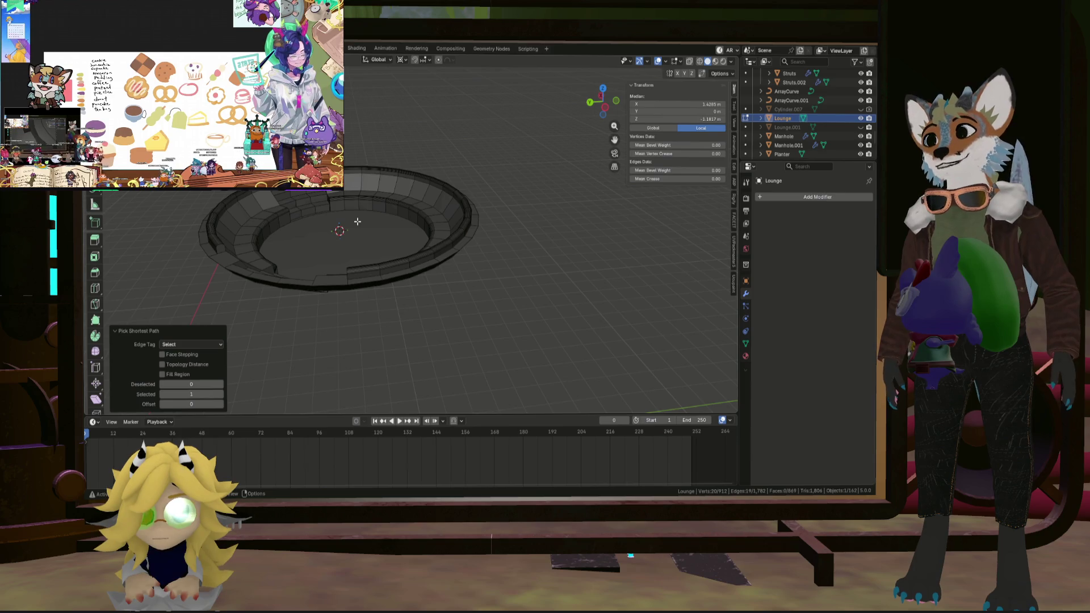
pyautogui.moveTo(355, 225)
pyautogui.mouseDown(button='middle')
pyautogui.moveTo(313, 247)
pyautogui.moveTo(324, 232)
pyautogui.mouseUp(button='middle')
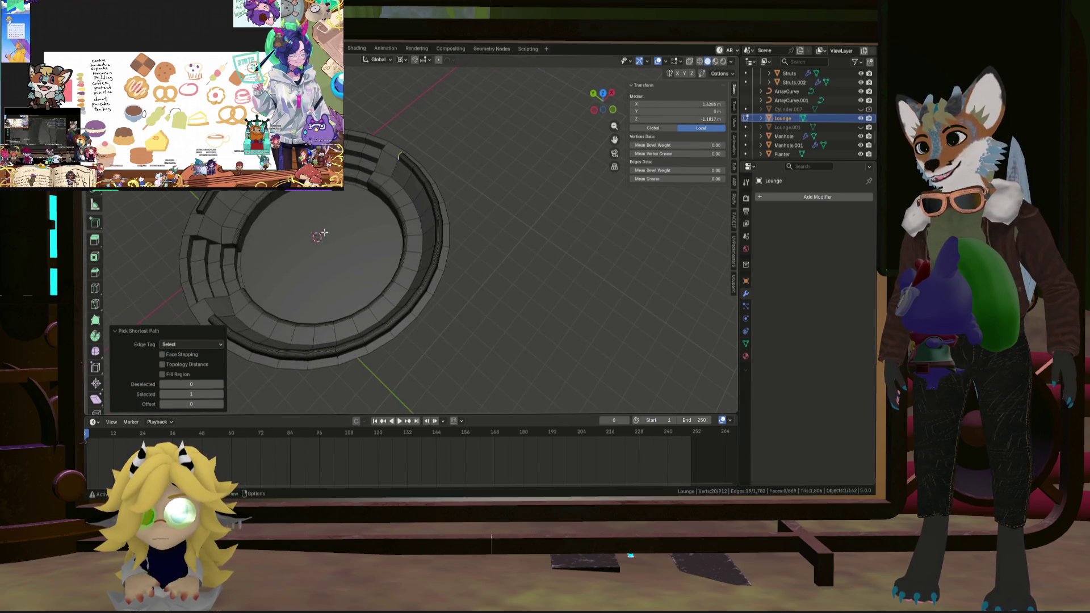
pyautogui.scroll(6, 315, 193)
pyautogui.moveTo(315, 193)
pyautogui.mouseDown(button='middle')
pyautogui.moveTo(547, 304)
pyautogui.moveTo(397, 113)
pyautogui.moveTo(205, 197)
pyautogui.moveTo(341, 210)
pyautogui.moveTo(338, 199)
pyautogui.moveTo(338, 231)
pyautogui.moveTo(442, 243)
pyautogui.mouseUp(button='middle')
pyautogui.scroll(-2, 378, 231)
pyautogui.scroll(2, 442, 242)
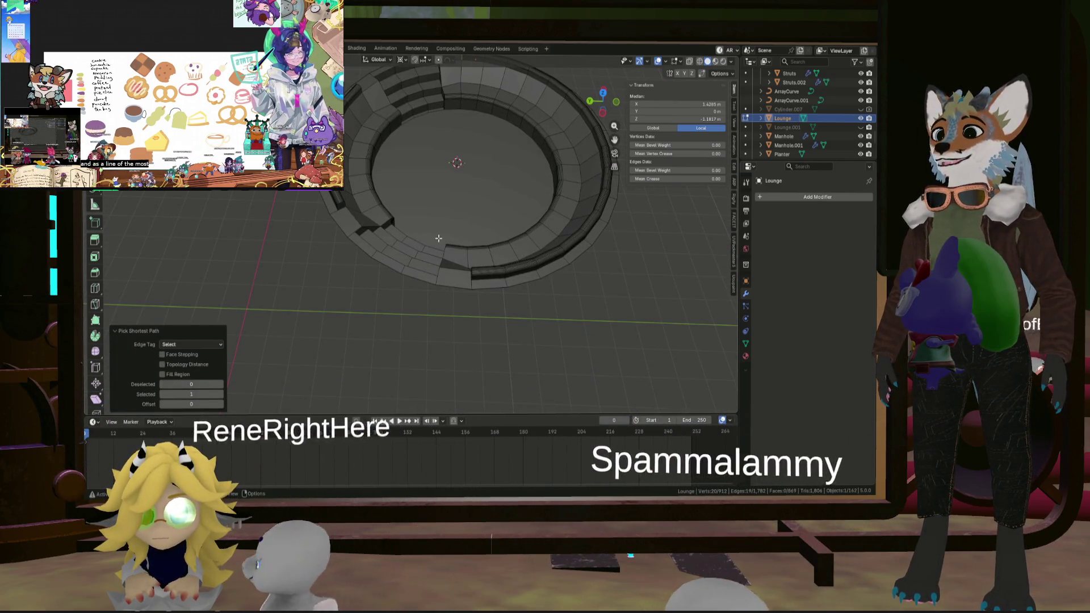
pyautogui.scroll(2, 439, 239)
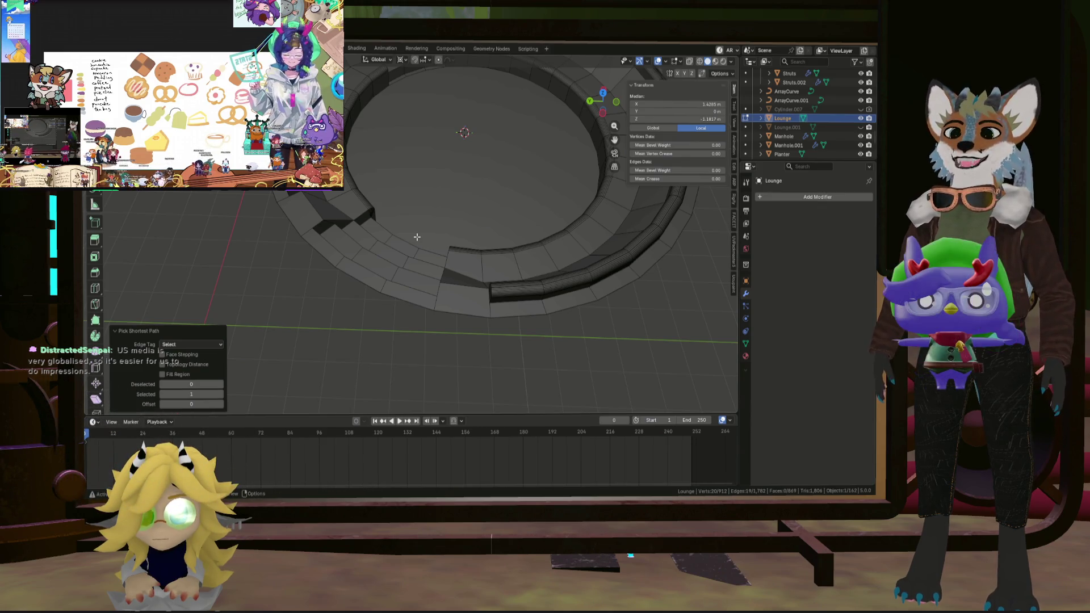
pyautogui.moveTo(446, 242)
pyautogui.mouseDown(button='middle')
pyautogui.moveTo(448, 276)
pyautogui.moveTo(506, 238)
pyautogui.moveTo(523, 260)
pyautogui.moveTo(596, 260)
pyautogui.moveTo(484, 248)
pyautogui.mouseUp(button='middle')
pyautogui.click(449, 283)
pyautogui.scroll(2, 493, 250)
pyautogui.scroll(2, 523, 261)
pyautogui.scroll(-3, 485, 248)
pyautogui.moveTo(452, 282)
pyautogui.mouseDown(button='middle')
pyautogui.moveTo(455, 317)
pyautogui.moveTo(418, 309)
pyautogui.moveTo(419, 288)
pyautogui.mouseUp(button='middle')
pyautogui.scroll(4, 419, 288)
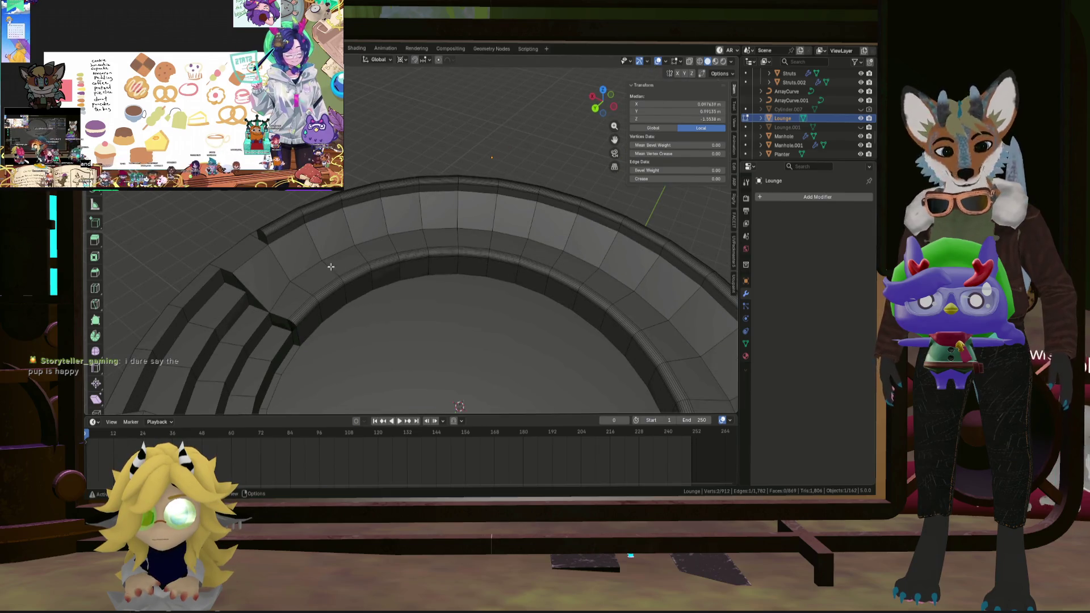
# In object mode, apply Shade Auto Smooth at 30° to the Lounge ring.
pyautogui.press('Tab')
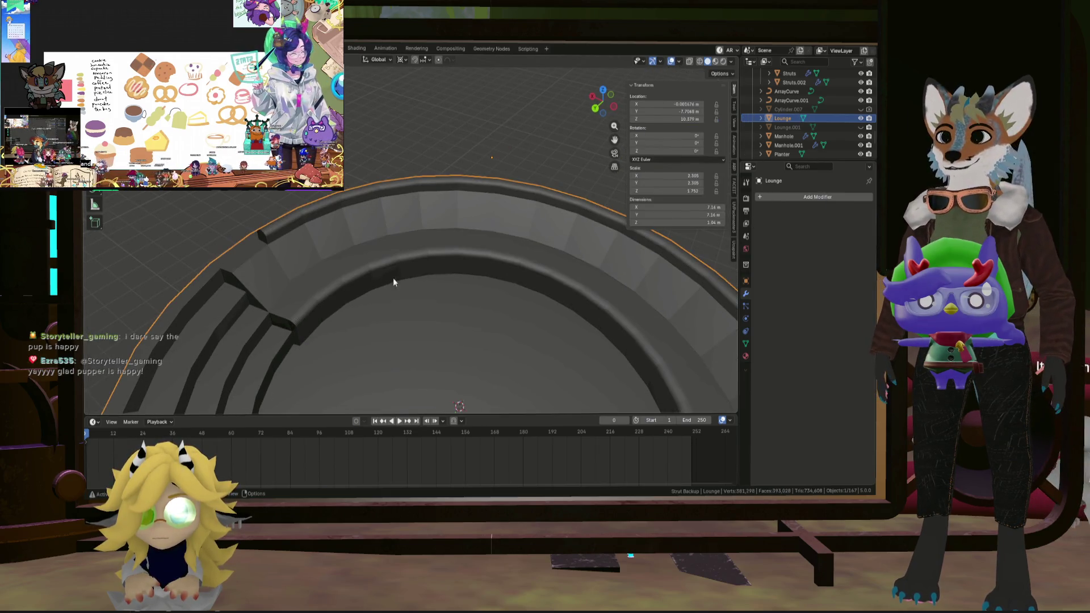
pyautogui.moveTo(309, 256)
pyautogui.mouseDown(button='middle')
pyautogui.moveTo(344, 285)
pyautogui.moveTo(373, 268)
pyautogui.mouseUp(button='middle')
pyautogui.scroll(-5, 373, 268)
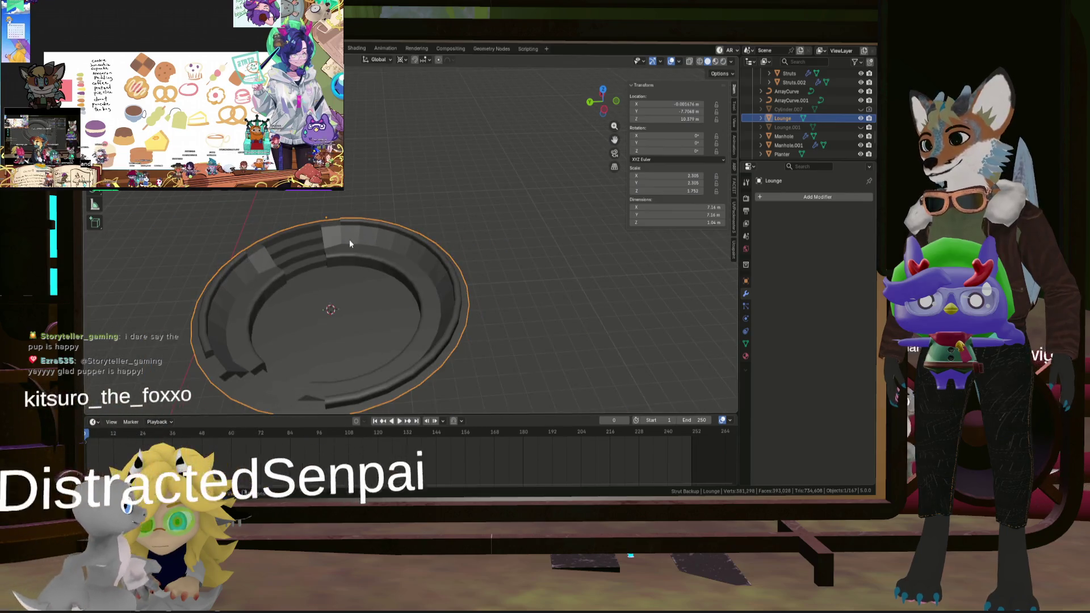
pyautogui.rightClick(365, 247)
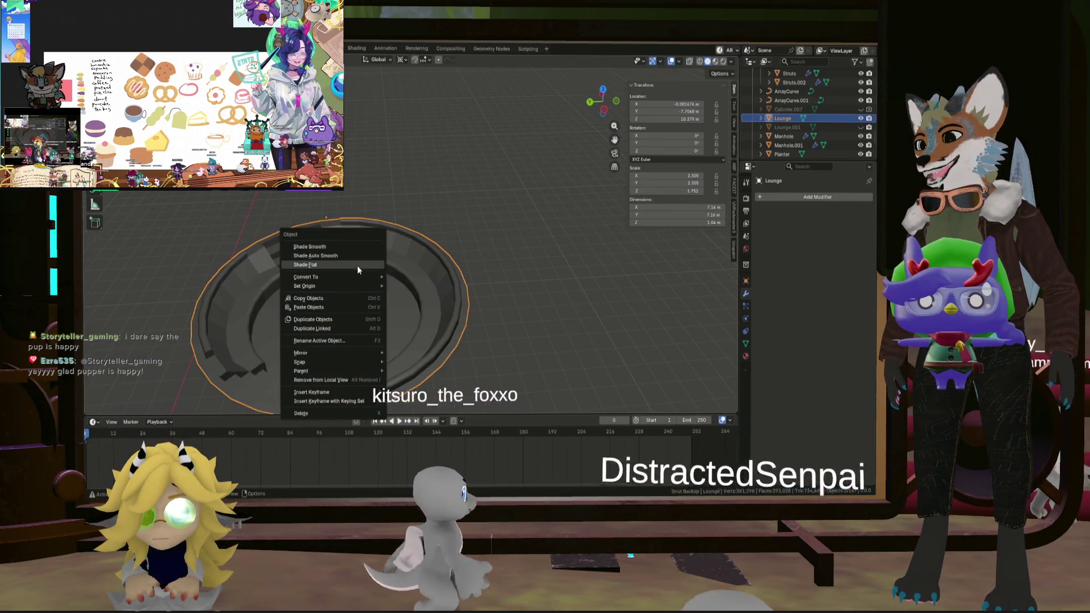
pyautogui.click(358, 255)
# Inspect the smoothed ring from several angles, then return to Edit Mode.
pyautogui.scroll(5, 357, 254)
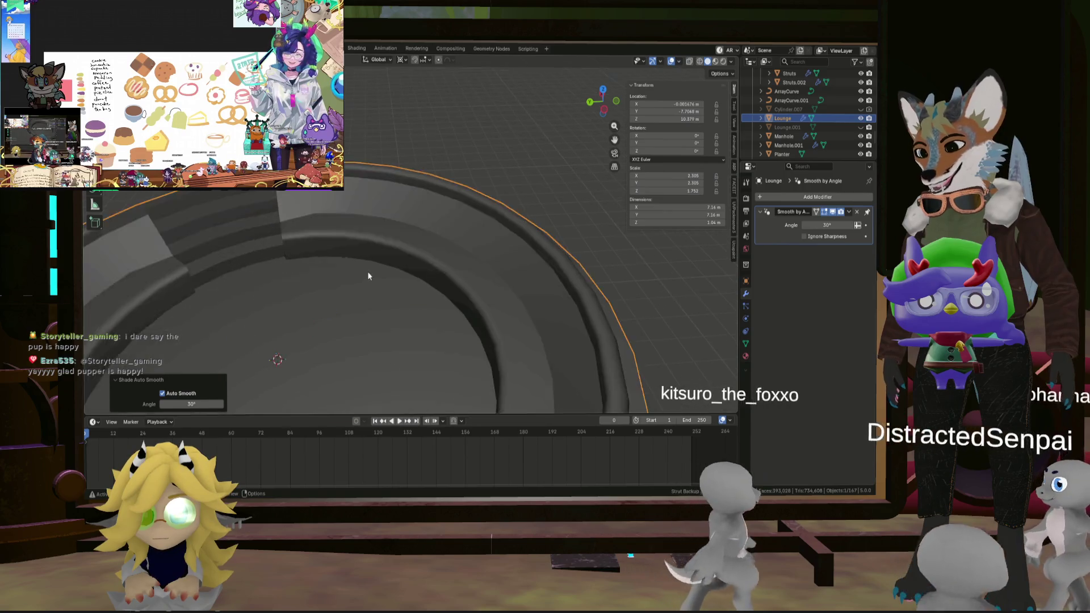
pyautogui.moveTo(367, 272)
pyautogui.mouseDown(button='middle')
pyautogui.moveTo(331, 262)
pyautogui.moveTo(311, 282)
pyautogui.moveTo(404, 257)
pyautogui.mouseUp(button='middle')
pyautogui.scroll(-5, 405, 263)
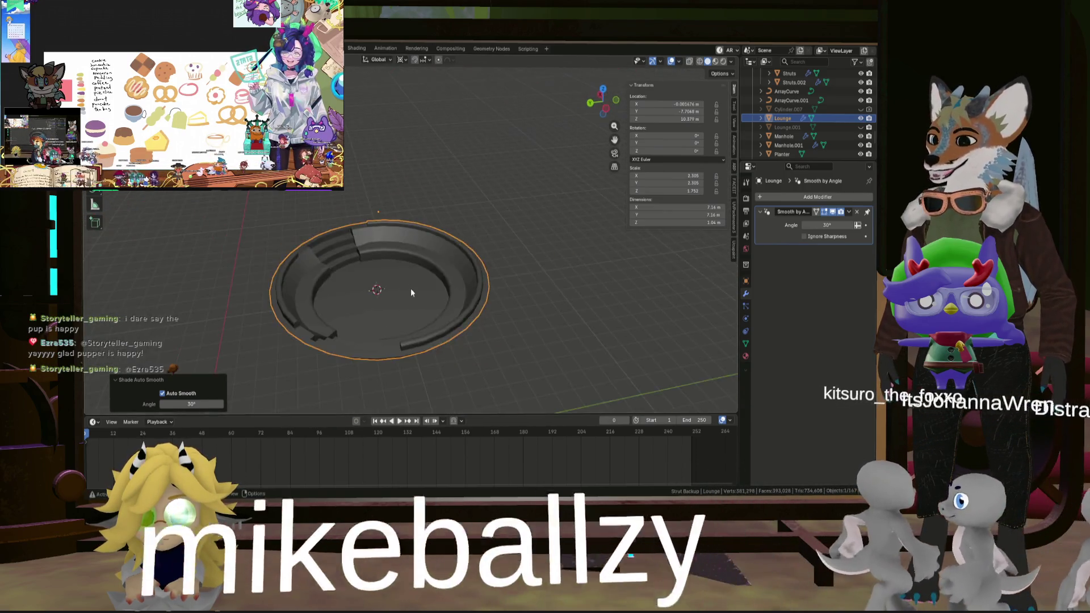
pyautogui.moveTo(411, 295)
pyautogui.mouseDown(button='middle')
pyautogui.moveTo(519, 315)
pyautogui.moveTo(488, 282)
pyautogui.moveTo(398, 267)
pyautogui.mouseUp(button='middle')
pyautogui.scroll(5, 329, 249)
pyautogui.scroll(-4, 343, 254)
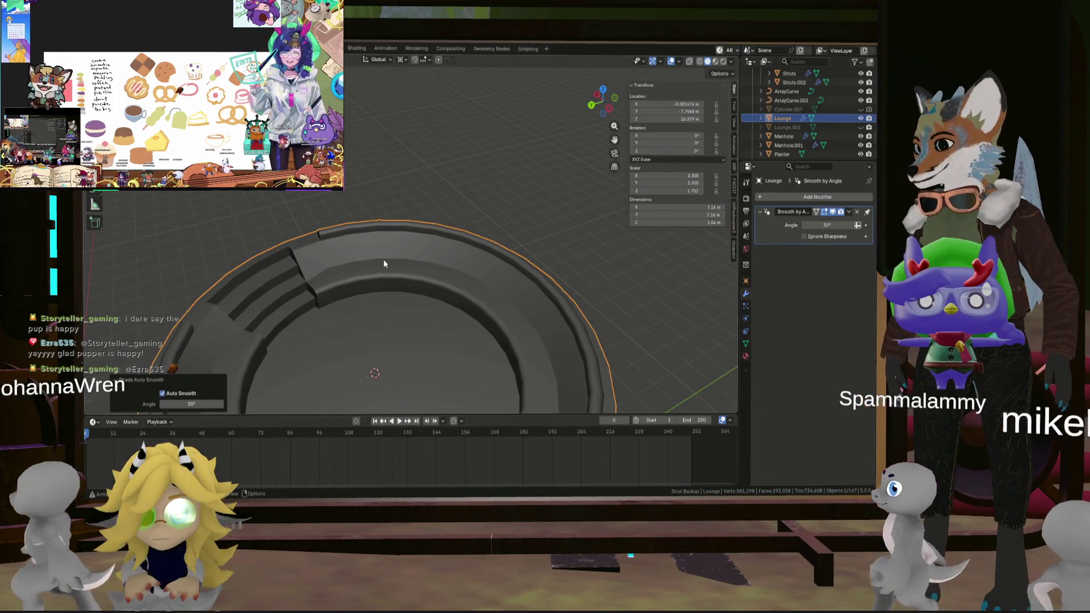
pyautogui.moveTo(383, 259)
pyautogui.mouseDown(button='middle')
pyautogui.moveTo(377, 285)
pyautogui.moveTo(330, 302)
pyautogui.moveTo(305, 267)
pyautogui.moveTo(342, 251)
pyautogui.mouseUp(button='middle')
pyautogui.press('Tab')
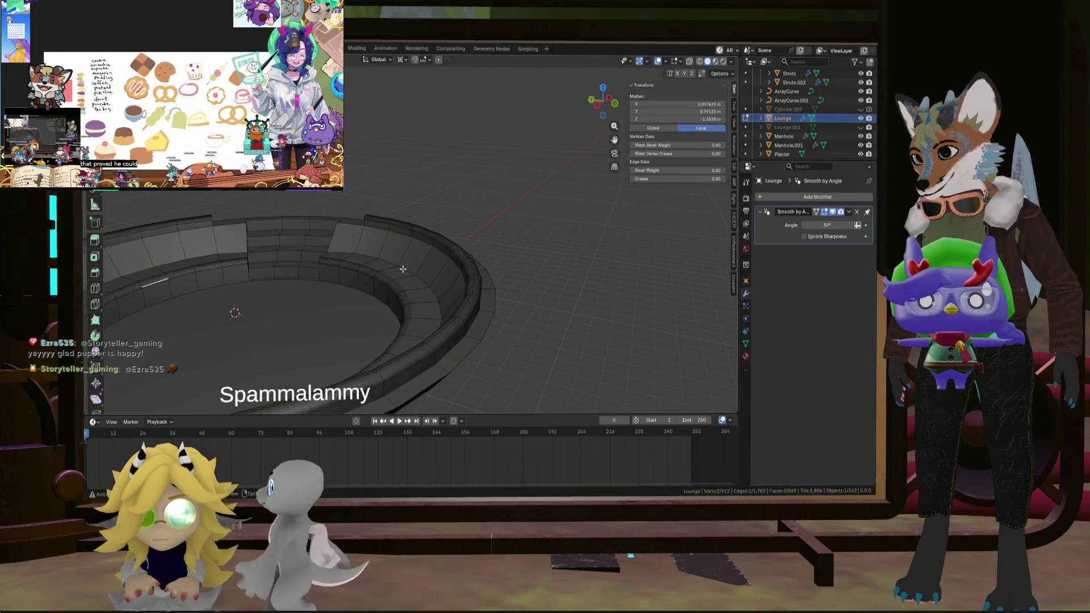
# Select a ring edge and try a shortest-path selection, then undo it.
pyautogui.moveTo(403, 269); pyautogui.dragTo(364, 294, button='middle')
pyautogui.click(482, 280)
pyautogui.scroll(-2, 518, 317)
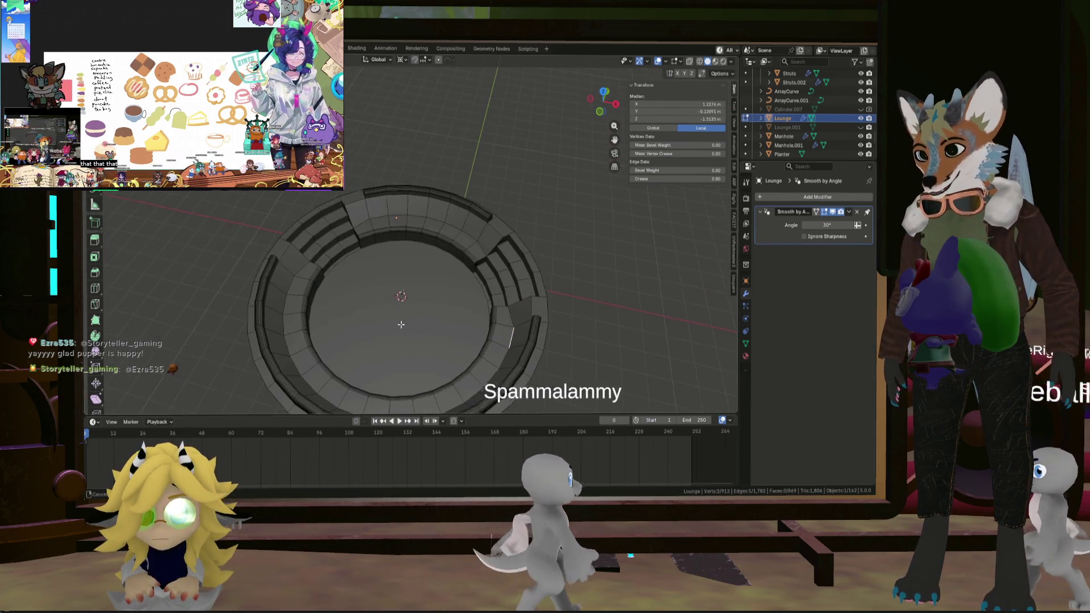
pyautogui.keyDown('ctrl'); pyautogui.click(367, 265); pyautogui.keyUp('ctrl')
pyautogui.scroll(-2, 579, 321)
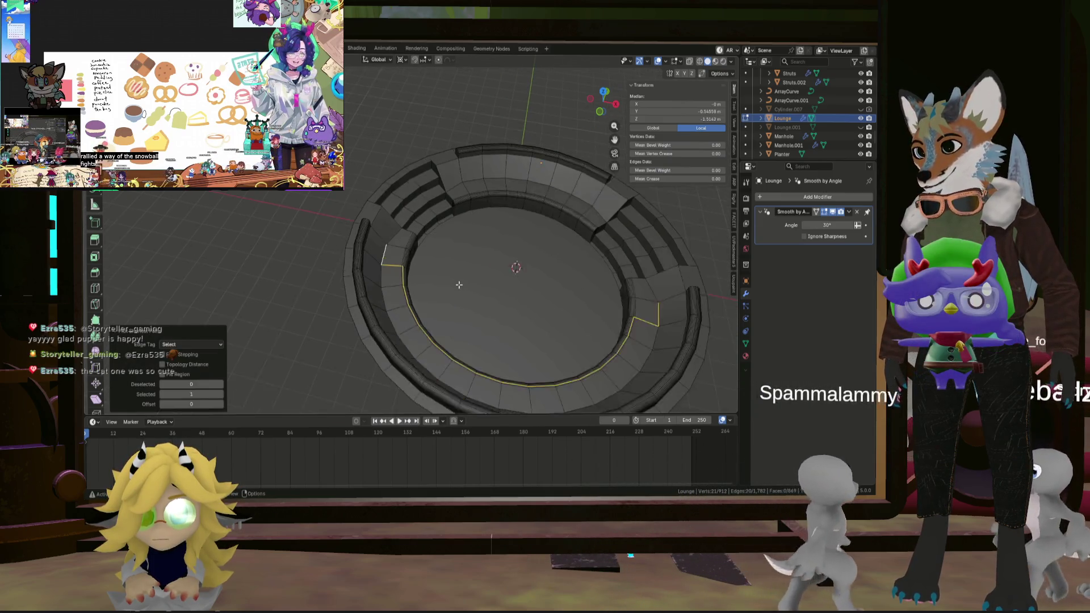
pyautogui.hotkey('ctrl', 'z')
pyautogui.scroll(4, 571, 302)
# Extend the edge selection along the ring and the curved step.
pyautogui.moveTo(662, 317)
pyautogui.mouseDown(button='middle')
pyautogui.moveTo(504, 279)
pyautogui.moveTo(520, 255)
pyautogui.moveTo(553, 253)
pyautogui.mouseUp(button='middle')
pyautogui.keyDown('ctrl'); pyautogui.click(488, 259); pyautogui.keyUp('ctrl')
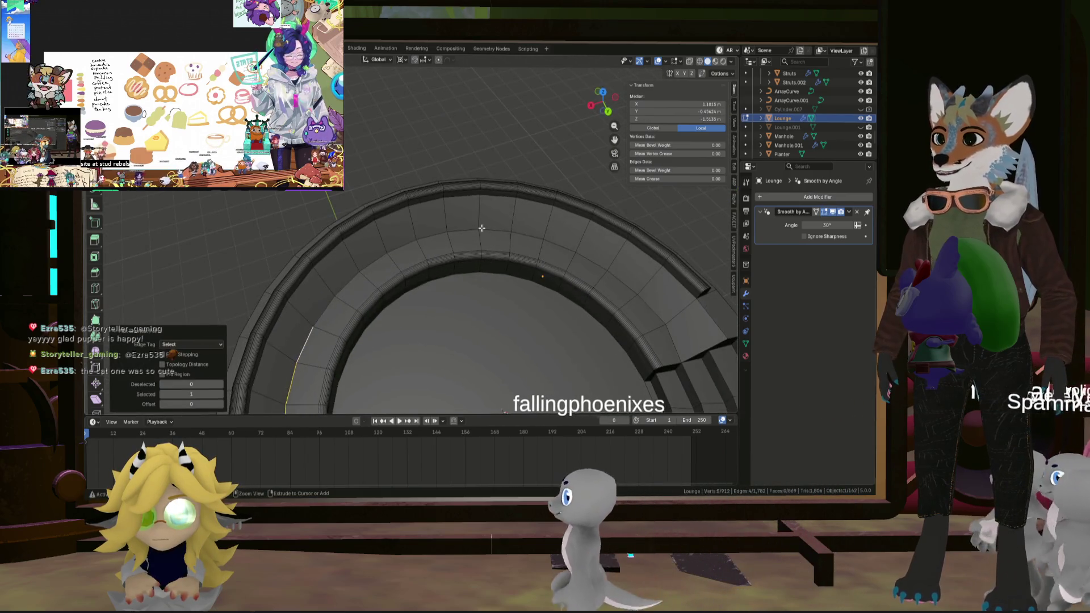
pyautogui.scroll(-3, 553, 252)
pyautogui.keyDown('ctrl'); pyautogui.click(431, 225); pyautogui.keyUp('ctrl')
pyautogui.moveTo(432, 225)
pyautogui.mouseDown(button='middle')
pyautogui.moveTo(398, 244)
pyautogui.moveTo(413, 264)
pyautogui.moveTo(497, 280)
pyautogui.moveTo(432, 254)
pyautogui.moveTo(441, 260)
pyautogui.mouseUp(button='middle')
pyautogui.scroll(4, 412, 264)
pyautogui.keyDown('shift'); pyautogui.click(433, 243); pyautogui.keyUp('shift')
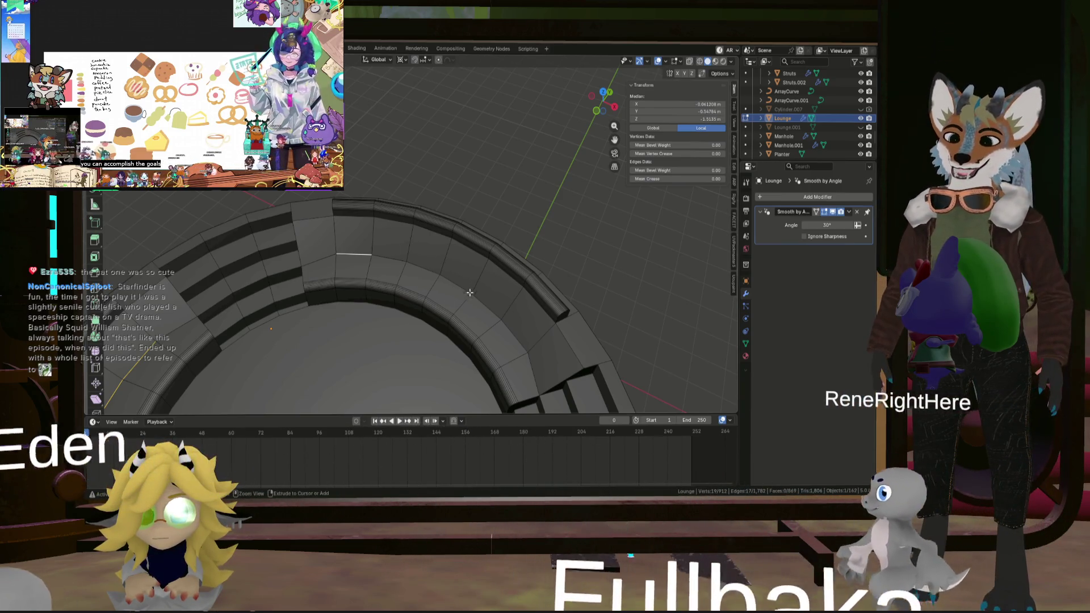
pyautogui.keyDown('ctrl'); pyautogui.click(511, 328); pyautogui.keyUp('ctrl')
pyautogui.moveTo(511, 329)
pyautogui.mouseDown(button='middle')
pyautogui.moveTo(373, 282)
pyautogui.moveTo(381, 274)
pyautogui.moveTo(375, 301)
pyautogui.moveTo(388, 272)
pyautogui.moveTo(409, 297)
pyautogui.mouseUp(button='middle')
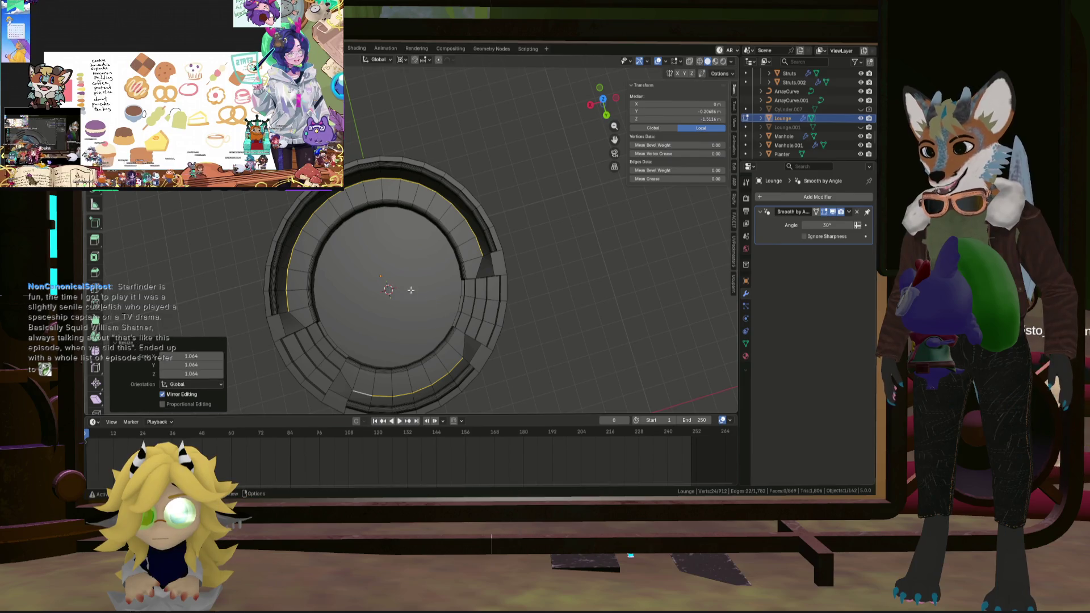
pyautogui.moveTo(411, 290)
pyautogui.mouseDown(button='middle')
pyautogui.moveTo(397, 265)
pyautogui.moveTo(358, 285)
pyautogui.mouseUp(button='middle')
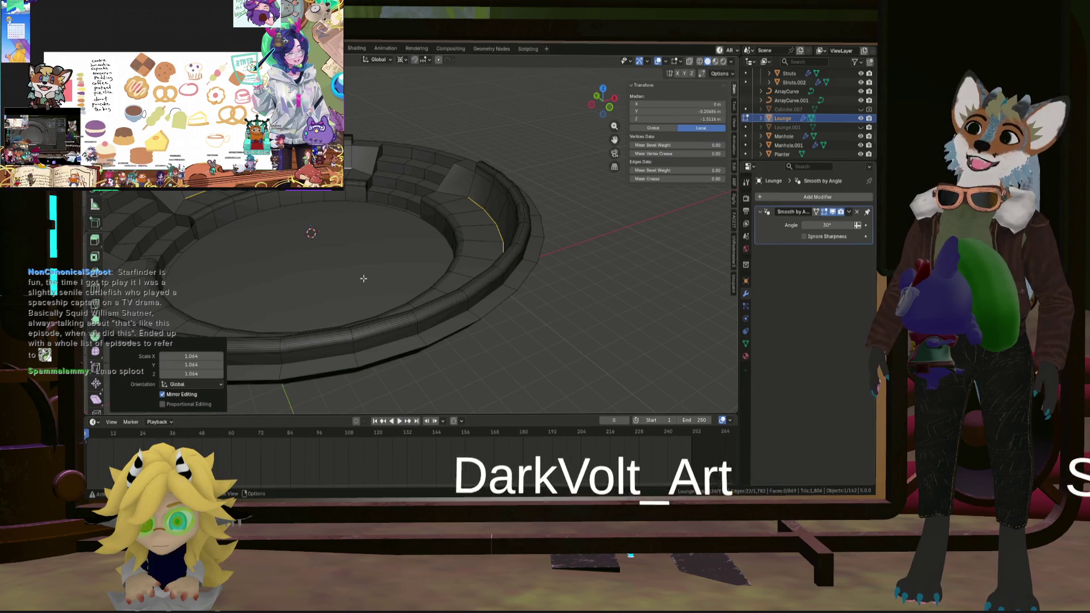
pyautogui.scroll(2, 364, 277)
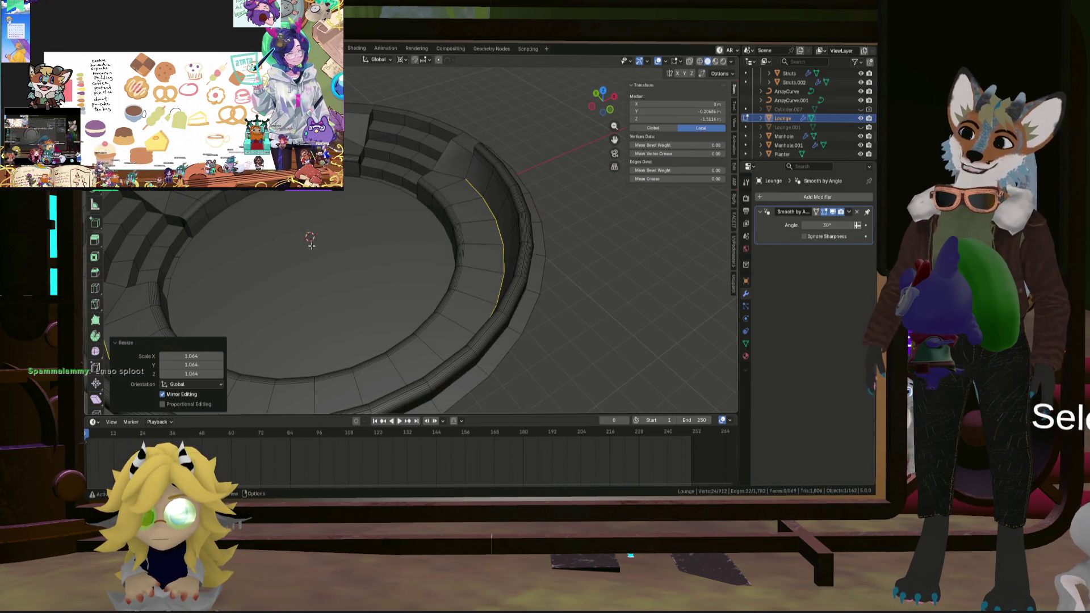
pyautogui.scroll(-3, 343, 243)
# Select only the outer ring edge loop and scale it outward by 1.041.
pyautogui.hotkey('alt', 'a')
pyautogui.moveTo(312, 241)
pyautogui.mouseDown(button='middle')
pyautogui.moveTo(331, 274)
pyautogui.moveTo(397, 246)
pyautogui.moveTo(382, 263)
pyautogui.mouseUp(button='middle')
pyautogui.scroll(3, 380, 249)
pyautogui.keyDown('alt'); pyautogui.click(401, 258); pyautogui.keyUp('alt')
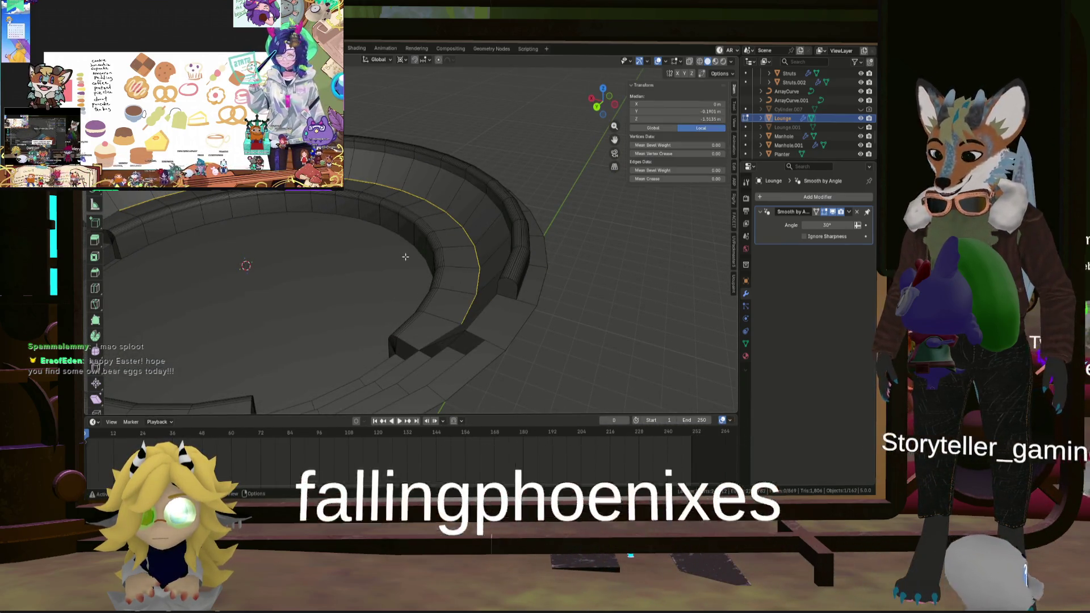
pyautogui.press('s')
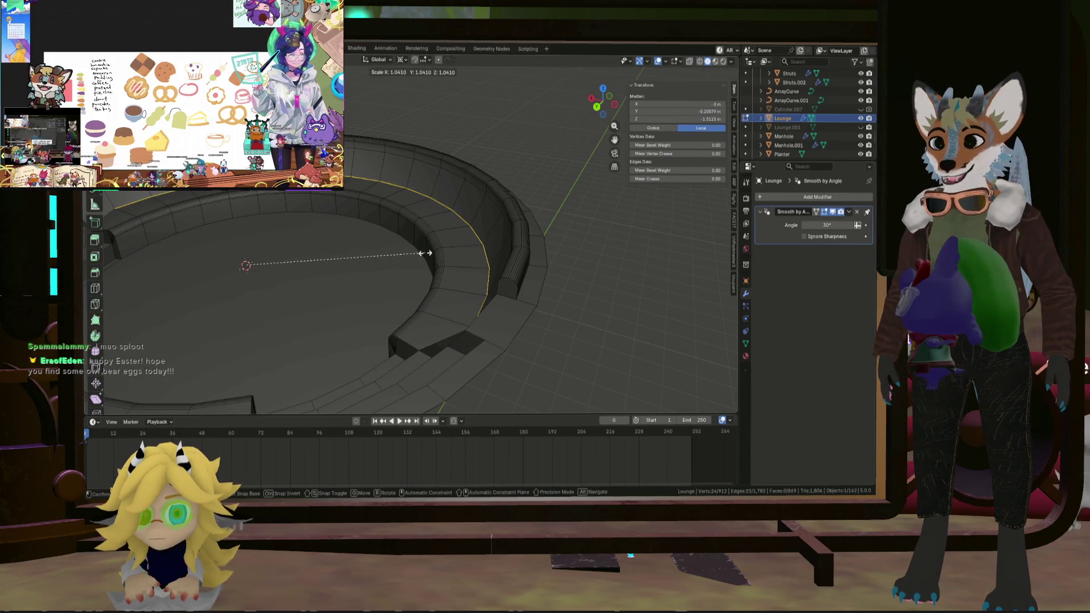
pyautogui.scroll(-4, 352, 252)
pyautogui.moveTo(356, 250); pyautogui.dragTo(458, 265, button='middle')
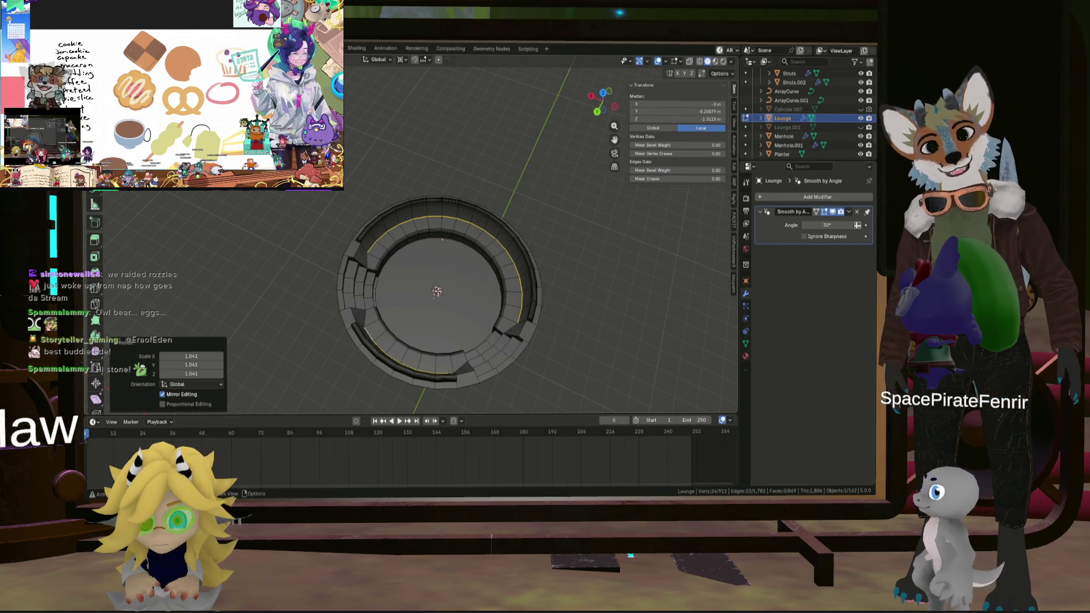
# Select the edge paths along the upper inner tops of both backrest sections.
pyautogui.hotkey('alt', 'a')
pyautogui.scroll(5, 402, 277)
pyautogui.scroll(-5, 403, 277)
pyautogui.moveTo(402, 239)
pyautogui.mouseDown(button='middle')
pyautogui.moveTo(403, 277)
pyautogui.moveTo(554, 294)
pyautogui.moveTo(488, 287)
pyautogui.moveTo(411, 301)
pyautogui.moveTo(475, 309)
pyautogui.moveTo(443, 319)
pyautogui.mouseUp(button='middle')
pyautogui.scroll(5, 486, 287)
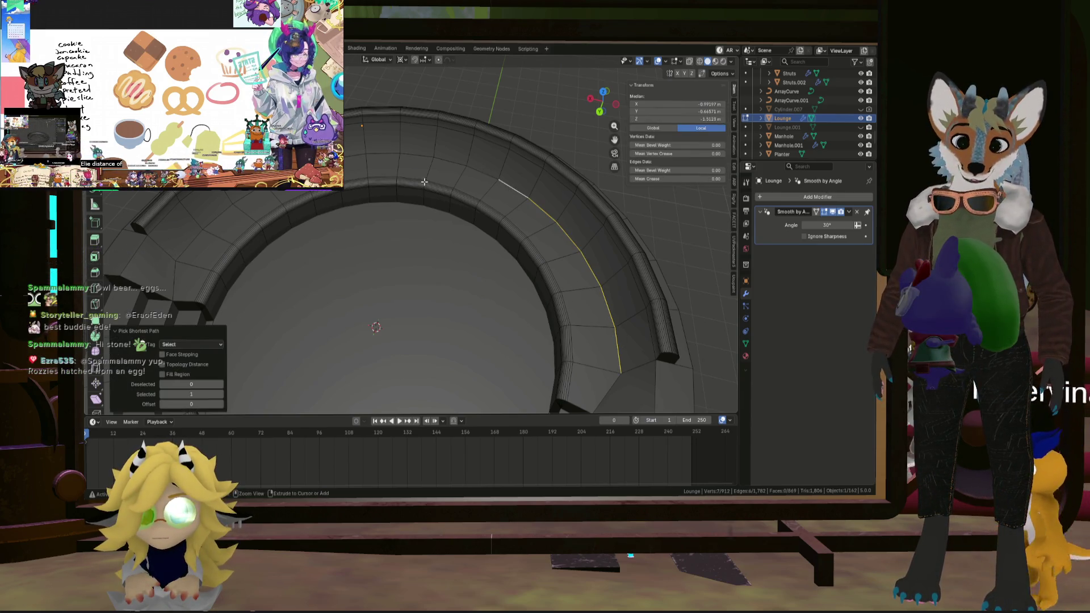
pyautogui.keyDown('ctrl'); pyautogui.click(181, 246); pyautogui.keyUp('ctrl')
pyautogui.moveTo(182, 246); pyautogui.dragTo(341, 242, button='middle')
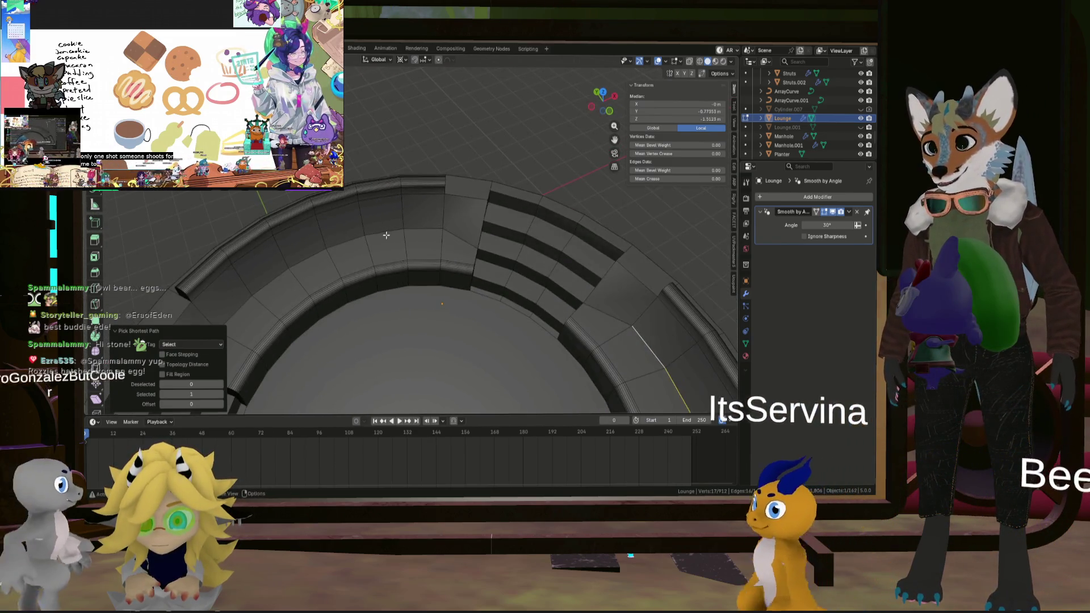
pyautogui.scroll(-5, 425, 237)
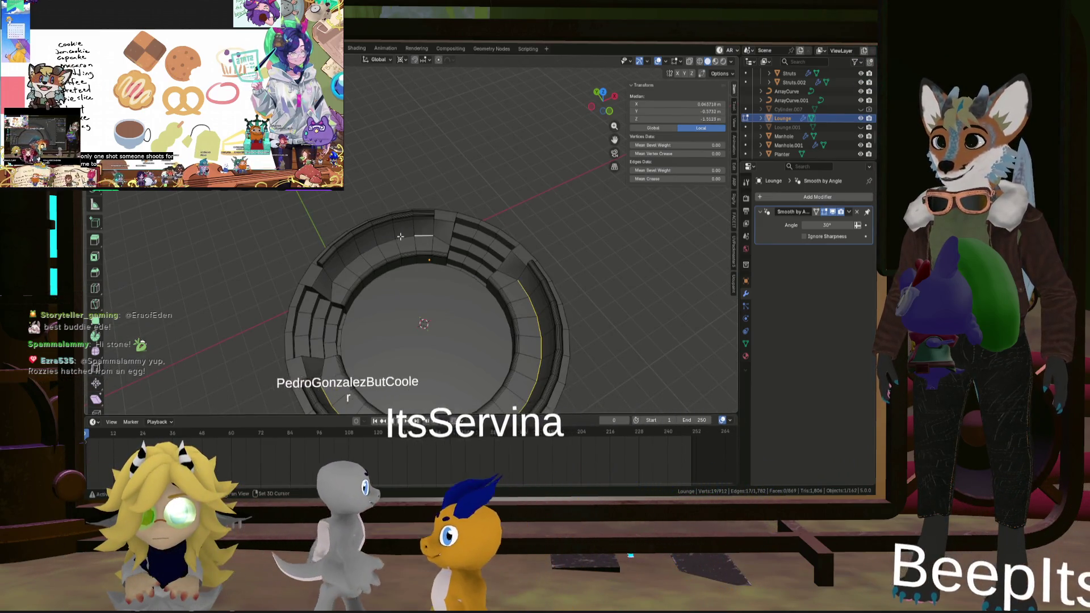
pyautogui.keyDown('ctrl'); pyautogui.click(410, 287); pyautogui.keyUp('ctrl')
# Duplicate the selected backrest edges, leaving the copies in place.
pyautogui.press('e')
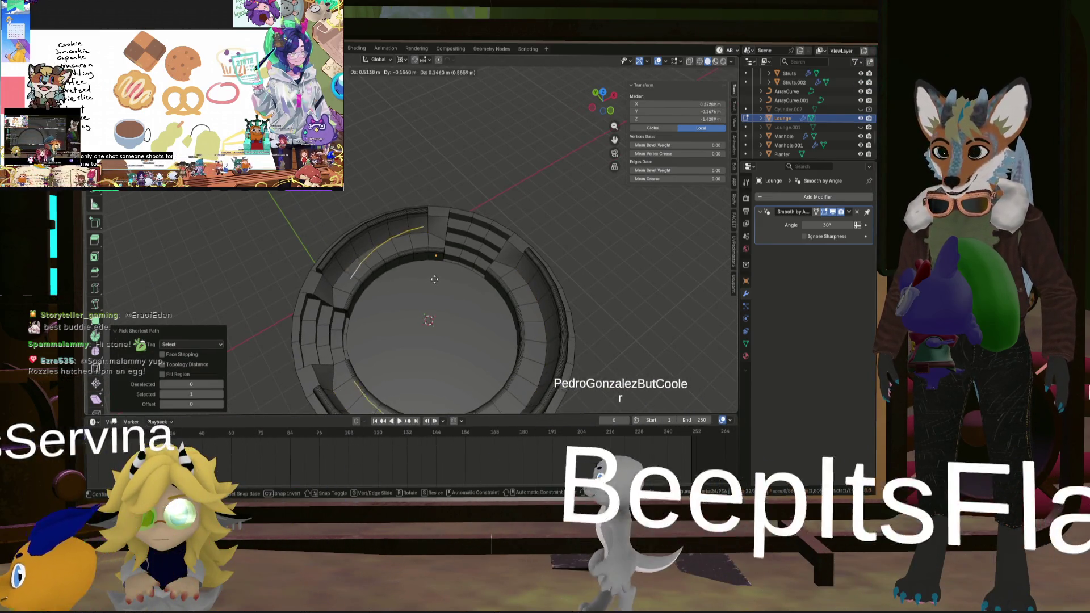
pyautogui.press('Escape')
pyautogui.moveTo(410, 288)
pyautogui.mouseDown(button='middle')
pyautogui.moveTo(452, 265)
pyautogui.moveTo(482, 280)
pyautogui.mouseUp(button='middle')
pyautogui.scroll(3, 453, 272)
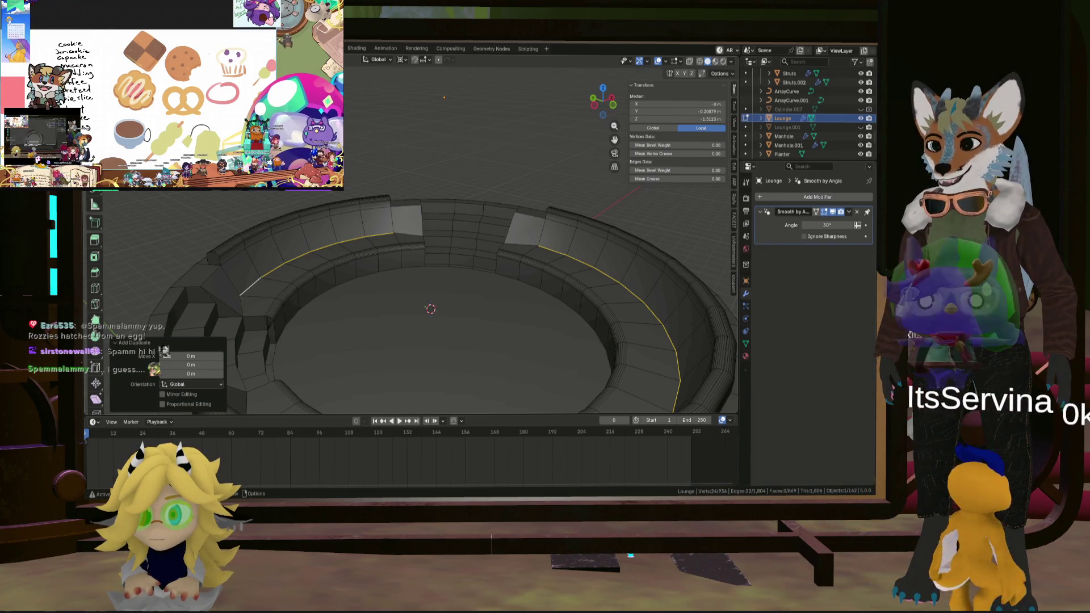
# Separate the duplicated edges into a new object, Lounge.002, and return to object mode.
pyautogui.press('F3')
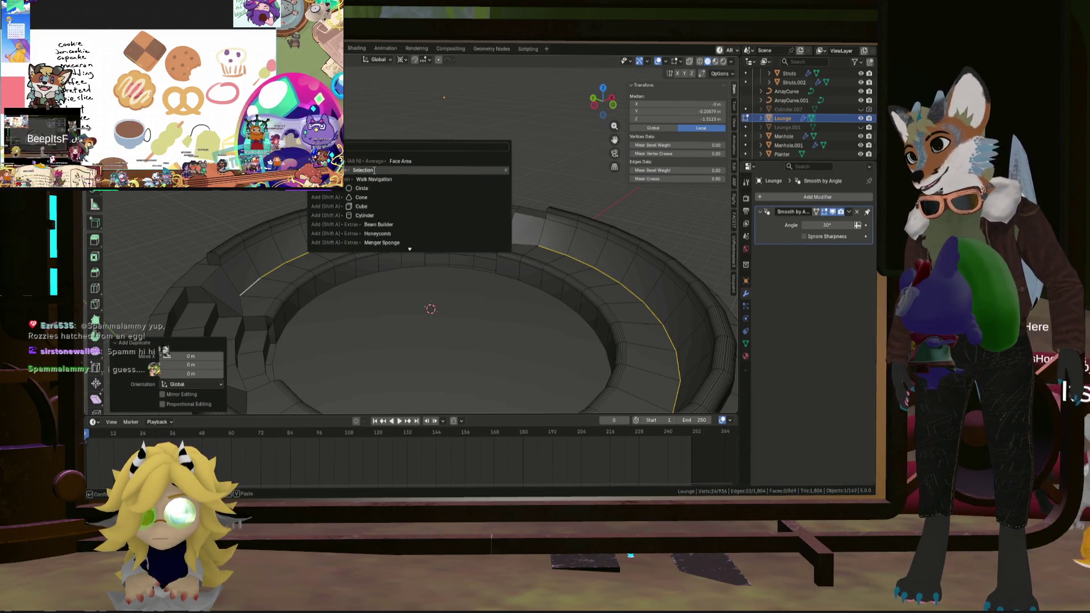
pyautogui.click(375, 170)
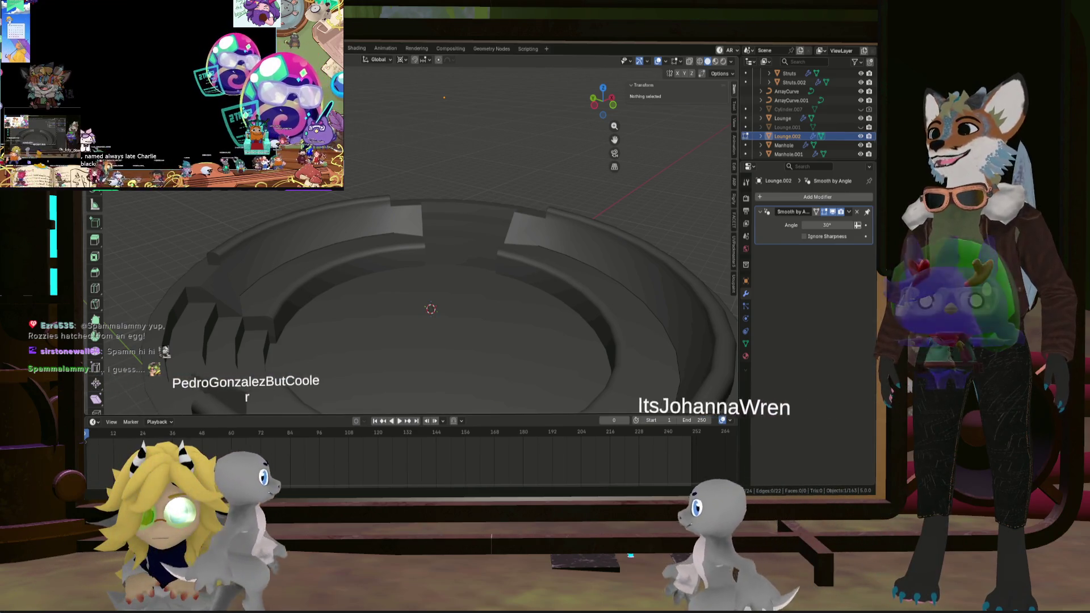
pyautogui.press('Tab')
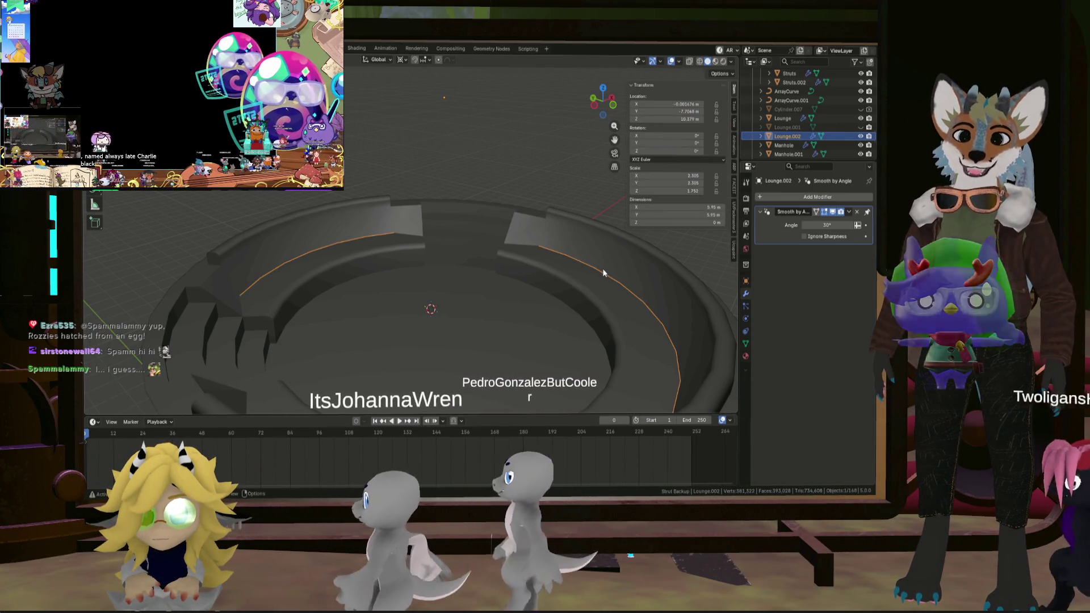
# Bring up the object operations list from the viewport Object menu.
pyautogui.rightClick(602, 268)
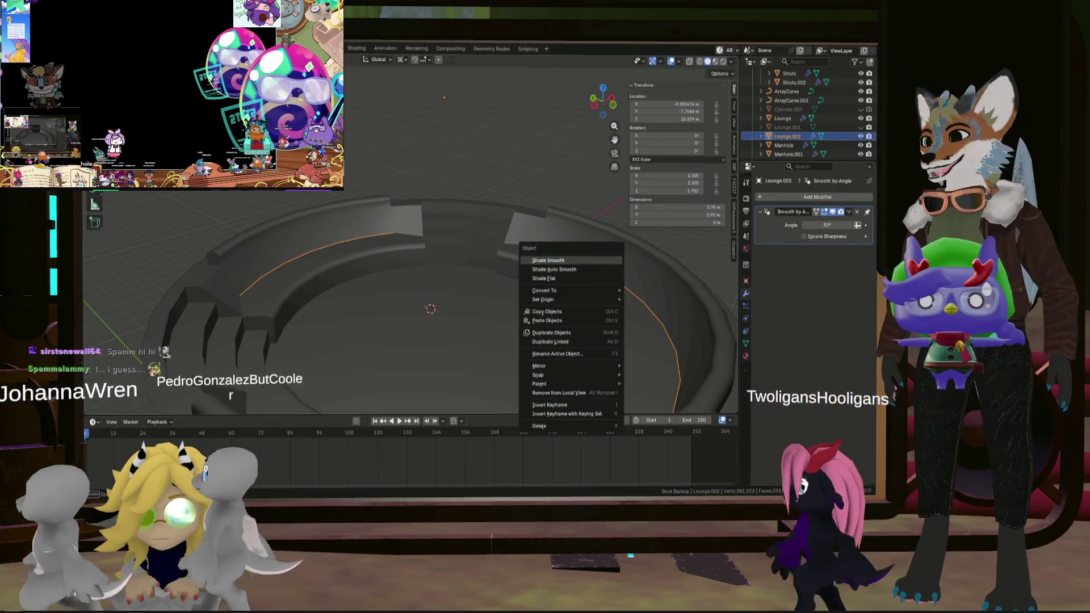
pyautogui.click(218, 59)
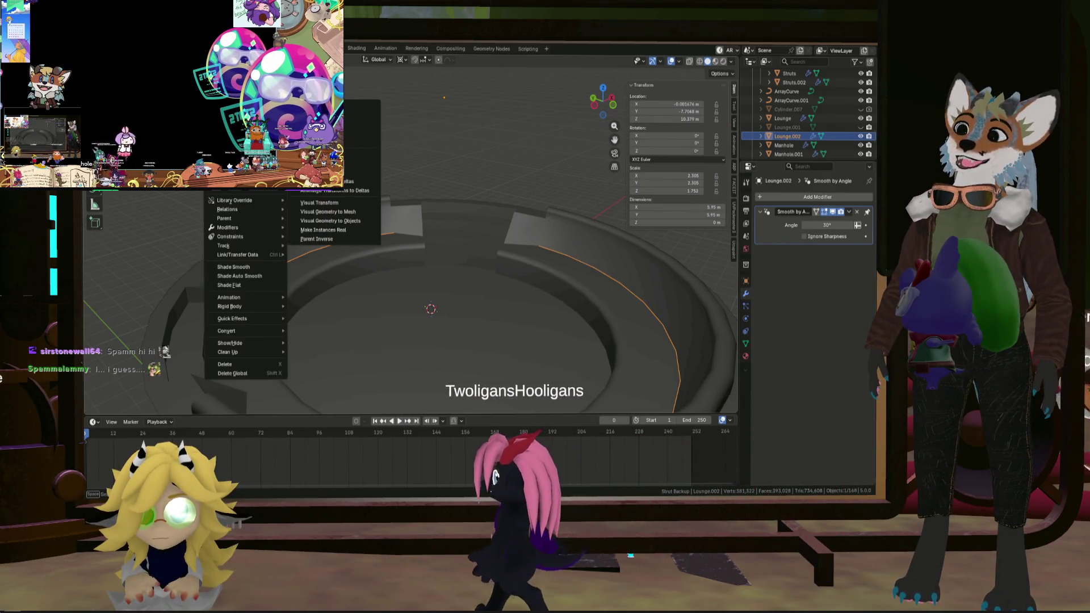
pyautogui.moveTo(239, 105)
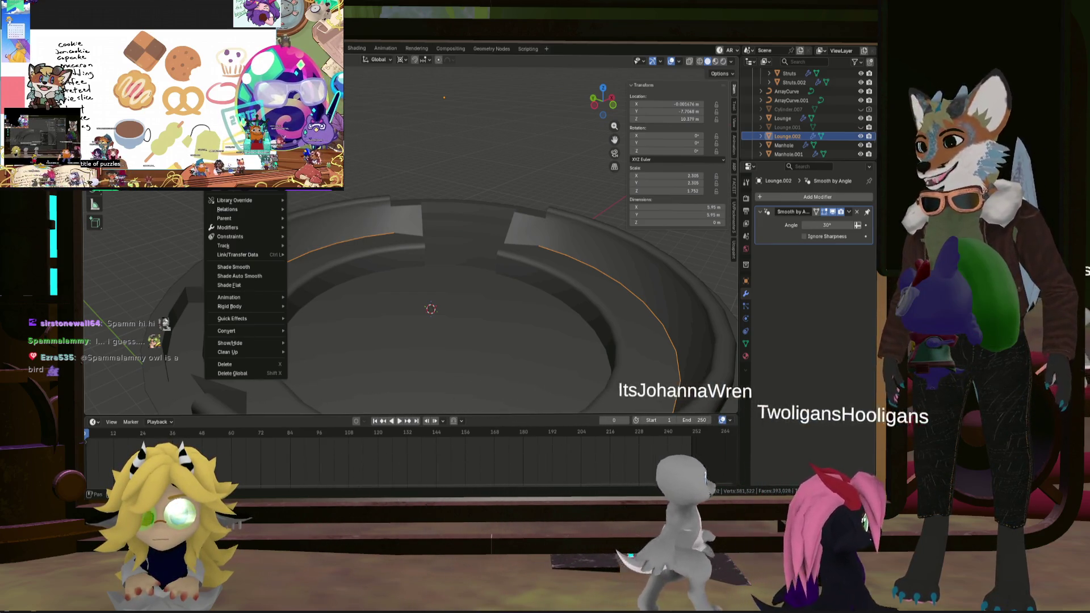
pyautogui.moveTo(285, 220)
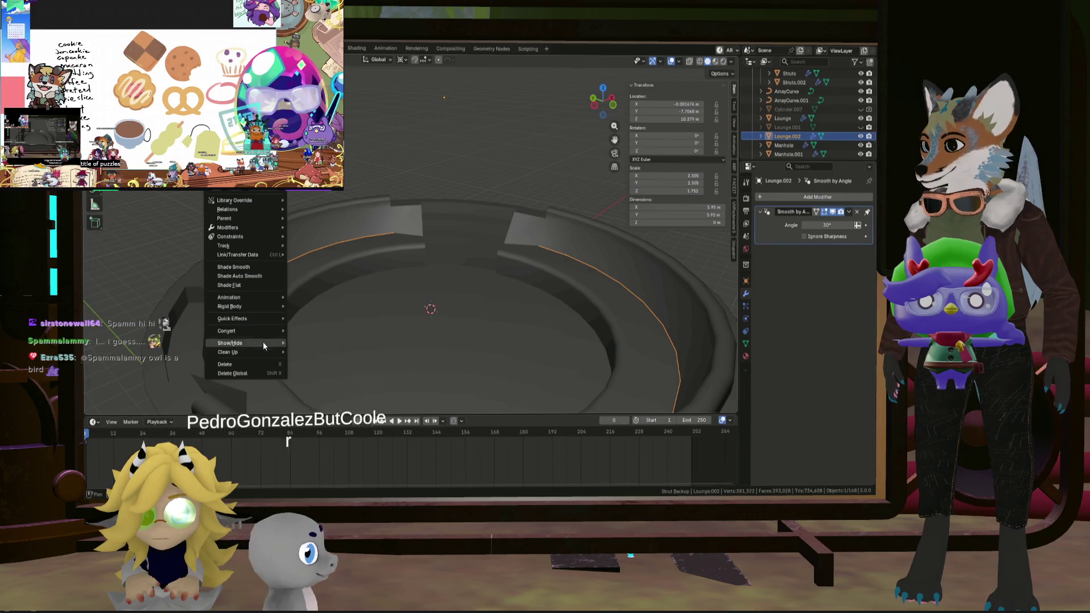
# Convert Lounge.002 to a curve and show its 0.06 m round bevel settings.
pyautogui.moveTo(261, 332)
pyautogui.click(326, 341)
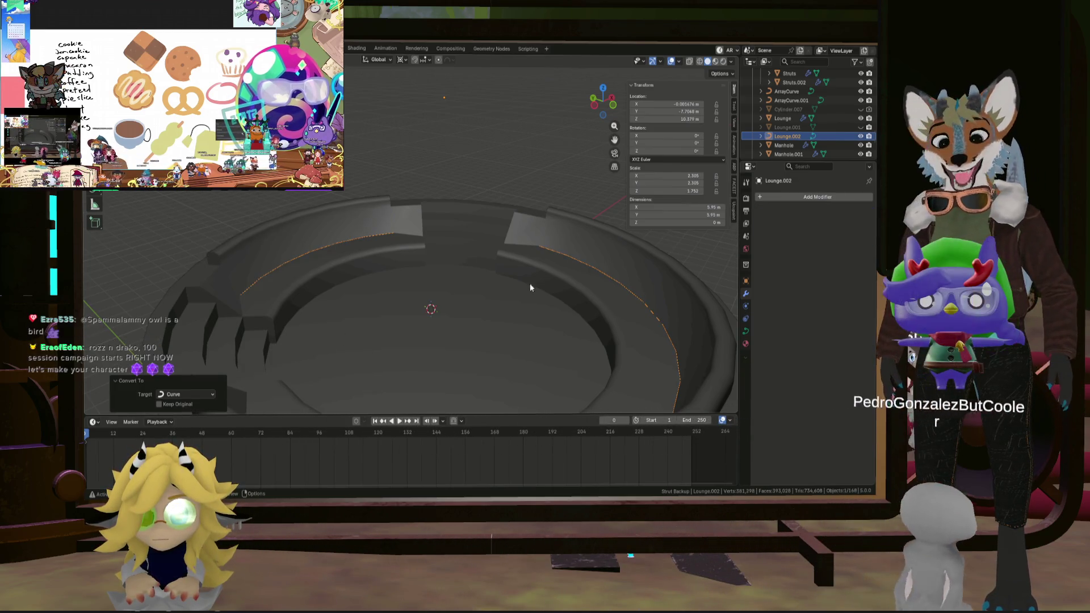
pyautogui.click(747, 331)
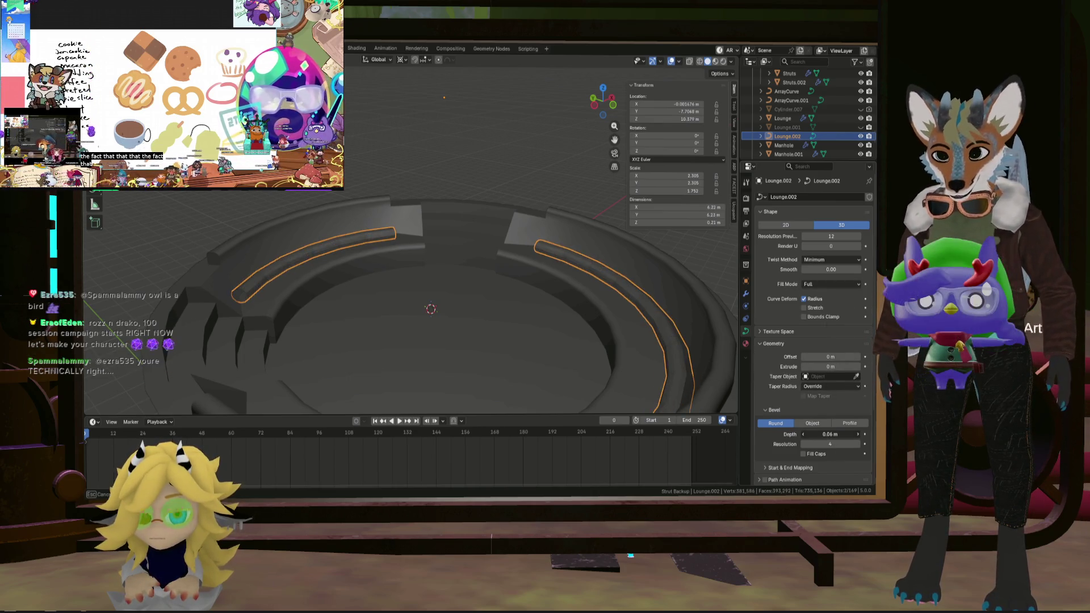
# From a low view along the rail, scale the Lounge.002 tube rails along Z.
pyautogui.moveTo(532, 317); pyautogui.dragTo(458, 349, button='middle')
pyautogui.scroll(-3, 458, 349)
pyautogui.scroll(3, 465, 336)
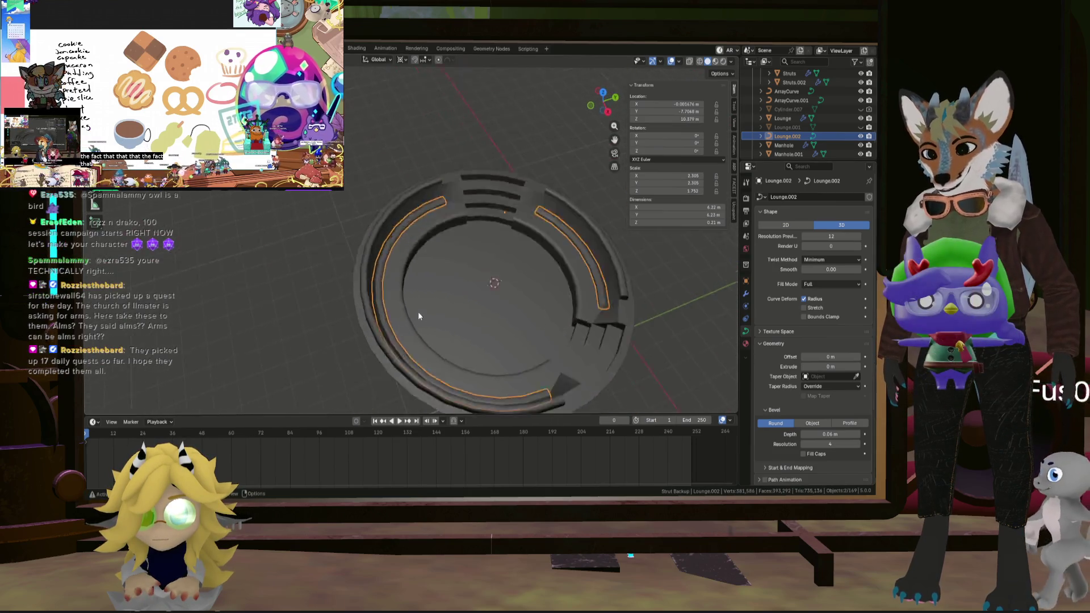
pyautogui.moveTo(418, 312)
pyautogui.keyDown('ctrl'); pyautogui.mouseDown(button='middle')
pyautogui.moveTo(429, 241)
pyautogui.moveTo(450, 209)
pyautogui.moveTo(494, 257)
pyautogui.mouseUp(button='middle'); pyautogui.keyUp('ctrl')
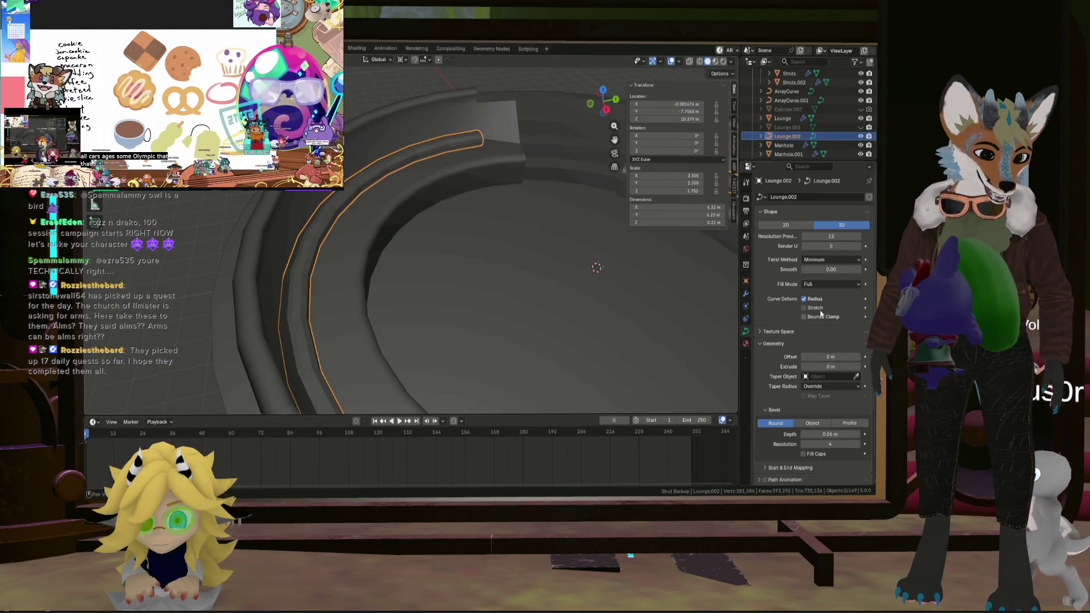
pyautogui.moveTo(602, 284)
pyautogui.mouseDown(button='middle')
pyautogui.moveTo(574, 273)
pyautogui.moveTo(573, 258)
pyautogui.moveTo(535, 295)
pyautogui.moveTo(505, 268)
pyautogui.moveTo(472, 288)
pyautogui.mouseUp(button='middle')
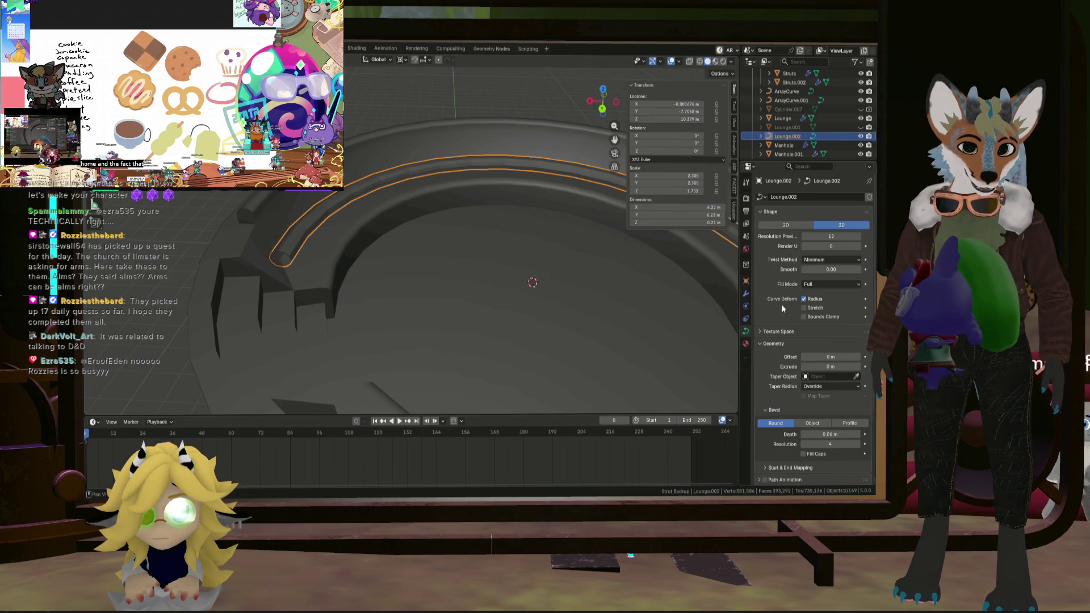
pyautogui.scroll(5, 360, 179)
pyautogui.moveTo(359, 180)
pyautogui.mouseDown(button='middle')
pyautogui.moveTo(313, 230)
pyautogui.moveTo(383, 161)
pyautogui.moveTo(401, 187)
pyautogui.moveTo(479, 233)
pyautogui.moveTo(519, 203)
pyautogui.moveTo(444, 258)
pyautogui.moveTo(482, 262)
pyautogui.mouseUp(button='middle')
pyautogui.press('s')
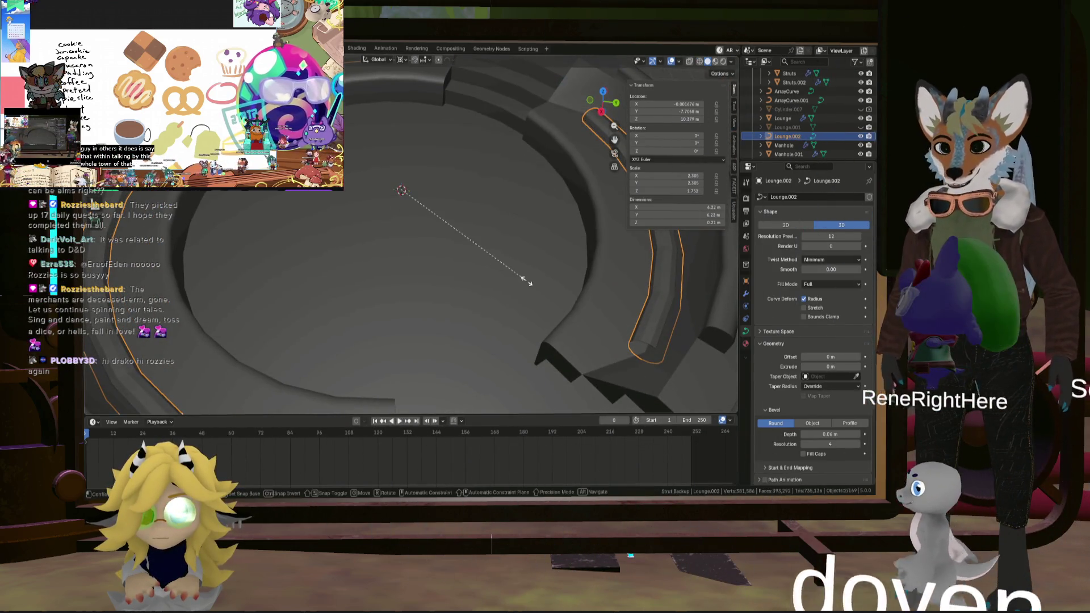
pyautogui.press('z')
pyautogui.click(540, 264)
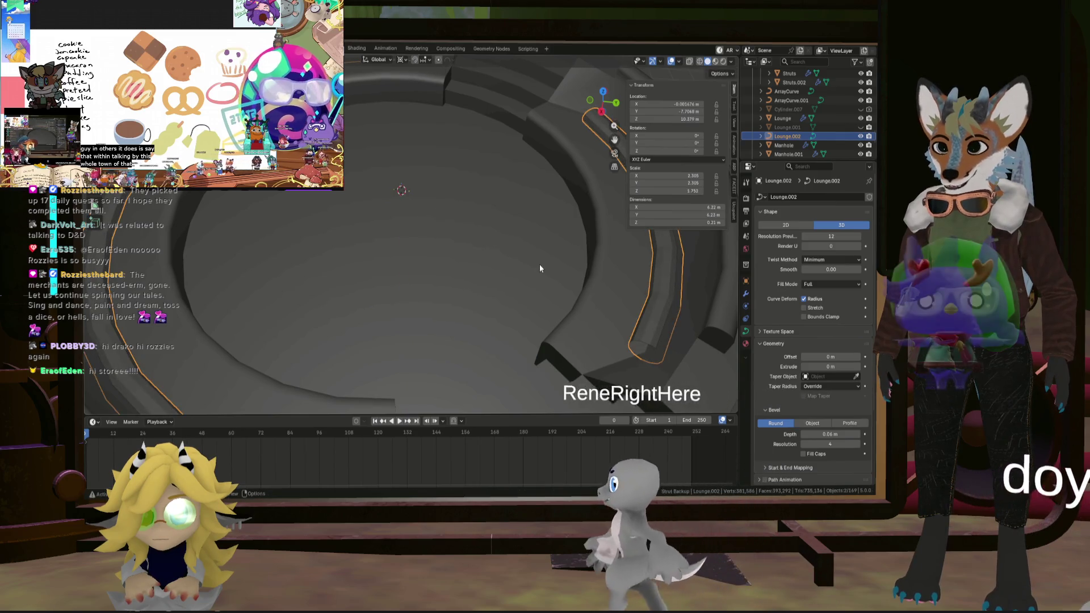
pyautogui.scroll(-5, 536, 264)
# Shrink the rails uniformly, set preview resolution to 18 and bevel depth to 0.04 m.
pyautogui.press('s')
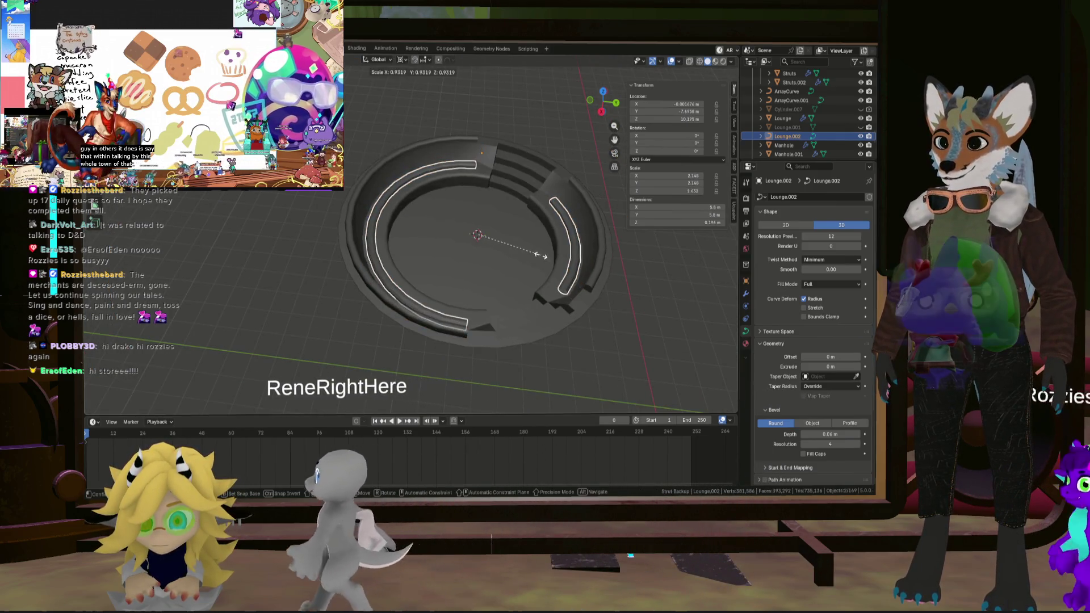
pyautogui.click(543, 257)
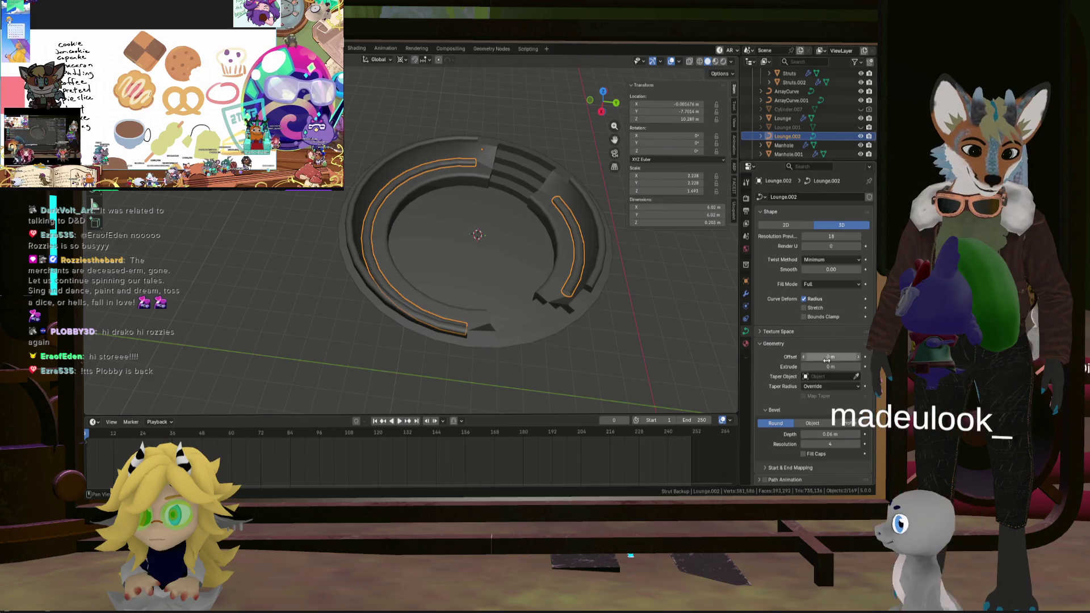
pyautogui.hotkey('ctrl', 'z')
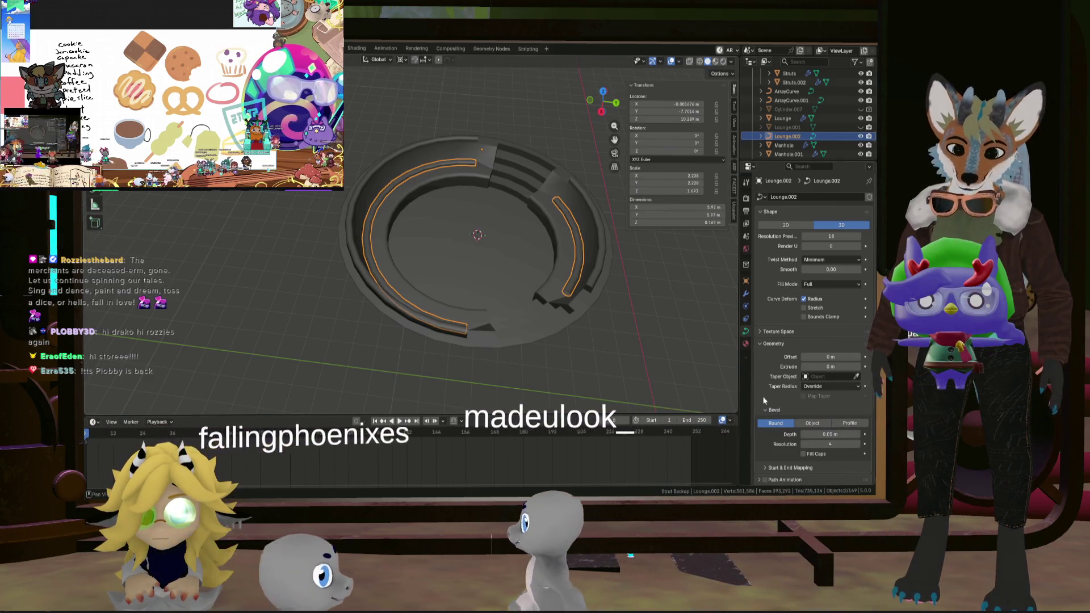
pyautogui.hotkey('ctrl', 'z')
pyautogui.scroll(5, 472, 263)
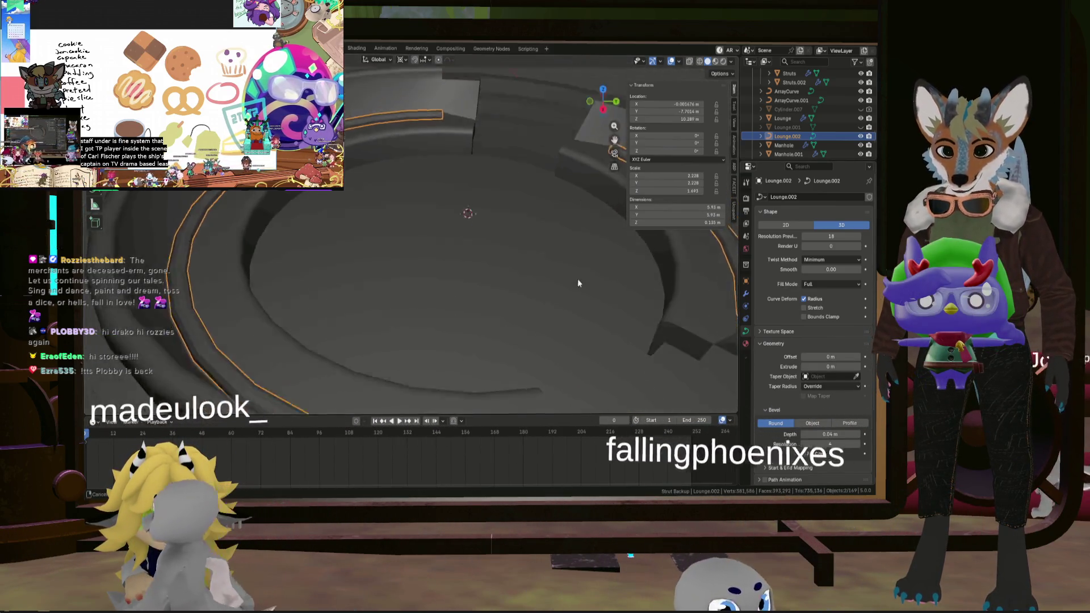
pyautogui.moveTo(579, 282)
pyautogui.mouseDown(button='middle')
pyautogui.moveTo(461, 267)
pyautogui.moveTo(448, 169)
pyautogui.moveTo(440, 177)
pyautogui.moveTo(413, 152)
pyautogui.mouseUp(button='middle')
# Raise the rail curve straight up along Z.
pyautogui.press('g')
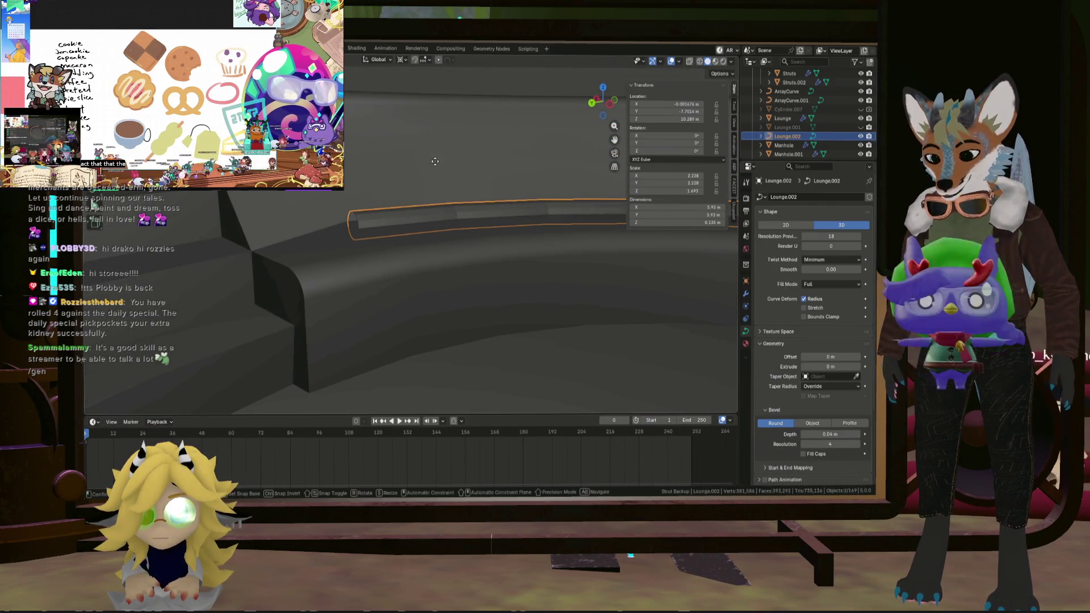
pyautogui.press('z')
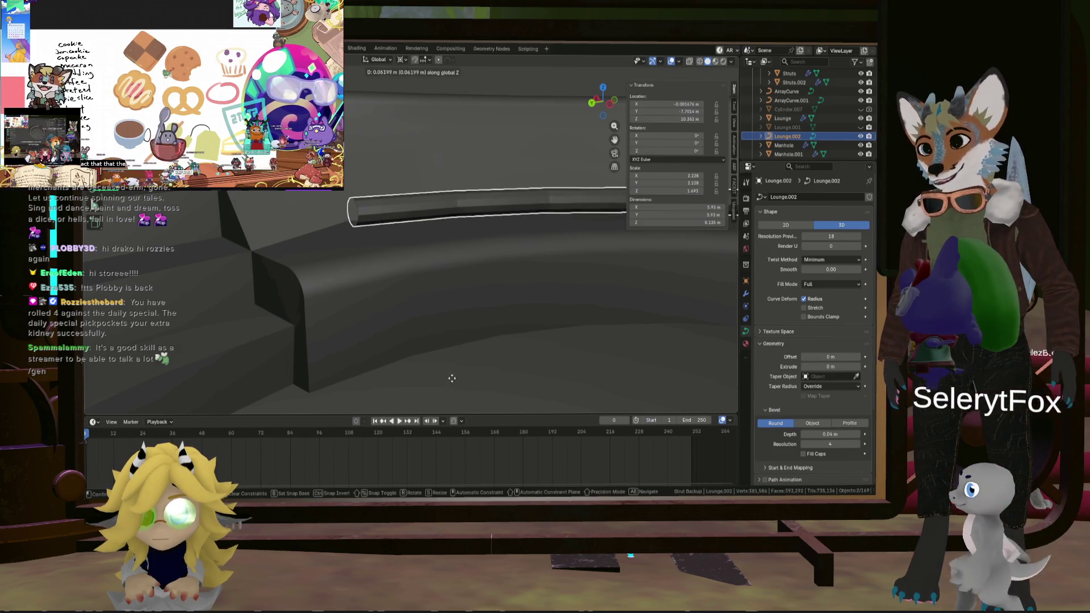
pyautogui.click(452, 385)
pyautogui.moveTo(447, 393)
pyautogui.mouseDown(button='middle')
pyautogui.moveTo(393, 73)
pyautogui.moveTo(381, 148)
pyautogui.moveTo(334, 203)
pyautogui.moveTo(307, 207)
pyautogui.moveTo(370, 162)
pyautogui.moveTo(425, 186)
pyautogui.mouseUp(button='middle')
# Stretch the rails vertically to about 1.244 times their height.
pyautogui.press('s')
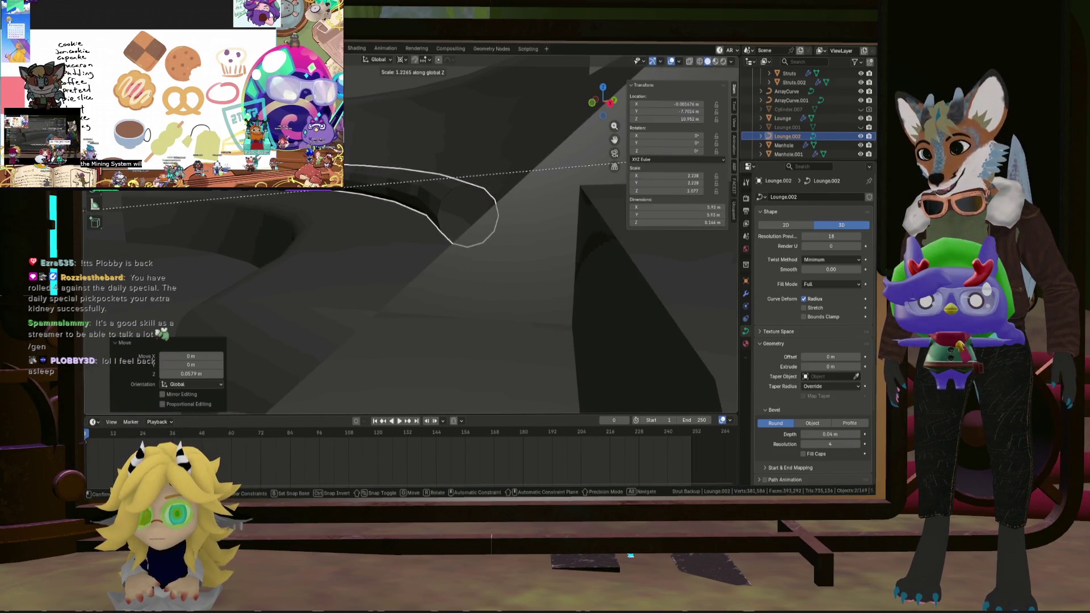
pyautogui.press('Return')
pyautogui.moveTo(511, 176)
pyautogui.mouseDown(button='middle')
pyautogui.moveTo(522, 172)
pyautogui.moveTo(467, 207)
pyautogui.moveTo(527, 222)
pyautogui.moveTo(499, 236)
pyautogui.moveTo(602, 247)
pyautogui.moveTo(475, 231)
pyautogui.moveTo(571, 250)
pyautogui.moveTo(486, 209)
pyautogui.moveTo(506, 222)
pyautogui.mouseUp(button='middle')
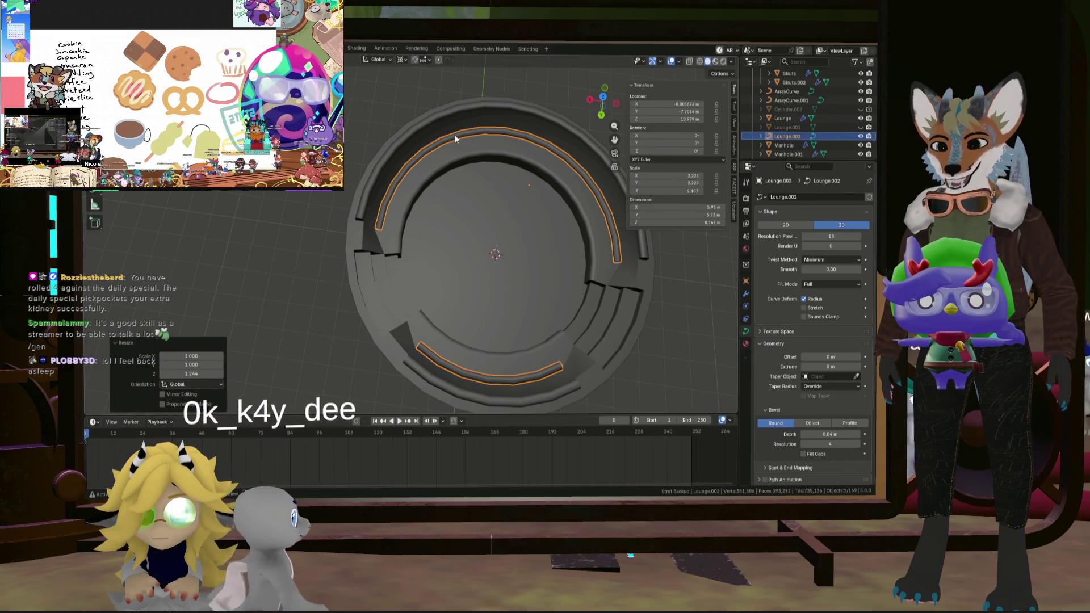
pyautogui.scroll(6, 414, 132)
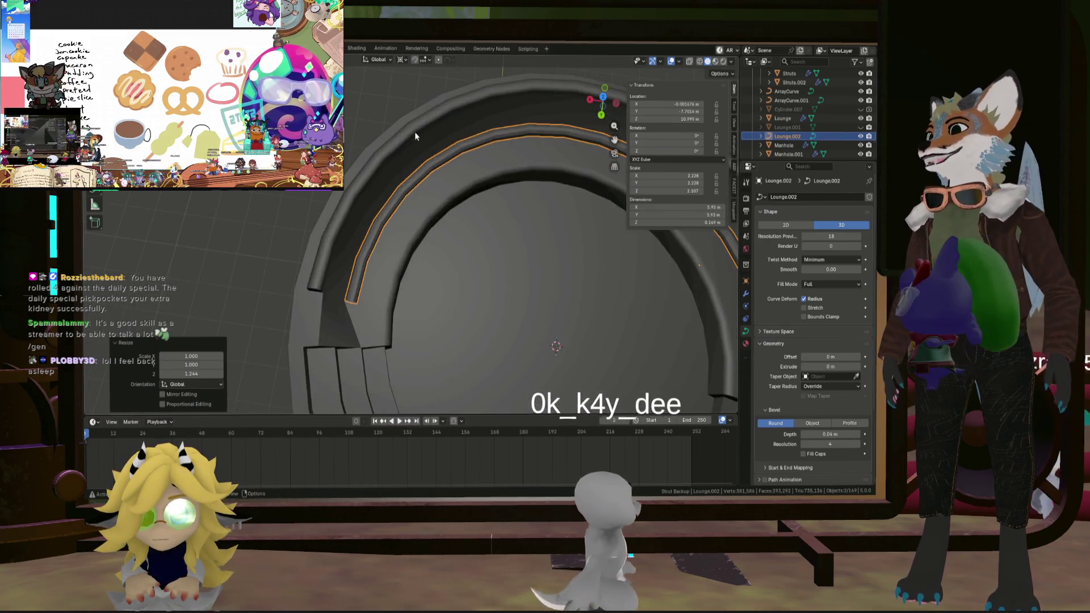
pyautogui.moveTo(414, 171)
pyautogui.mouseDown(button='middle')
pyautogui.moveTo(438, 195)
pyautogui.moveTo(432, 186)
pyautogui.mouseUp(button='middle')
pyautogui.scroll(-8, 438, 188)
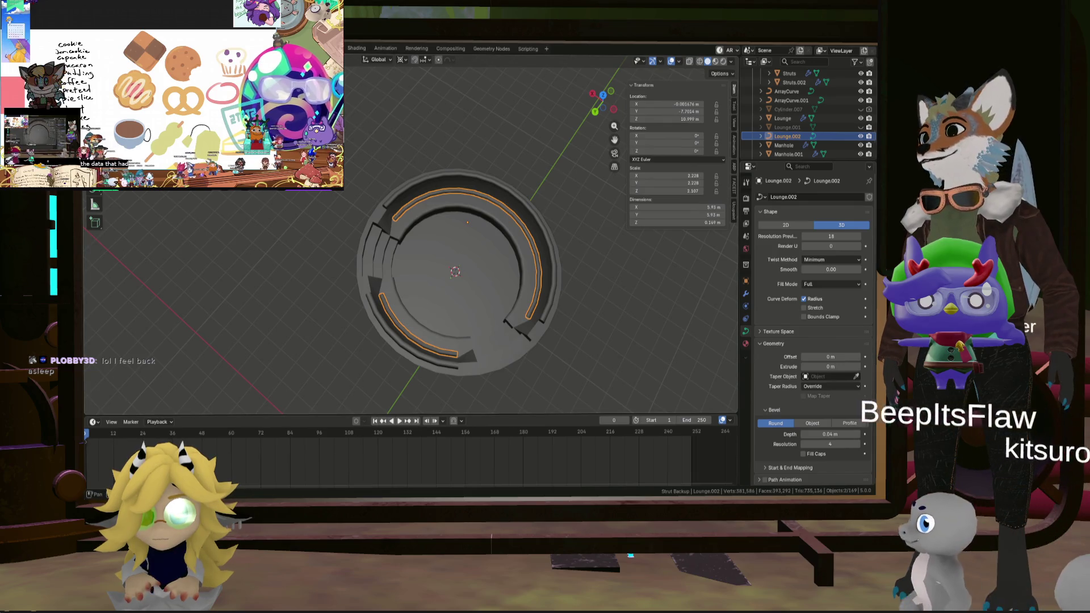
# Apply Shade Smooth to the Lounge.002 rail tubes.
pyautogui.press('Tab')
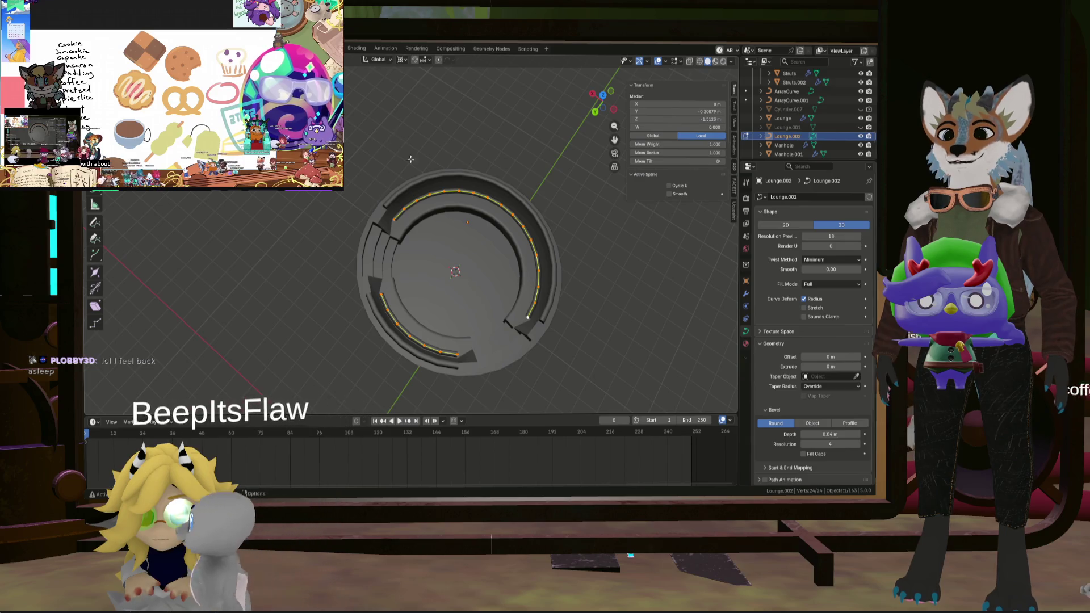
pyautogui.scroll(4, 472, 234)
pyautogui.press('Tab')
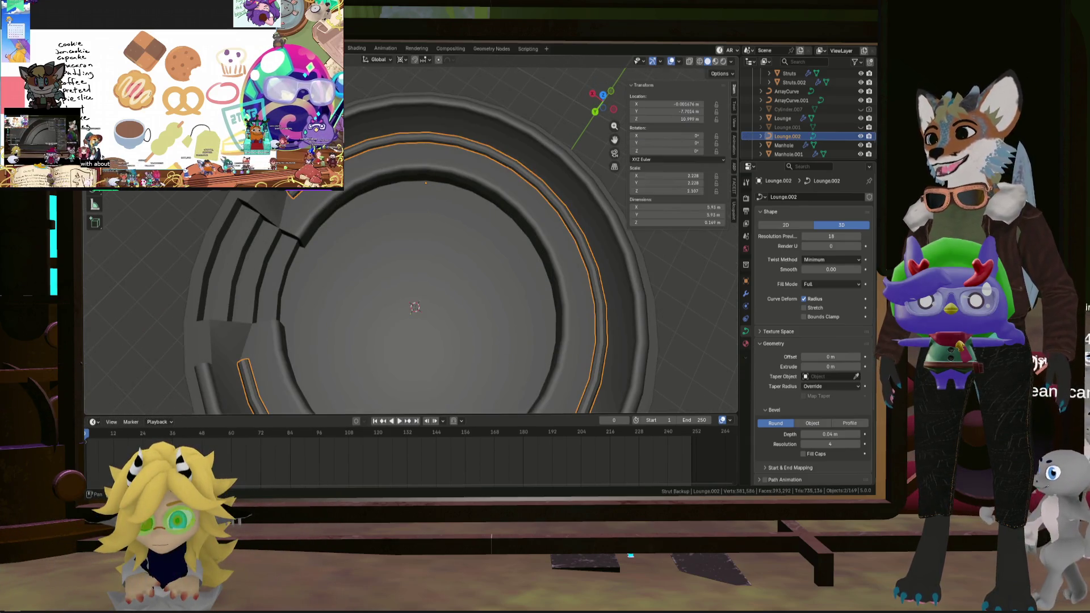
pyautogui.click(214, 60)
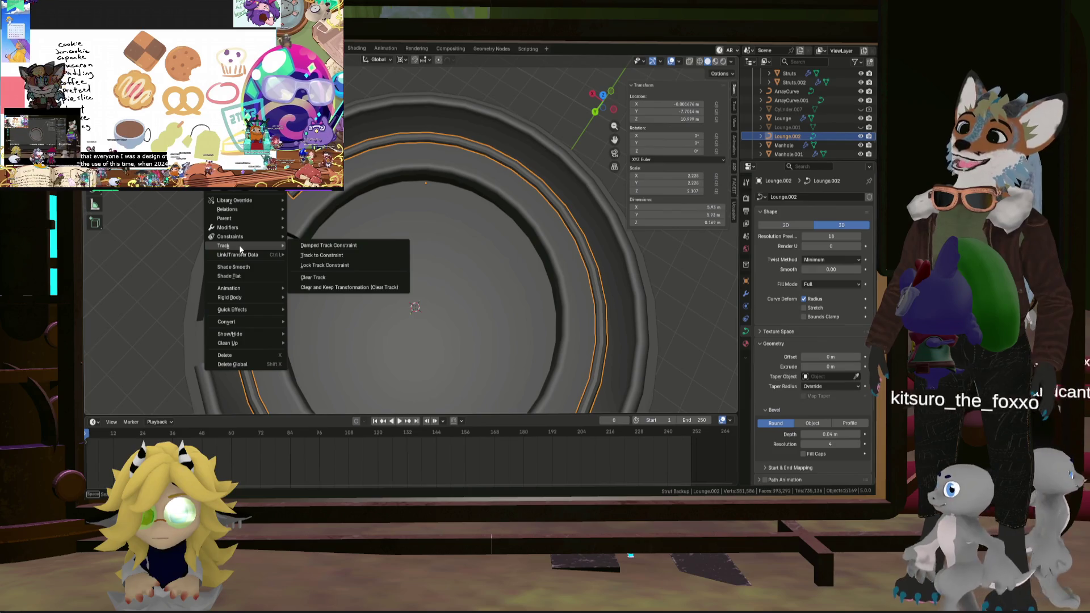
pyautogui.click(247, 268)
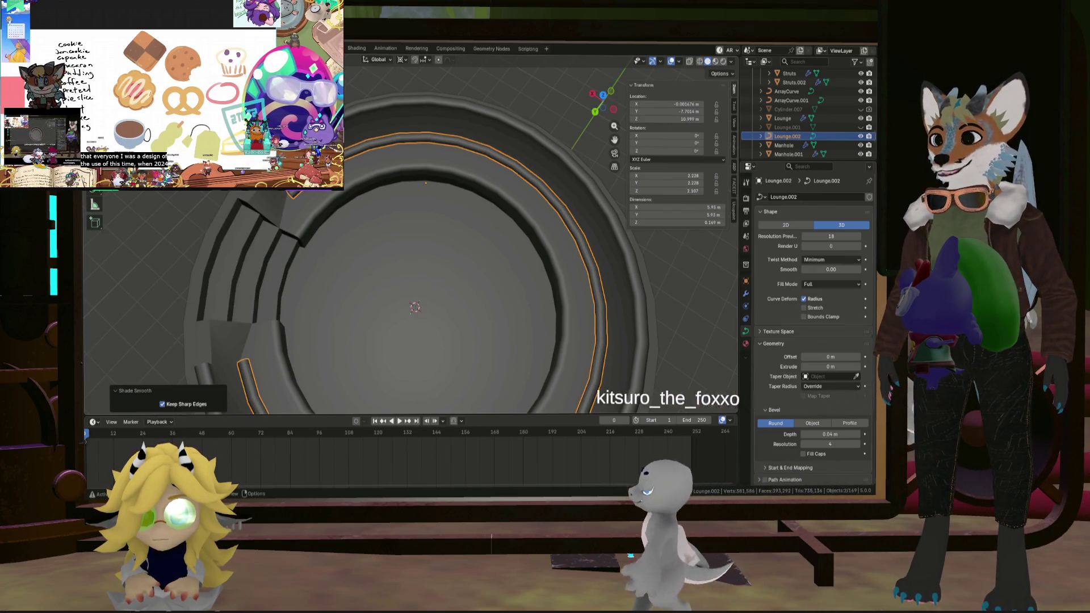
# Inspect the smoothed tubes, then select the stepped Lounge ring object.
pyautogui.moveTo(248, 269); pyautogui.dragTo(328, 204, button='middle')
pyautogui.scroll(-10, 319, 206)
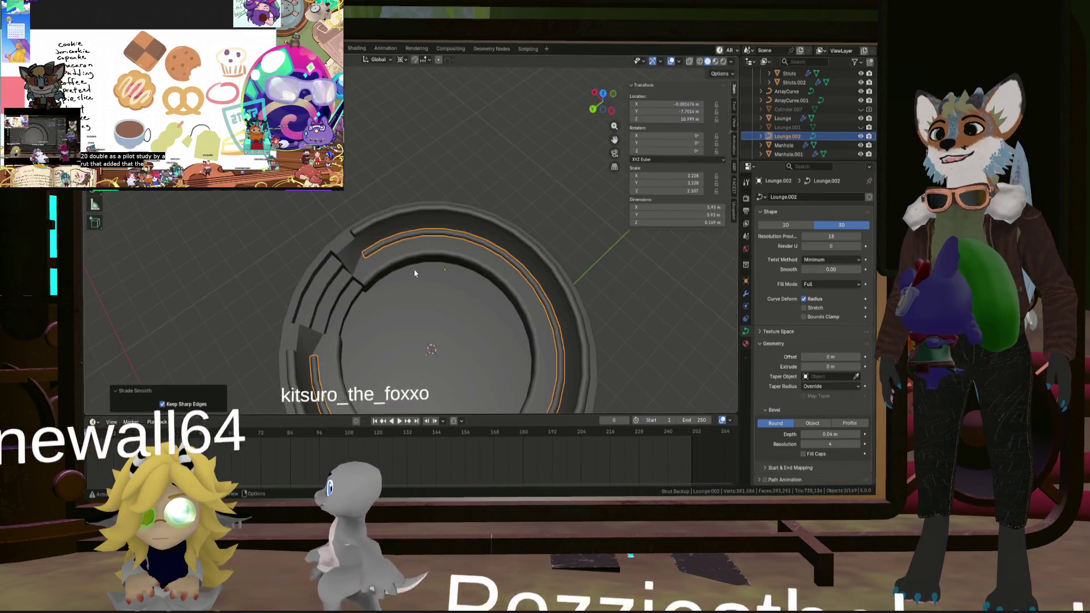
pyautogui.scroll(3, 422, 278)
pyautogui.scroll(4, 460, 297)
pyautogui.moveTo(454, 290)
pyautogui.mouseDown(button='middle')
pyautogui.moveTo(445, 284)
pyautogui.moveTo(566, 276)
pyautogui.mouseUp(button='middle')
pyautogui.scroll(-4, 445, 285)
pyautogui.click(469, 290)
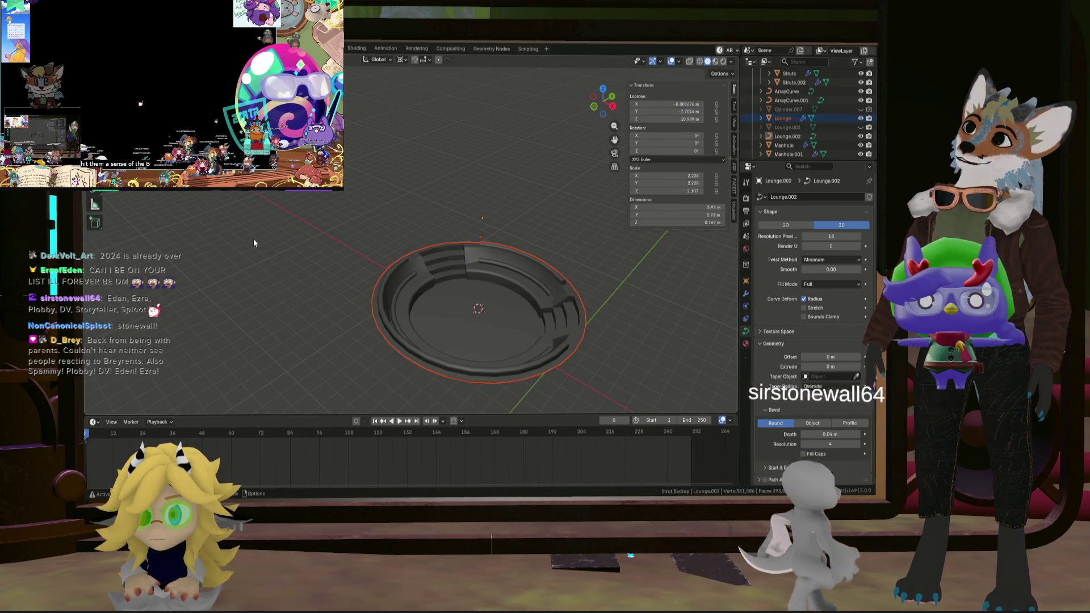
pyautogui.scroll(4, 486, 269)
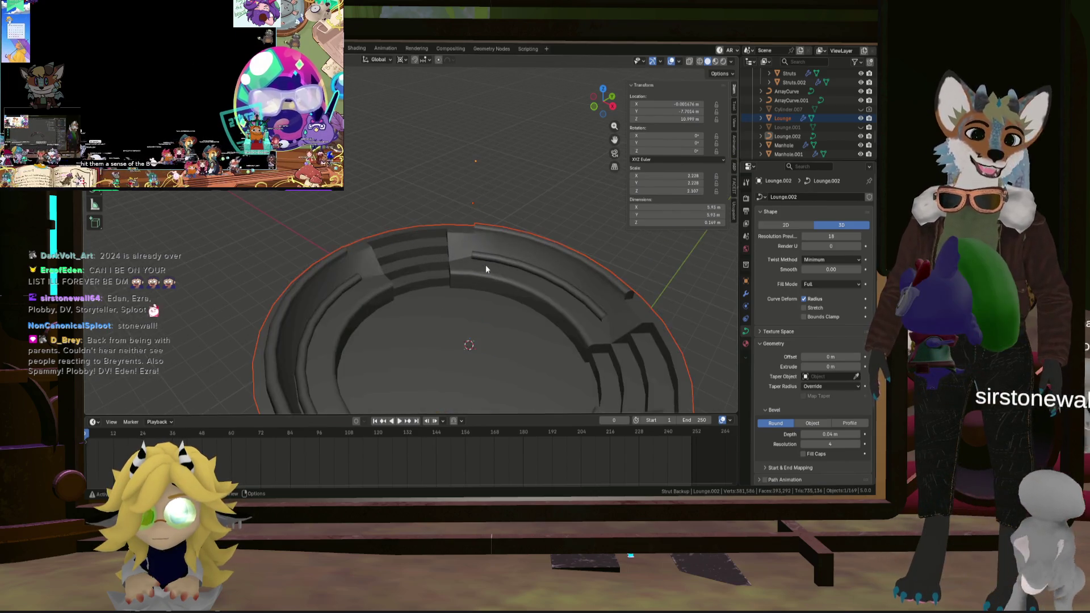
pyautogui.scroll(5, 485, 269)
pyautogui.scroll(-8, 455, 245)
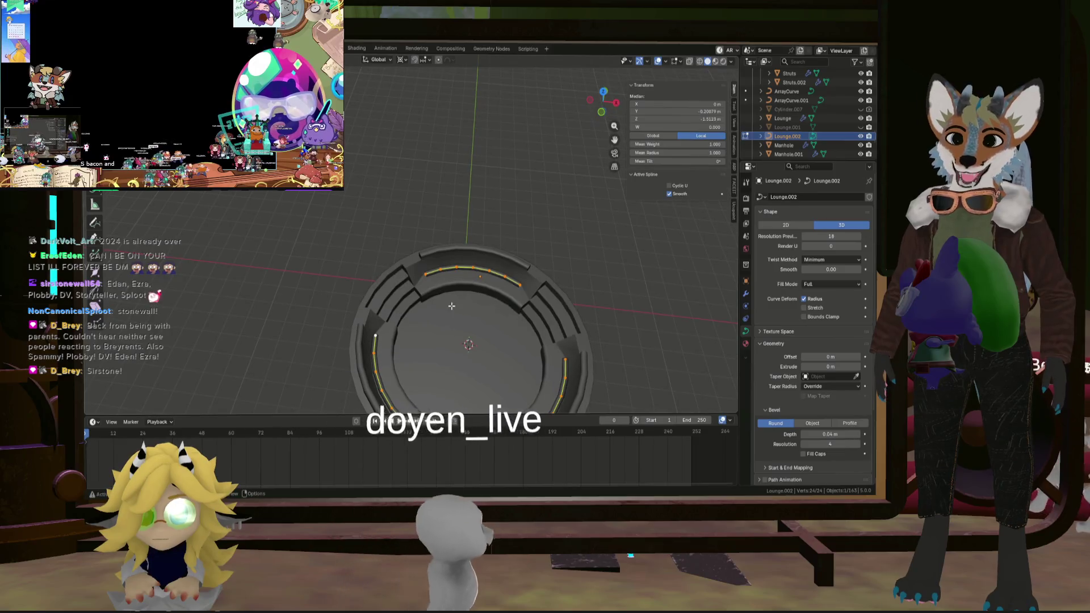
pyautogui.moveTo(453, 307)
pyautogui.mouseDown(button='middle')
pyautogui.moveTo(369, 314)
pyautogui.moveTo(334, 285)
pyautogui.mouseUp(button='middle')
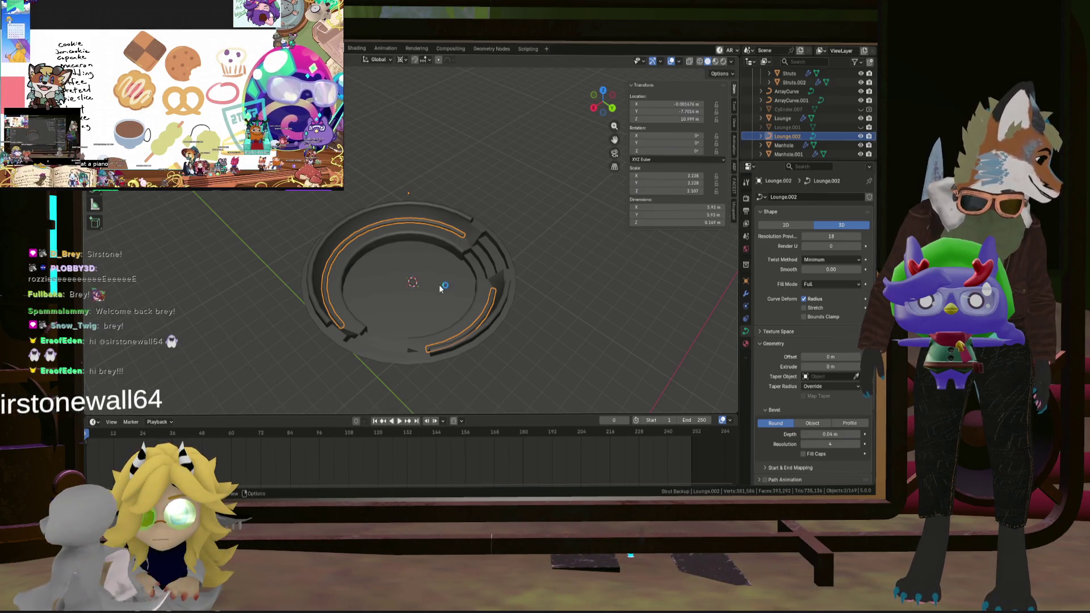
# Inspect the rails' rounded tube ends from several angles, then open the viewport Object menu.
pyautogui.scroll(2, 408, 253)
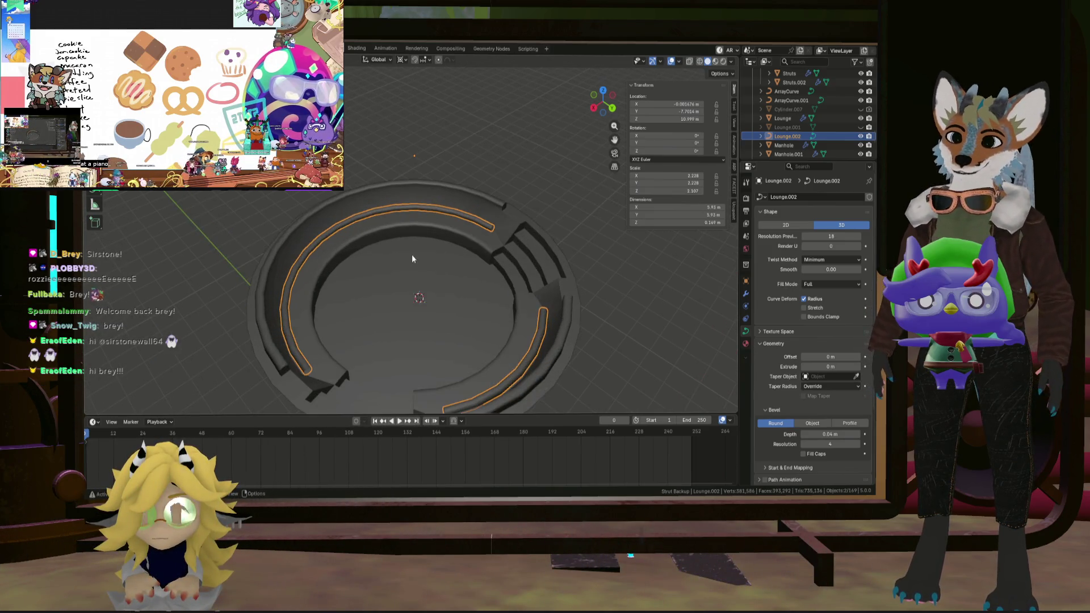
pyautogui.moveTo(379, 216)
pyautogui.mouseDown(button='middle')
pyautogui.moveTo(366, 224)
pyautogui.moveTo(404, 267)
pyautogui.mouseUp(button='middle')
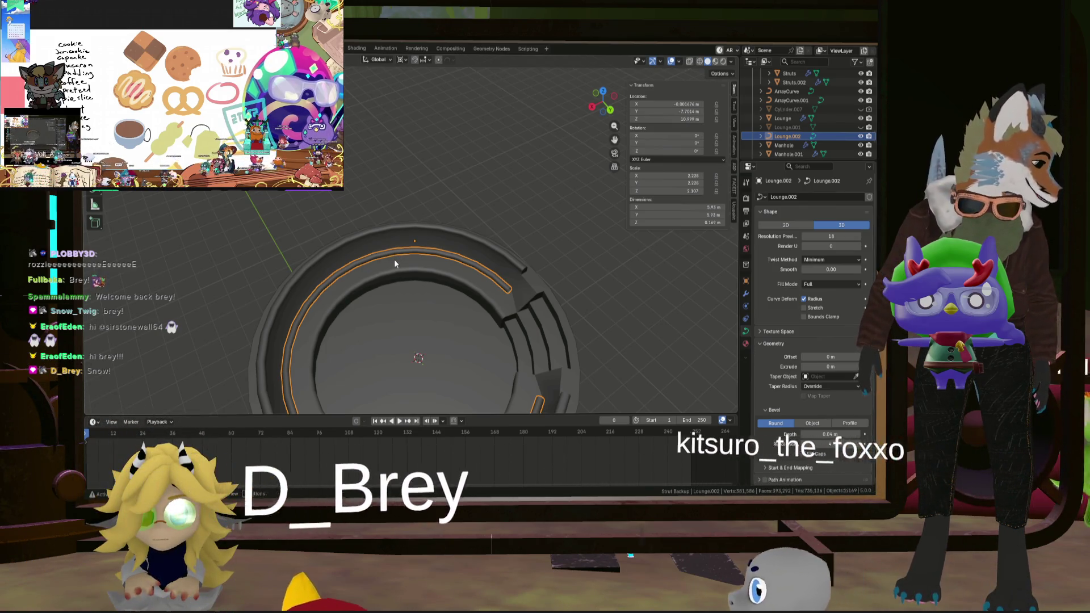
pyautogui.moveTo(447, 262)
pyautogui.mouseDown(button='middle')
pyautogui.moveTo(441, 301)
pyautogui.moveTo(462, 286)
pyautogui.moveTo(410, 284)
pyautogui.mouseUp(button='middle')
pyautogui.scroll(10, 410, 288)
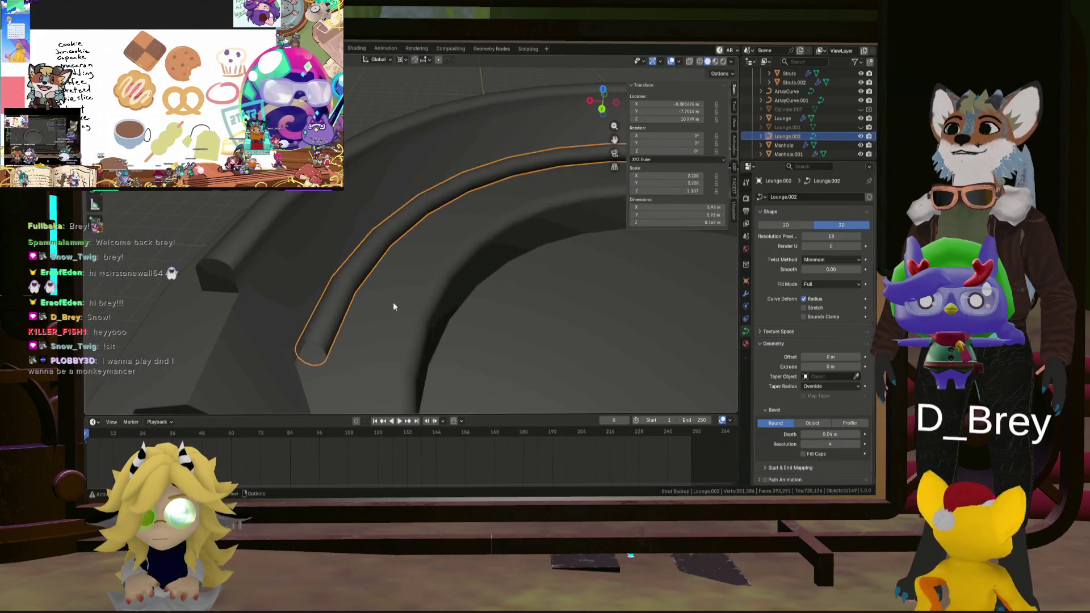
pyautogui.scroll(8, 322, 318)
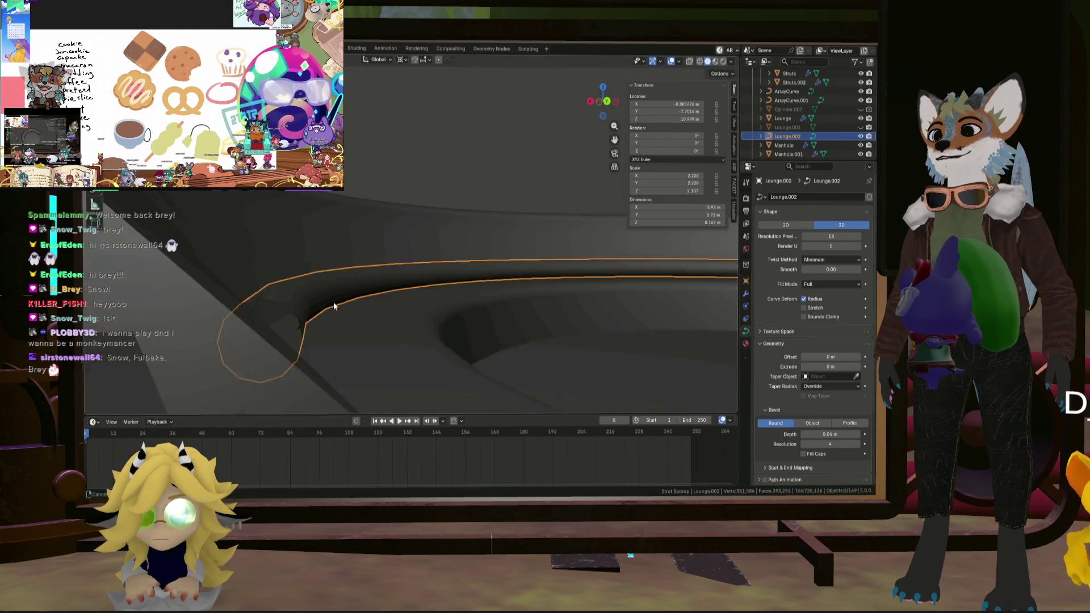
pyautogui.moveTo(297, 312)
pyautogui.mouseDown(button='middle')
pyautogui.moveTo(315, 308)
pyautogui.moveTo(275, 321)
pyautogui.mouseUp(button='middle')
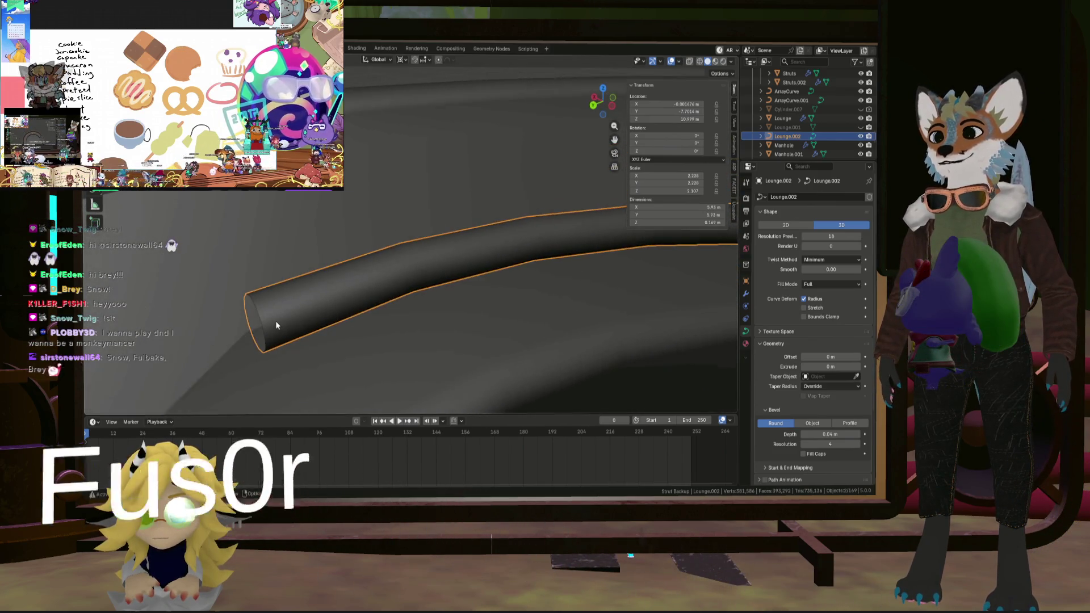
pyautogui.scroll(-10, 316, 290)
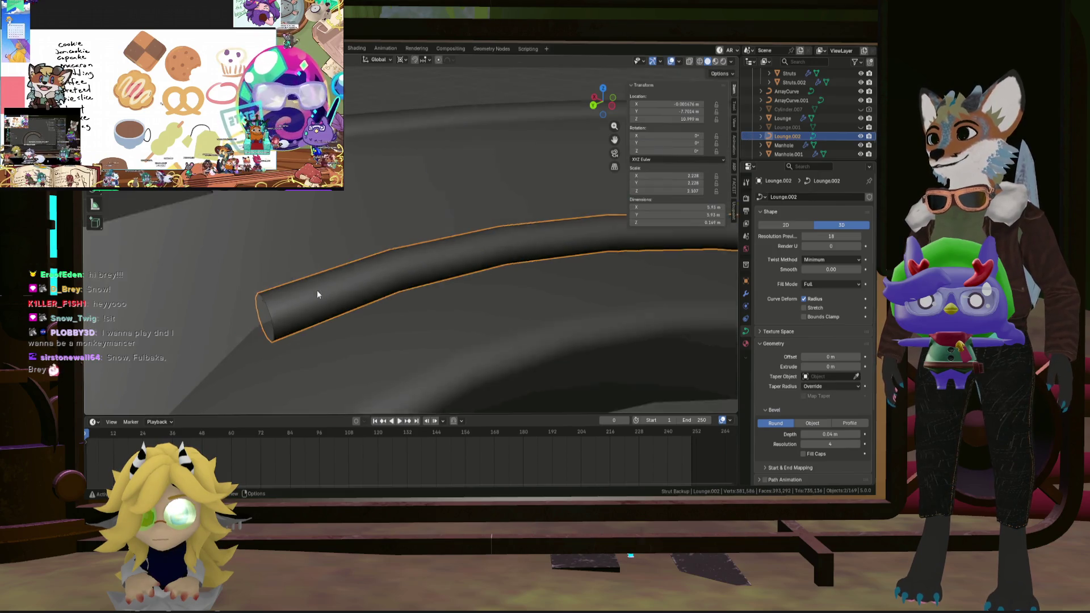
pyautogui.moveTo(359, 273)
pyautogui.mouseDown(button='middle')
pyautogui.moveTo(417, 332)
pyautogui.moveTo(383, 285)
pyautogui.mouseUp(button='middle')
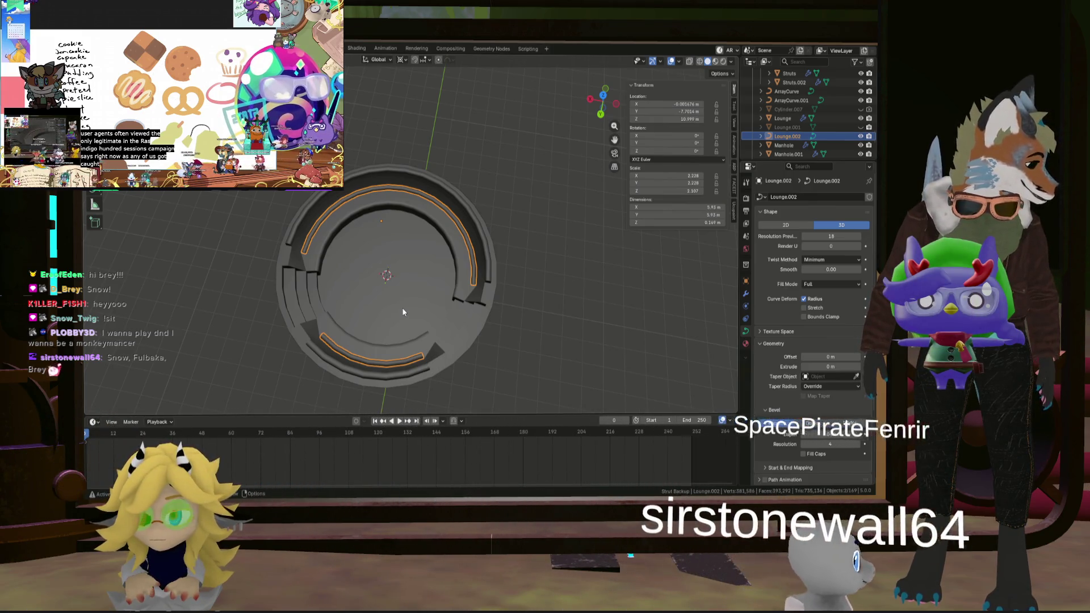
pyautogui.scroll(1, 380, 317)
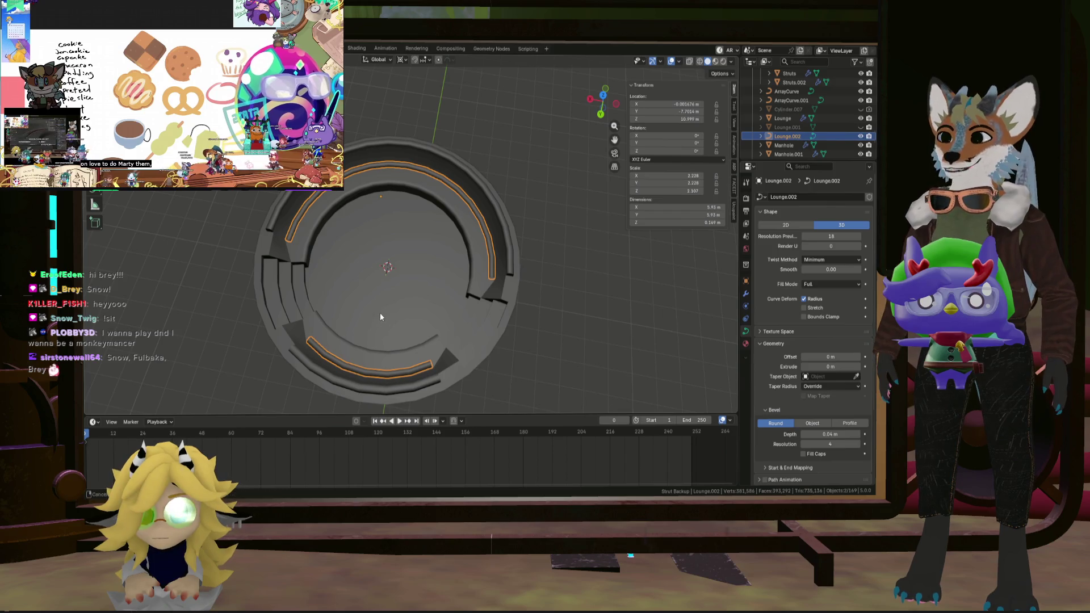
pyautogui.scroll(3, 380, 312)
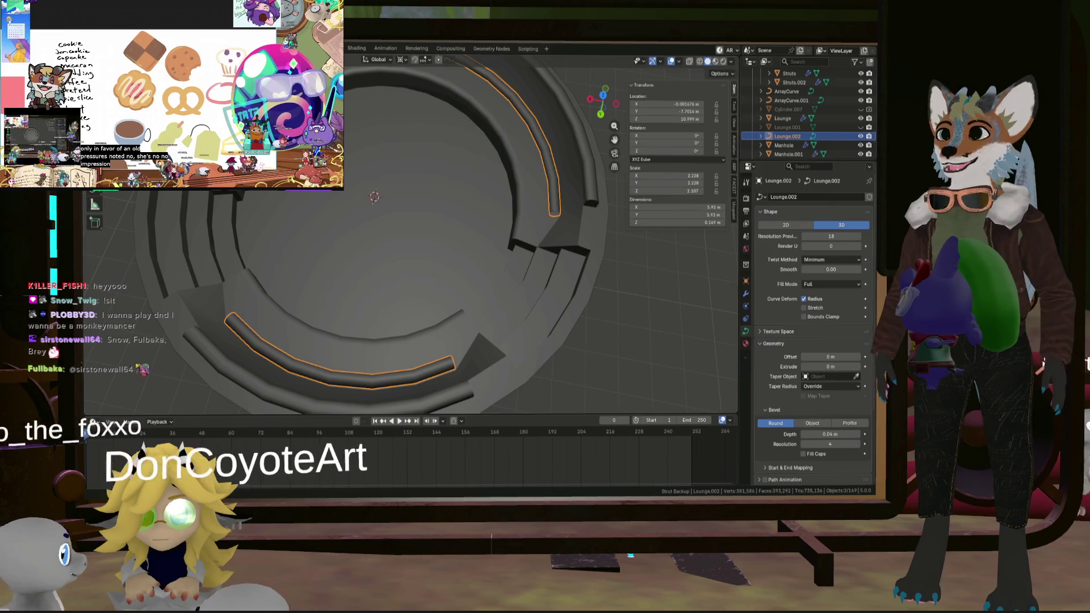
pyautogui.click(216, 59)
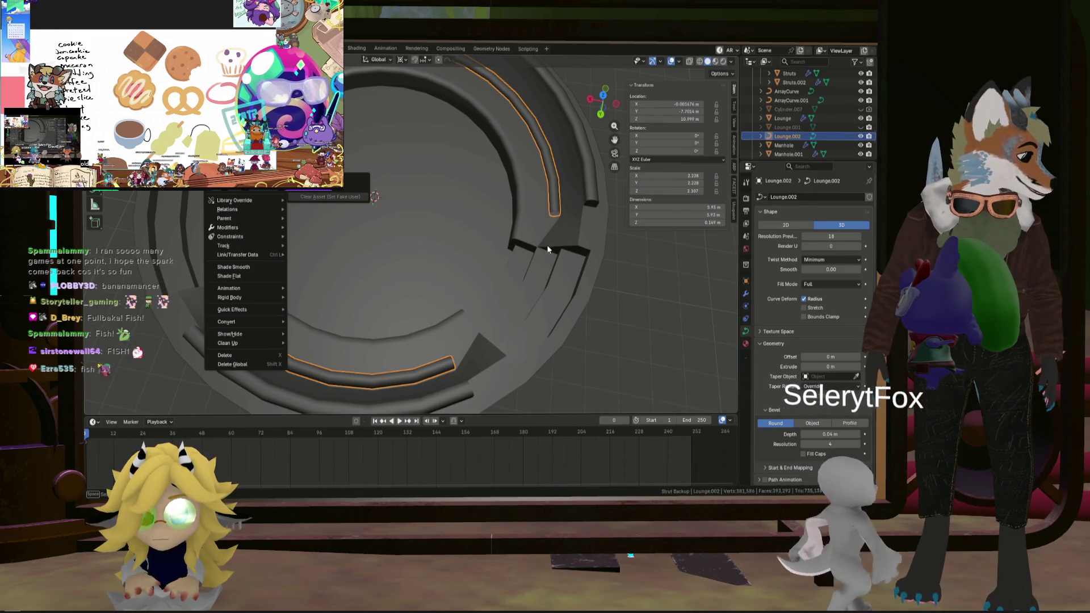
# Dismiss the Object menu unused and tilt the view lower over the lounge.
pyautogui.click(447, 263)
pyautogui.moveTo(479, 263); pyautogui.dragTo(472, 216, button='middle')
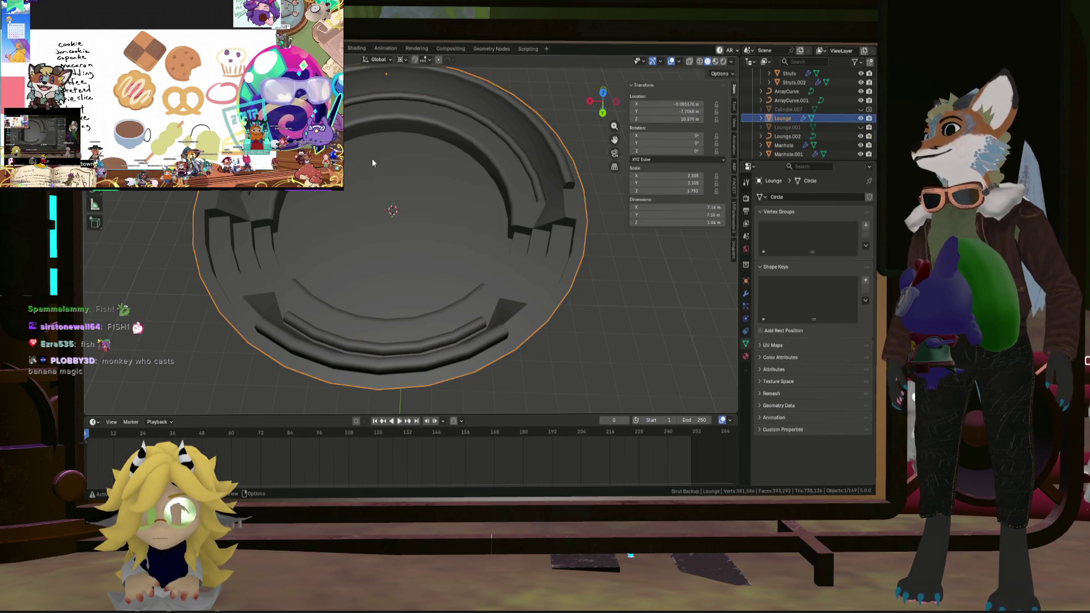
# Select the stepped Lounge ring mesh and enter Edit Mode on it.
pyautogui.click(783, 118)
pyautogui.press('Tab')
pyautogui.moveTo(397, 239)
pyautogui.mouseDown(button='middle')
pyautogui.moveTo(348, 147)
pyautogui.moveTo(358, 170)
pyautogui.mouseUp(button='middle')
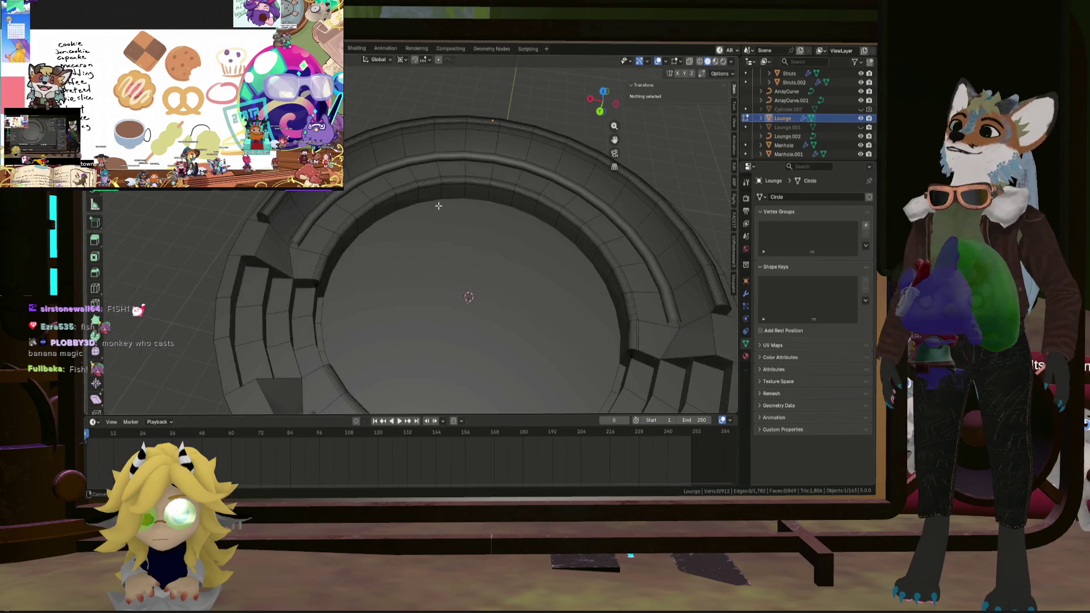
pyautogui.scroll(4, 361, 176)
# Inspect the ring's edges around the curved bench rim down to a near top-down view.
pyautogui.moveTo(380, 258)
pyautogui.mouseDown(button='middle')
pyautogui.moveTo(406, 247)
pyautogui.moveTo(496, 279)
pyautogui.mouseUp(button='middle')
pyautogui.scroll(-6, 406, 252)
pyautogui.scroll(5, 455, 266)
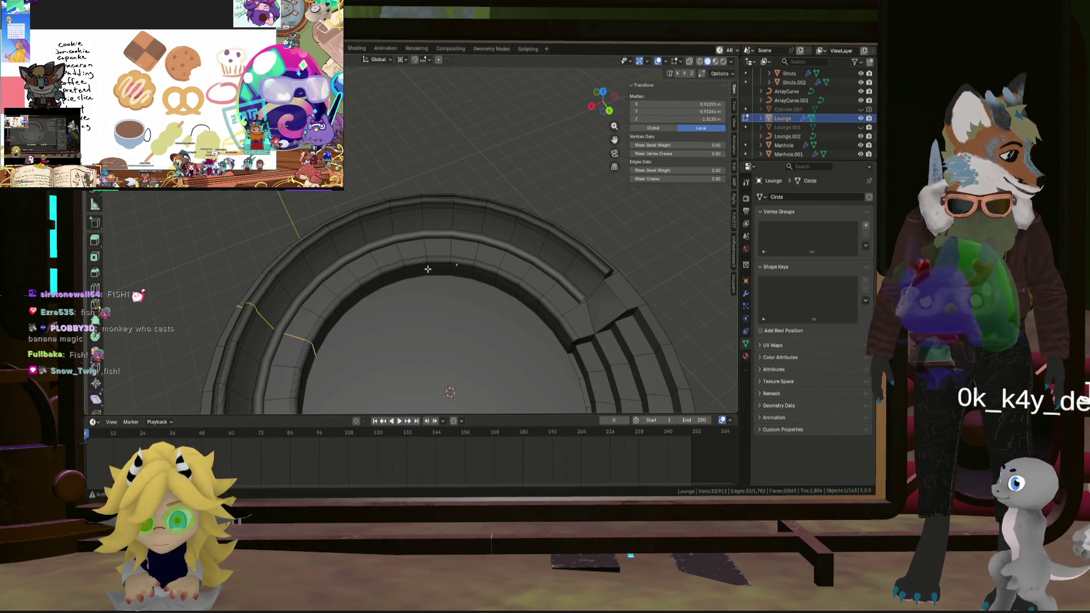
pyautogui.scroll(-5, 427, 269)
pyautogui.moveTo(428, 269)
pyautogui.mouseDown(button='middle')
pyautogui.moveTo(420, 331)
pyautogui.moveTo(435, 309)
pyautogui.mouseUp(button='middle')
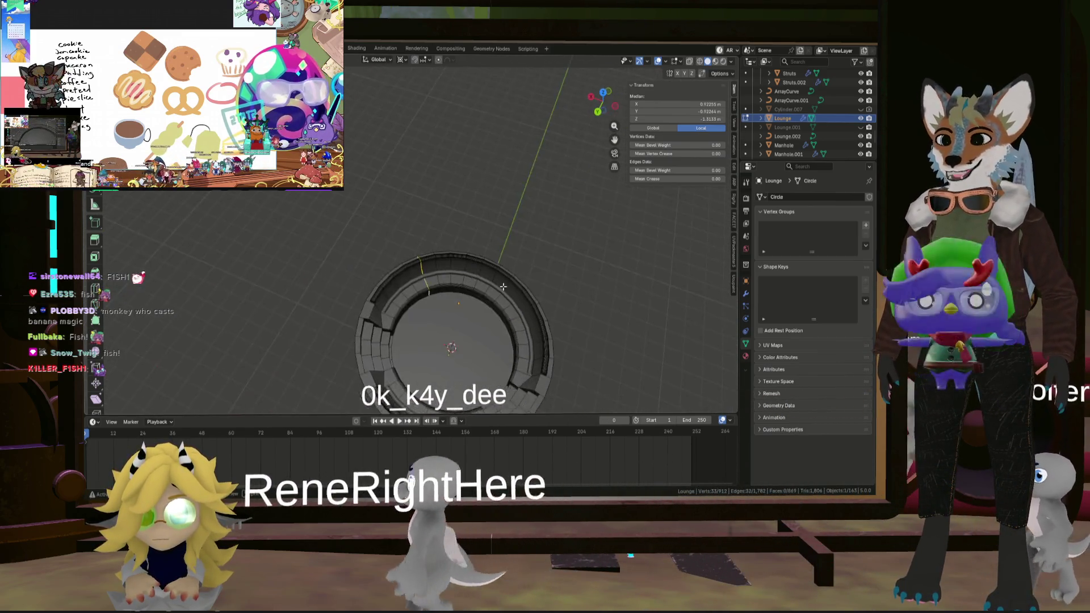
pyautogui.scroll(4, 438, 302)
pyautogui.scroll(-3, 309, 328)
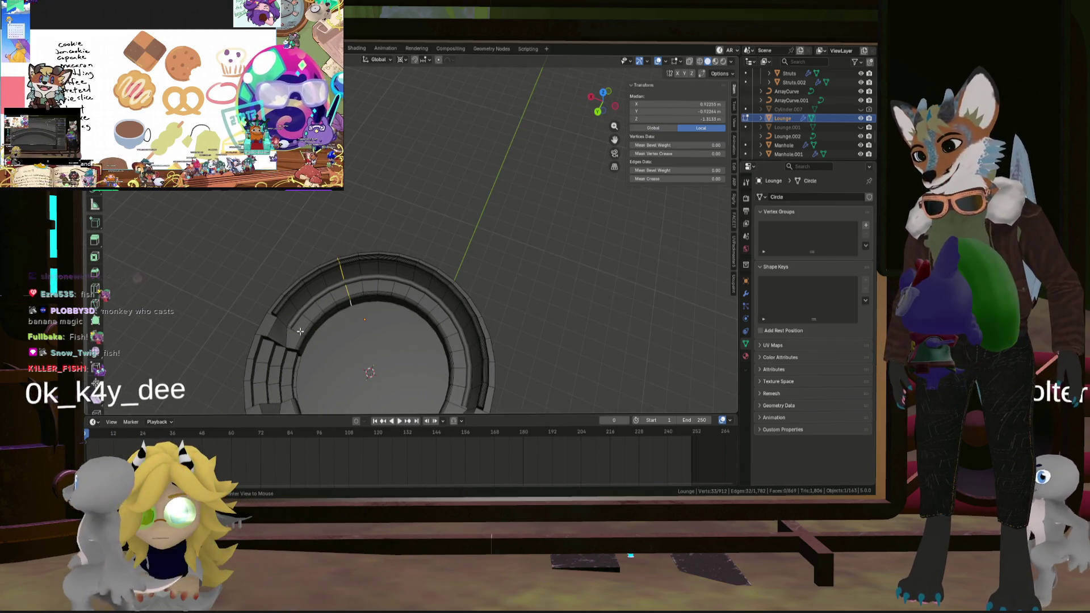
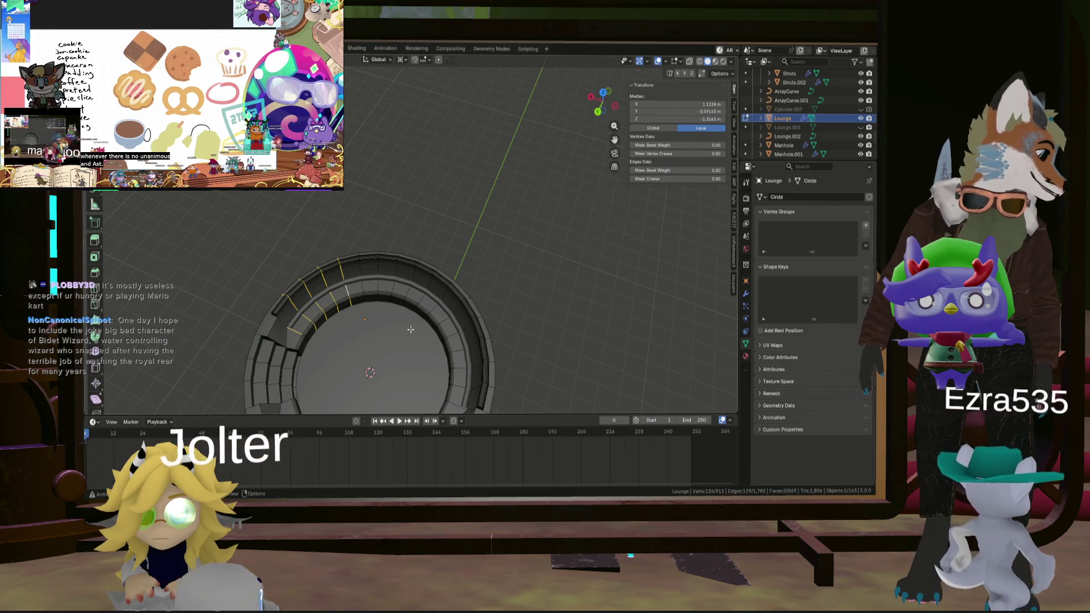
# Add seven radial edge loops along the ring's upper right side to the selection.
pyautogui.keyDown('alt'); pyautogui.keyDown('shift'); pyautogui.click(363, 284); pyautogui.keyUp('shift'); pyautogui.keyUp('alt')
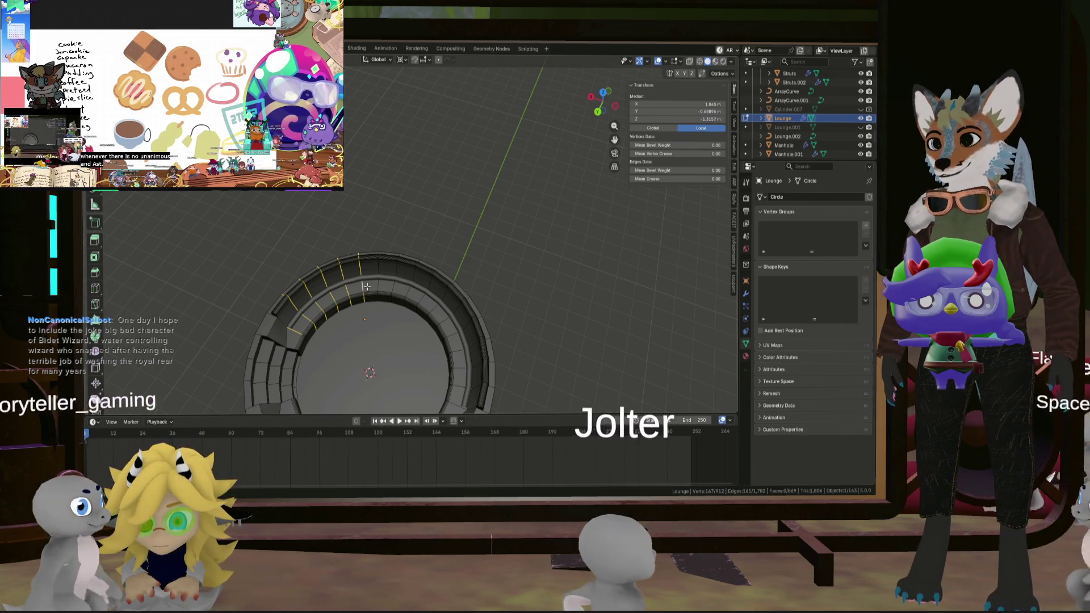
pyautogui.keyDown('alt'); pyautogui.keyDown('shift'); pyautogui.click(392, 286); pyautogui.keyUp('shift'); pyautogui.keyUp('alt')
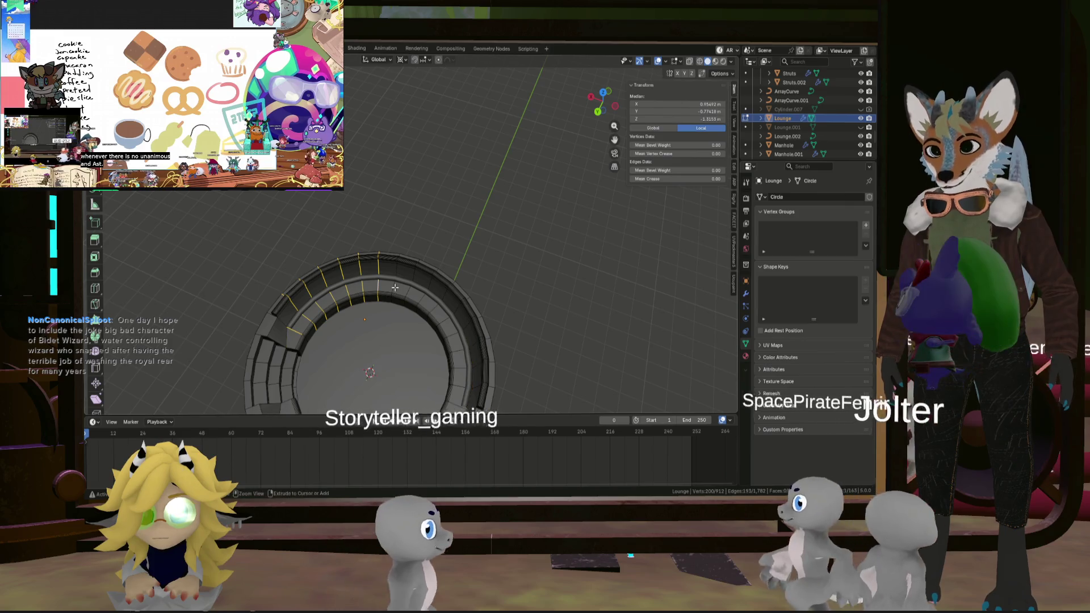
pyautogui.keyDown('alt'); pyautogui.keyDown('shift'); pyautogui.click(406, 292); pyautogui.keyUp('shift'); pyautogui.keyUp('alt')
pyautogui.keyDown('alt'); pyautogui.keyDown('shift'); pyautogui.click(421, 299); pyautogui.keyUp('shift'); pyautogui.keyUp('alt')
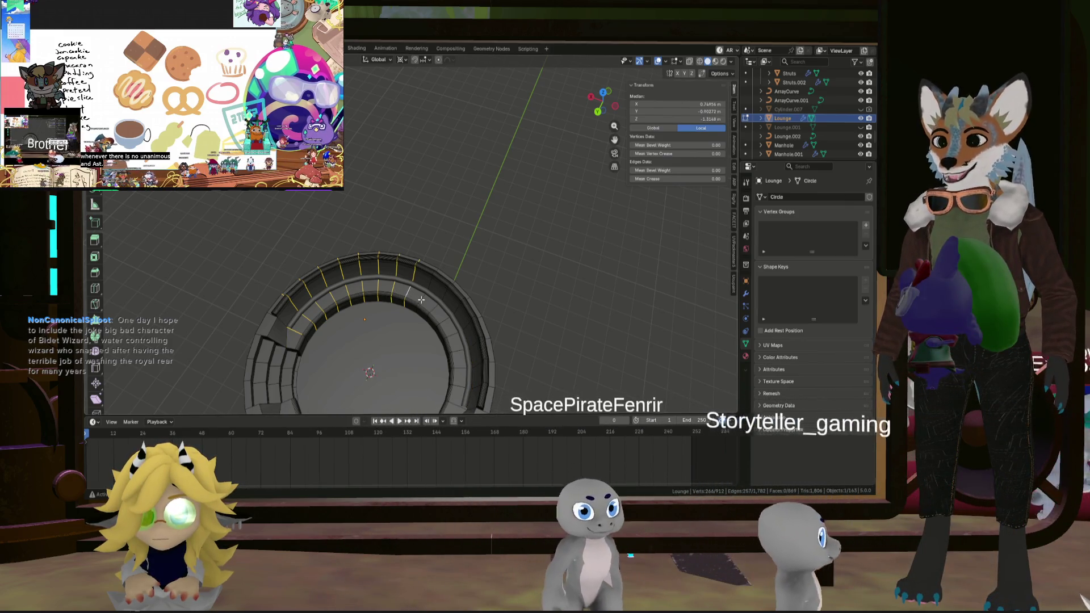
pyautogui.keyDown('alt'); pyautogui.keyDown('shift'); pyautogui.click(433, 307); pyautogui.keyUp('shift'); pyautogui.keyUp('alt')
pyautogui.keyDown('alt'); pyautogui.keyDown('shift'); pyautogui.click(443, 319); pyautogui.keyUp('shift'); pyautogui.keyUp('alt')
pyautogui.keyDown('alt'); pyautogui.keyDown('shift'); pyautogui.click(452, 334); pyautogui.keyUp('shift'); pyautogui.keyUp('alt')
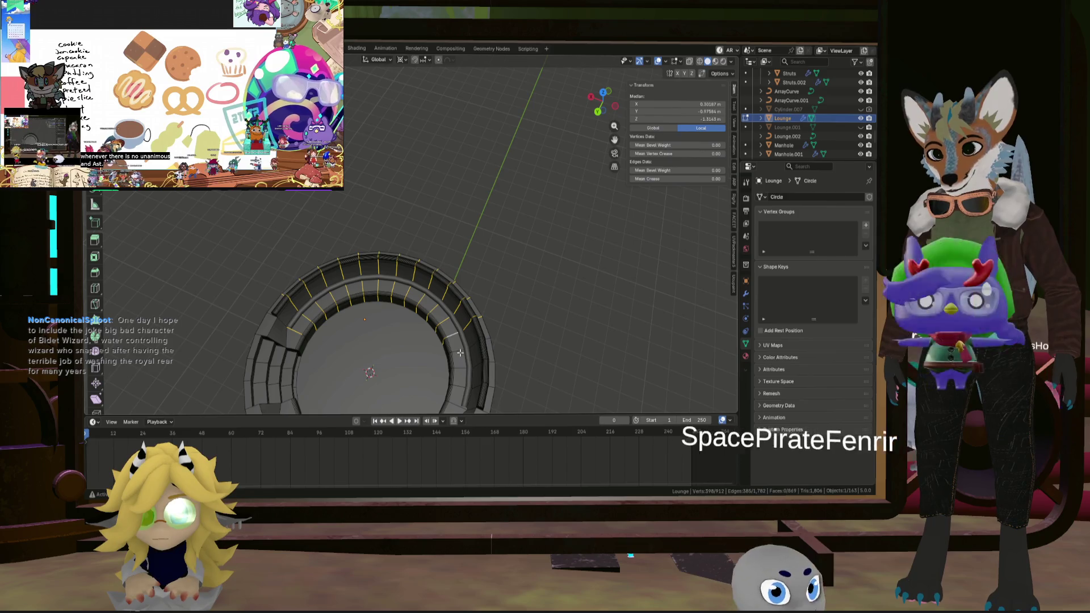
pyautogui.moveTo(458, 388)
pyautogui.mouseDown(button='middle')
pyautogui.moveTo(433, 389)
pyautogui.moveTo(478, 331)
pyautogui.mouseUp(button='middle')
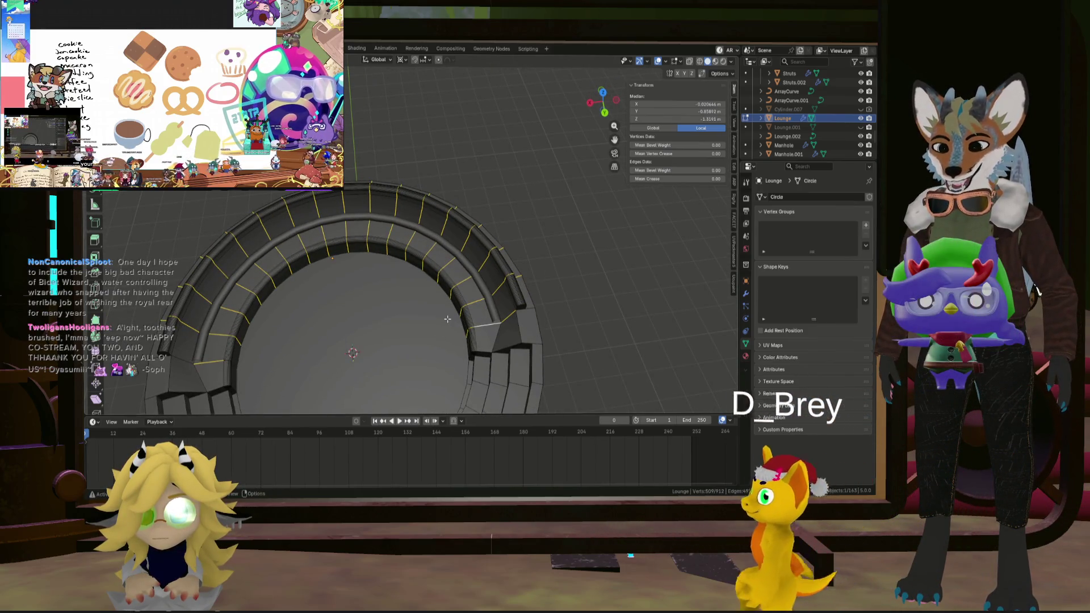
# Clear the selection, then reselect loops along the top and right of the arc, toggling a few off.
pyautogui.hotkey('alt', 'a')
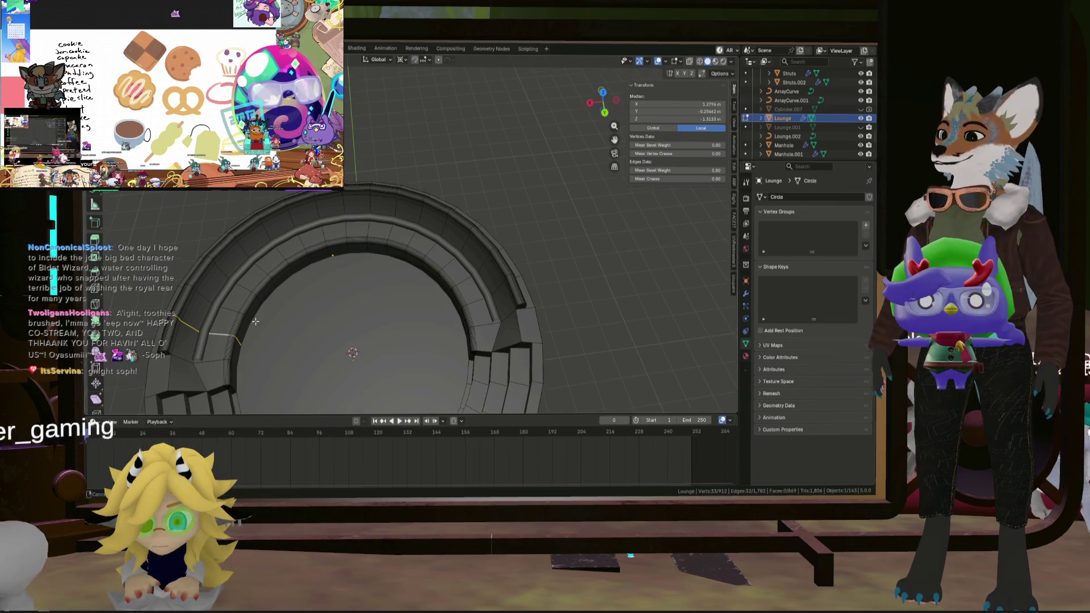
pyautogui.moveTo(256, 322); pyautogui.dragTo(240, 314, button='middle')
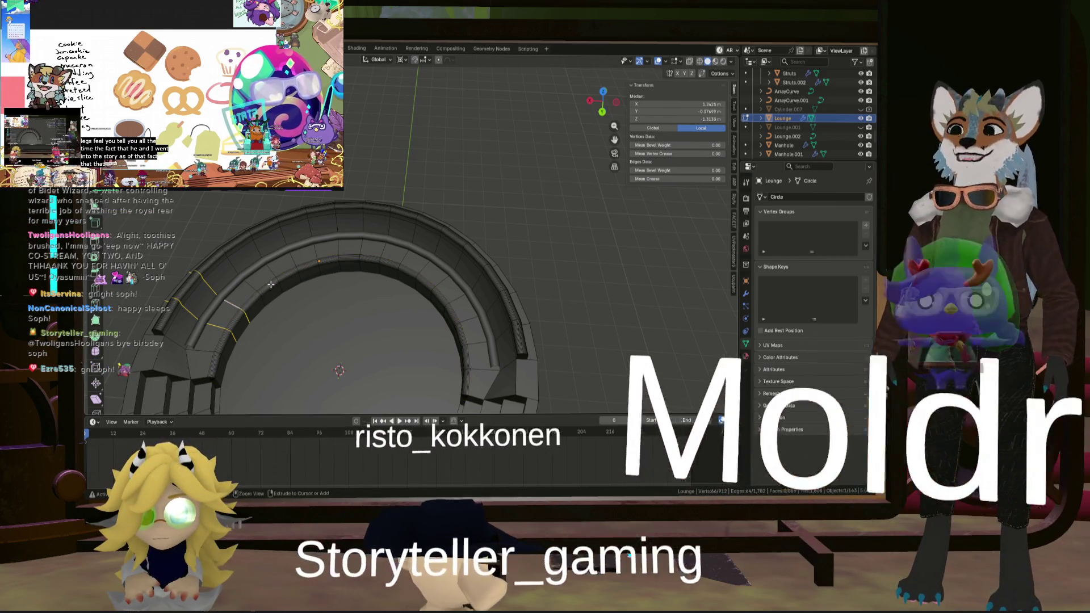
pyautogui.keyDown('shift'); pyautogui.click(274, 283); pyautogui.keyUp('shift')
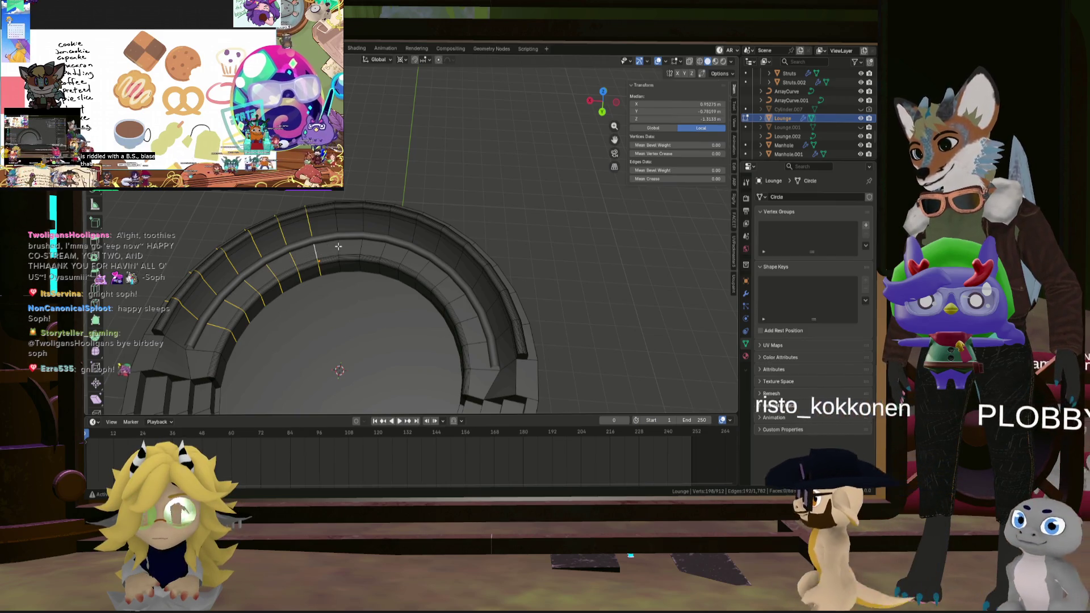
pyautogui.keyDown('ctrl'); pyautogui.click(406, 258); pyautogui.keyUp('ctrl')
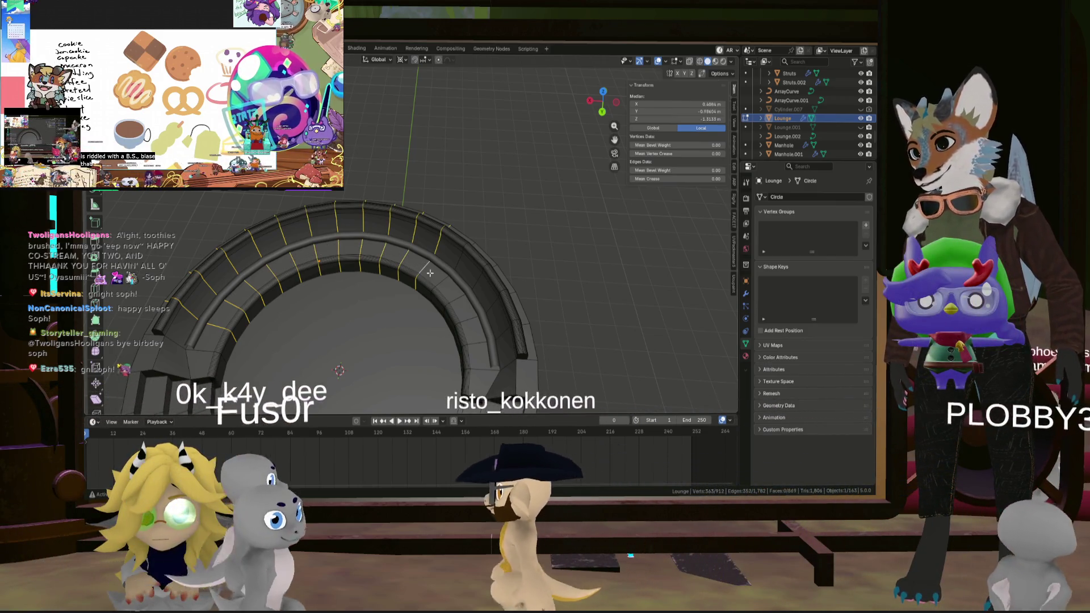
pyautogui.keyDown('ctrl'); pyautogui.click(474, 322); pyautogui.keyUp('ctrl')
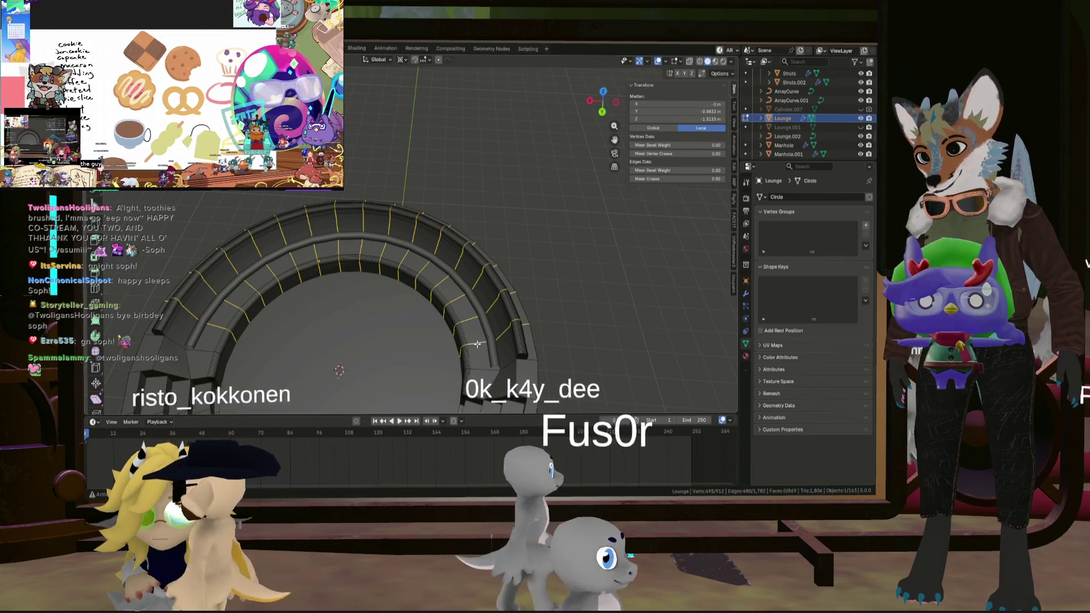
pyautogui.keyDown('ctrl'); pyautogui.click(477, 344); pyautogui.keyUp('ctrl')
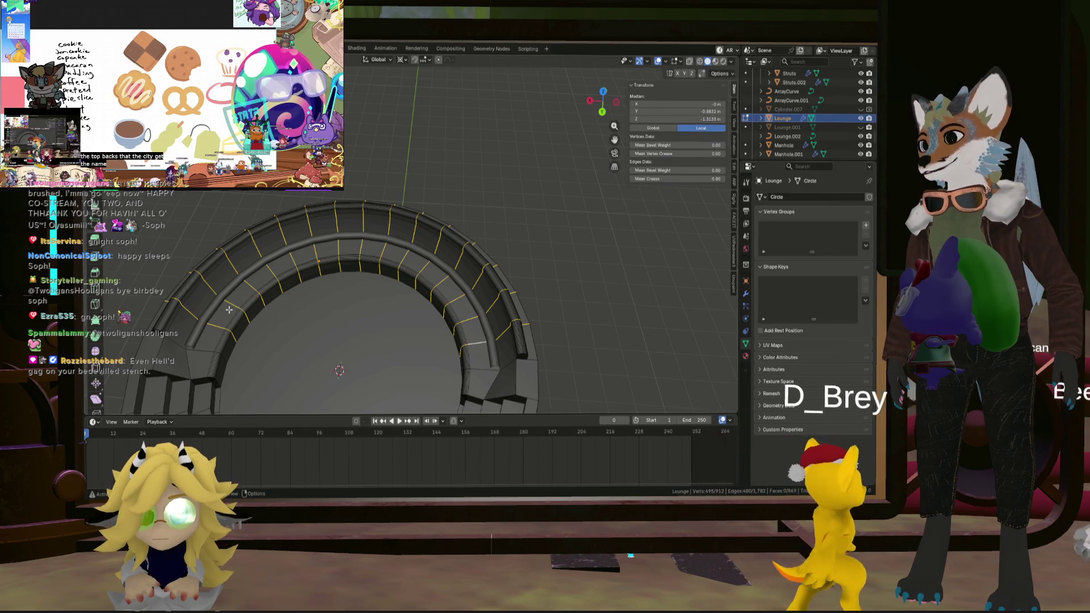
pyautogui.keyDown('alt'); pyautogui.keyDown('shift'); pyautogui.click(230, 309); pyautogui.keyUp('shift'); pyautogui.keyUp('alt')
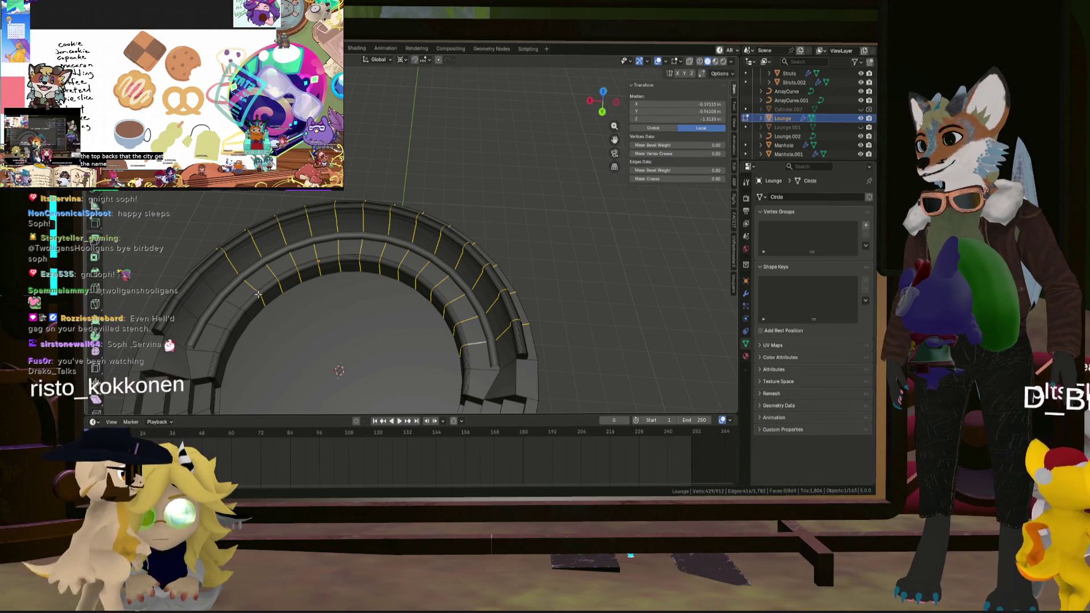
pyautogui.keyDown('alt'); pyautogui.keyDown('shift'); pyautogui.click(295, 264); pyautogui.keyUp('shift'); pyautogui.keyUp('alt')
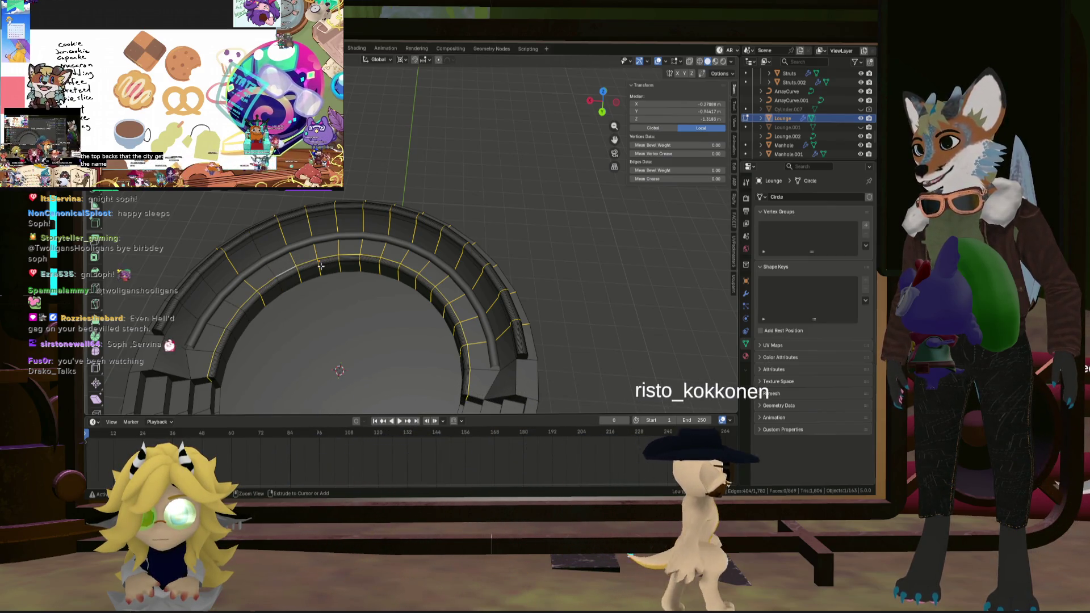
pyautogui.keyDown('alt'); pyautogui.keyDown('shift'); pyautogui.click(294, 275); pyautogui.keyUp('shift'); pyautogui.keyUp('alt')
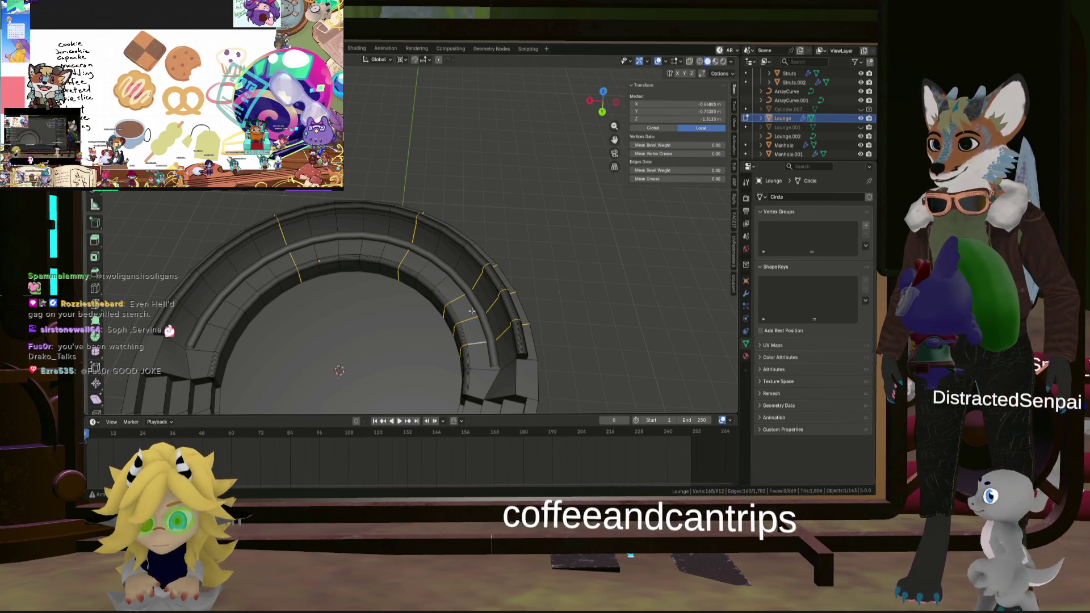
# Deselect the right-side loops, then clear all remaining edges on the arch.
pyautogui.keyDown('alt'); pyautogui.keyDown('shift'); pyautogui.click(483, 339); pyautogui.keyUp('shift'); pyautogui.keyUp('alt')
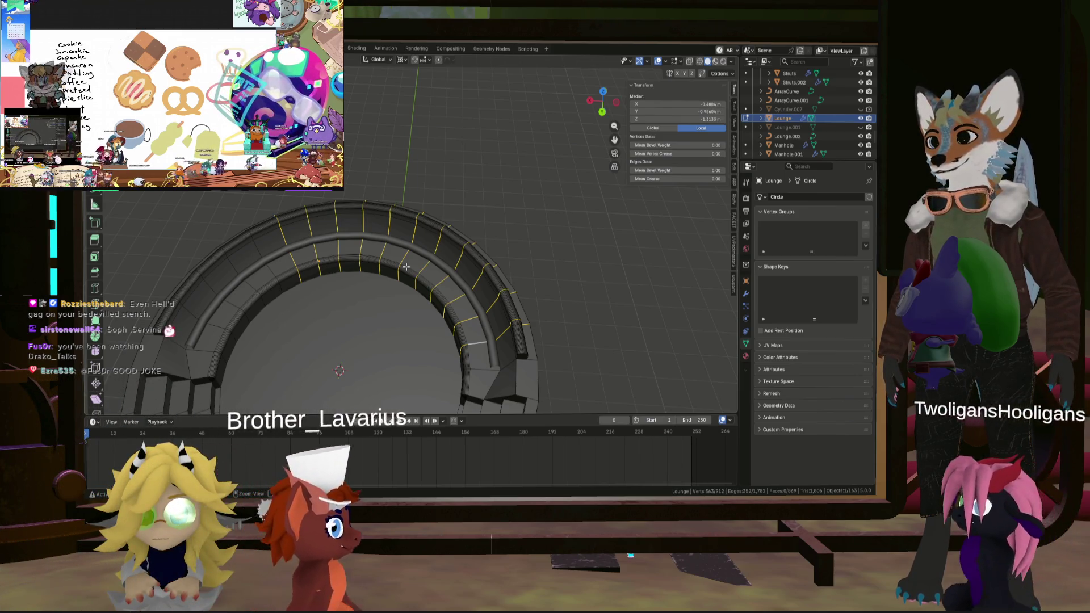
pyautogui.moveTo(398, 272)
pyautogui.mouseDown(button='middle')
pyautogui.moveTo(385, 282)
pyautogui.moveTo(446, 279)
pyautogui.moveTo(398, 295)
pyautogui.moveTo(431, 284)
pyautogui.mouseUp(button='middle')
pyautogui.click(415, 284)
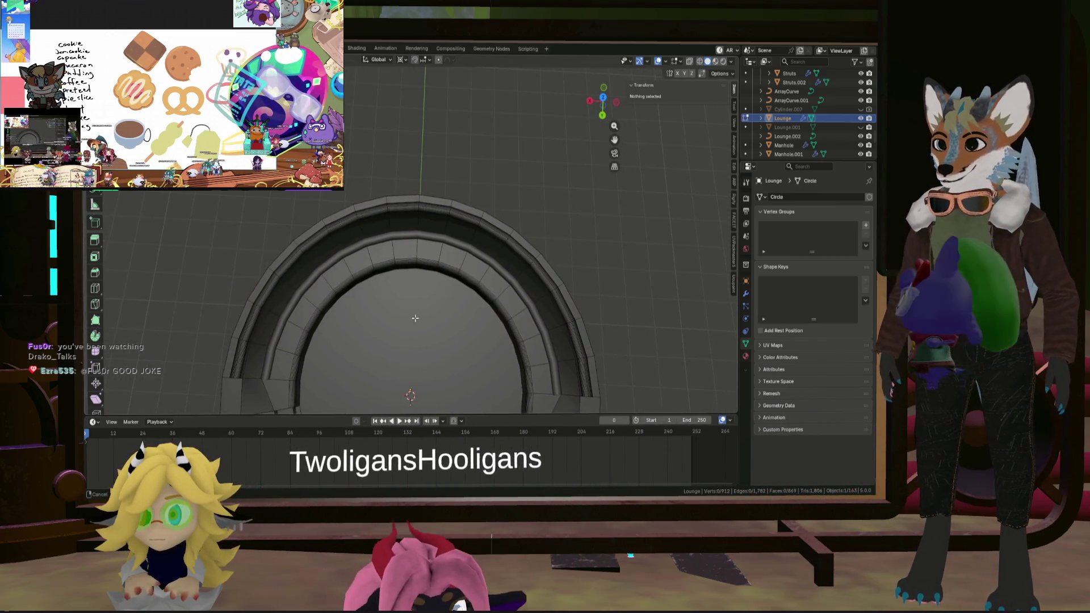
# Snap to top view, briefly tilt and zoom, then return to top view with the whole ring framed.
pyautogui.click(605, 102)
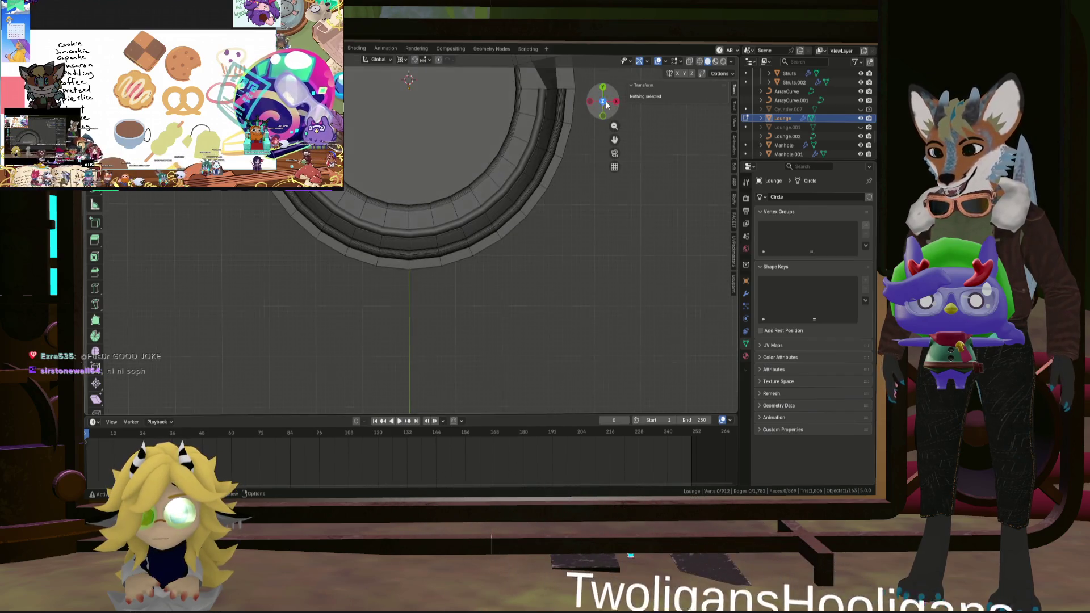
pyautogui.keyDown('shift'); pyautogui.moveTo(436, 163); pyautogui.dragTo(426, 287, button='middle'); pyautogui.keyUp('shift')
pyautogui.scroll(-2, 429, 296)
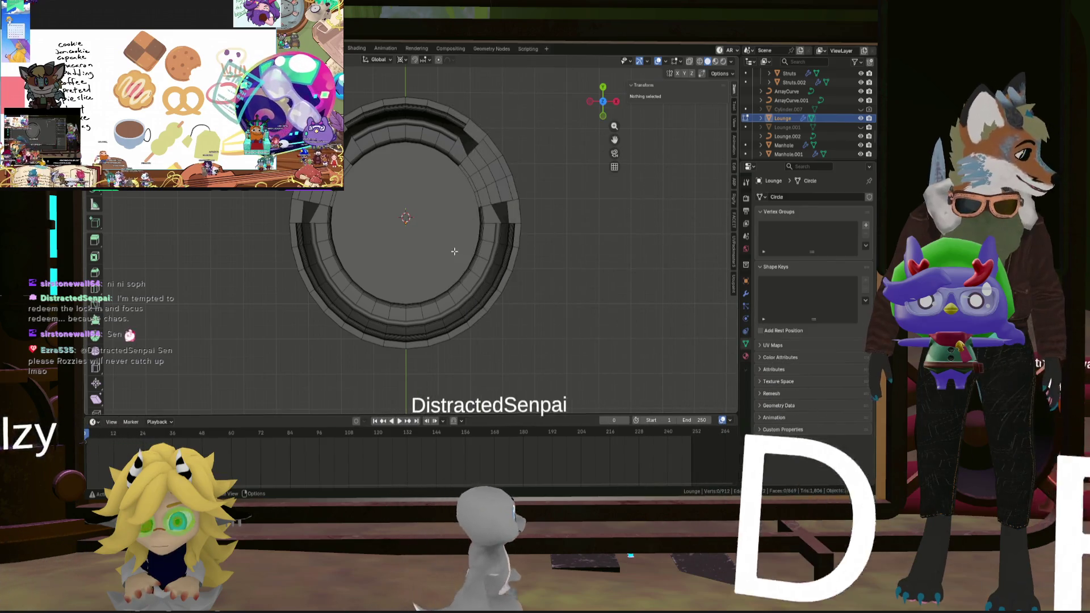
pyautogui.scroll(1, 423, 251)
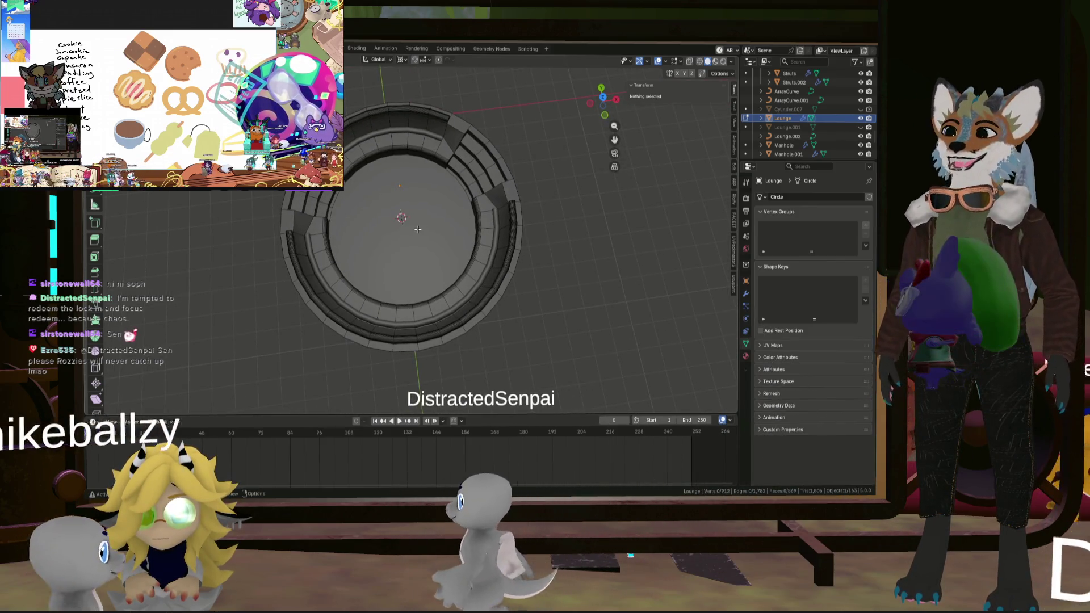
pyautogui.scroll(3, 307, 240)
pyautogui.moveTo(308, 240)
pyautogui.mouseDown(button='middle')
pyautogui.moveTo(383, 277)
pyautogui.moveTo(361, 263)
pyautogui.moveTo(370, 273)
pyautogui.mouseUp(button='middle')
pyautogui.moveTo(441, 217); pyautogui.dragTo(459, 255, button='middle')
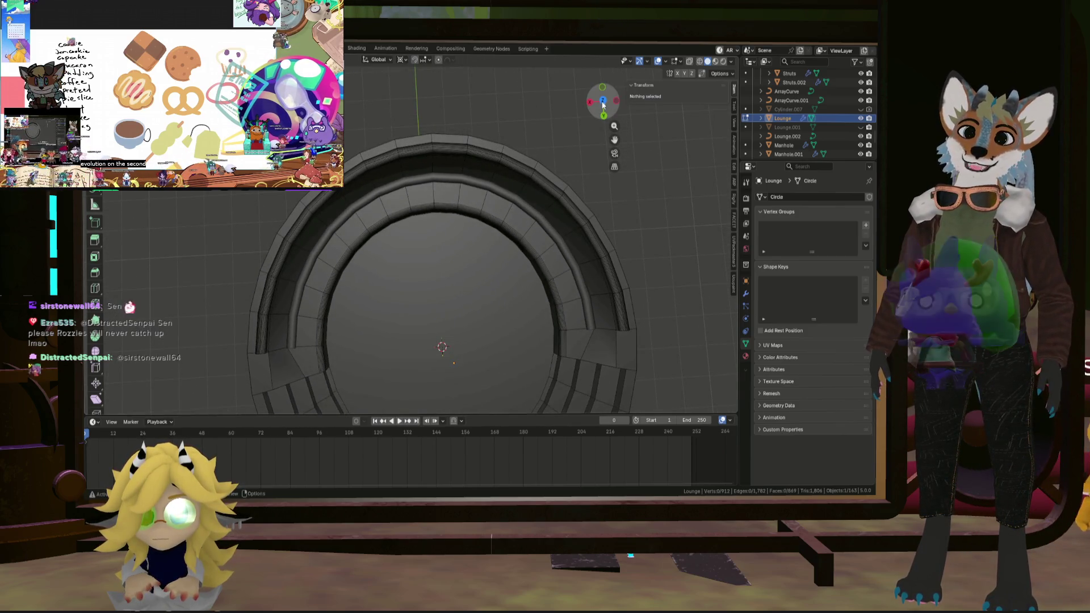
pyautogui.click(603, 102)
pyautogui.scroll(-3, 417, 228)
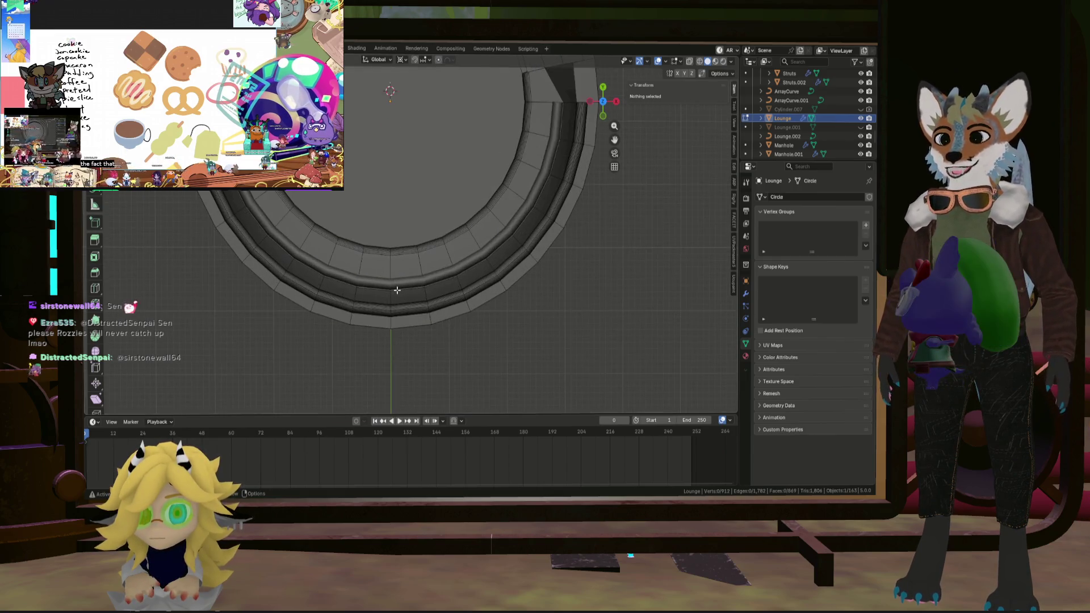
pyautogui.keyDown('shift'); pyautogui.moveTo(392, 278); pyautogui.dragTo(393, 299, button='middle'); pyautogui.keyUp('shift')
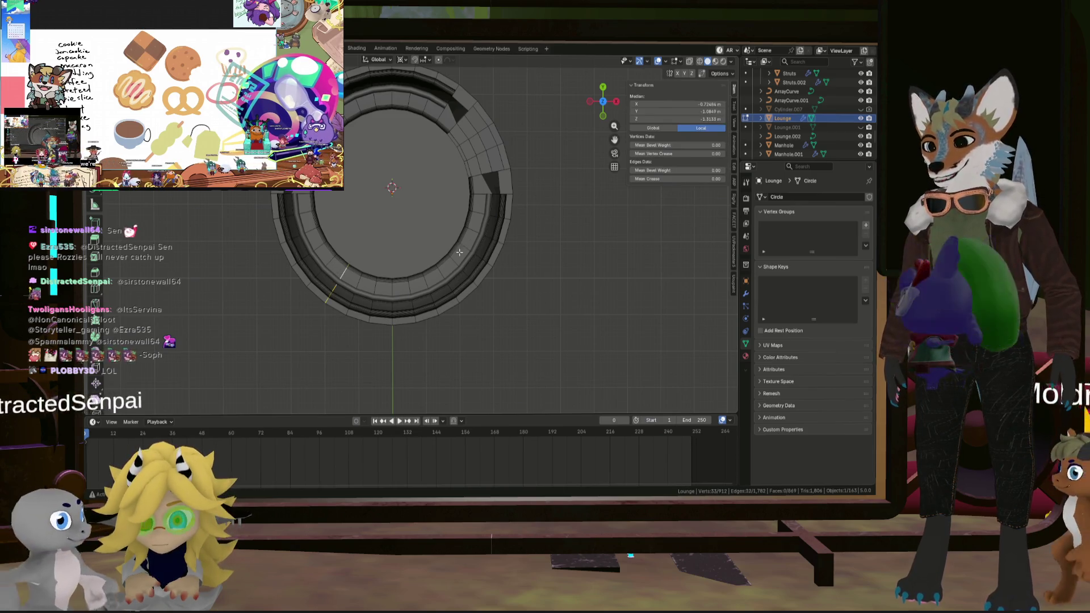
# Add the matching end loop on the right, then zoom in on the seat's end.
pyautogui.keyDown('alt'); pyautogui.keyDown('shift'); pyautogui.click(441, 272); pyautogui.keyUp('shift'); pyautogui.keyUp('alt')
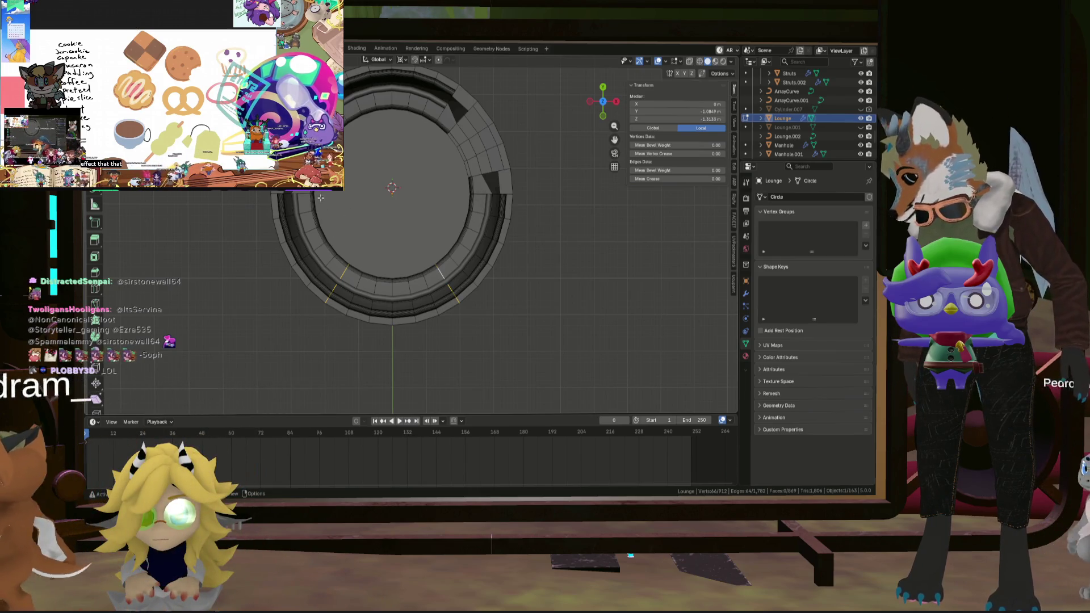
pyautogui.moveTo(436, 279)
pyautogui.mouseDown(button='middle')
pyautogui.moveTo(540, 224)
pyautogui.moveTo(463, 258)
pyautogui.moveTo(414, 258)
pyautogui.moveTo(474, 246)
pyautogui.moveTo(440, 251)
pyautogui.moveTo(459, 265)
pyautogui.moveTo(462, 290)
pyautogui.mouseUp(button='middle')
pyautogui.scroll(5, 539, 225)
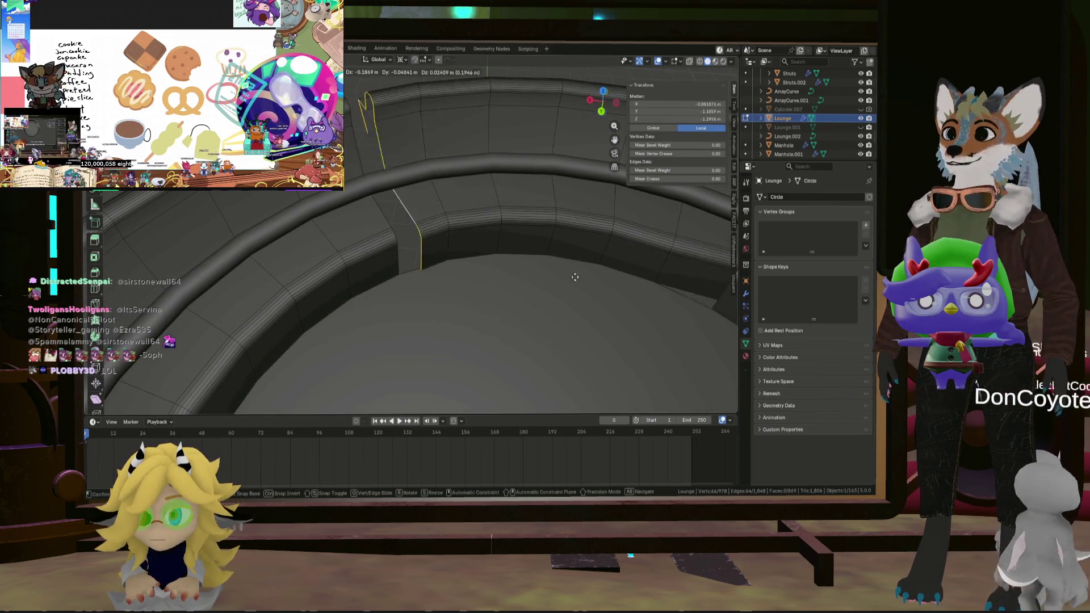
pyautogui.moveTo(416, 244)
pyautogui.mouseDown(button='middle')
pyautogui.moveTo(361, 274)
pyautogui.moveTo(285, 259)
pyautogui.moveTo(308, 203)
pyautogui.moveTo(304, 244)
pyautogui.moveTo(287, 255)
pyautogui.moveTo(559, 131)
pyautogui.mouseUp(button='middle')
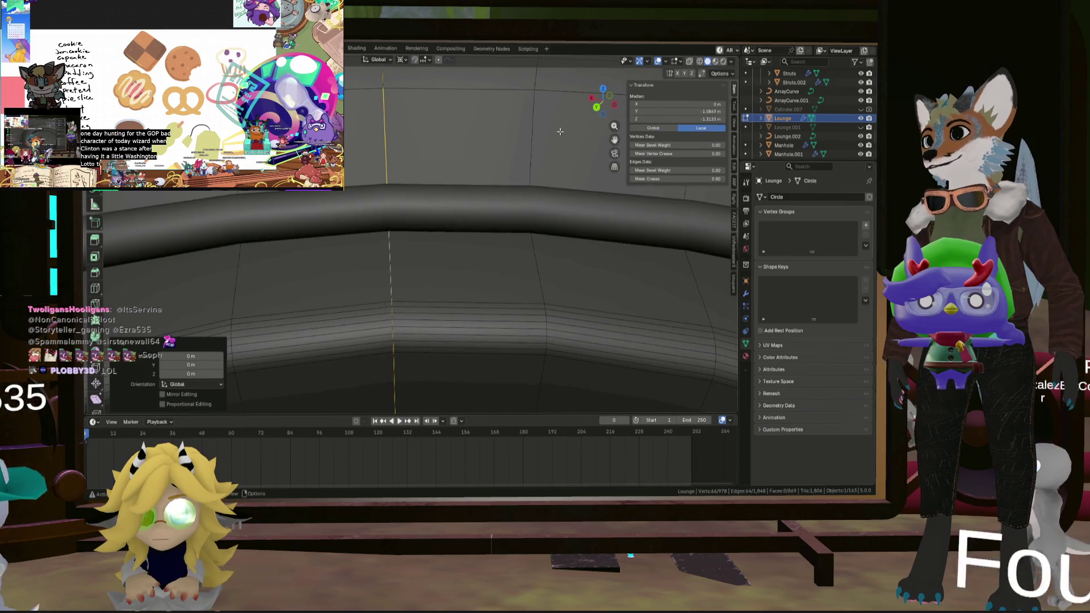
# With snapping on, move the seat-end edge loop into its new position.
pyautogui.click(415, 60)
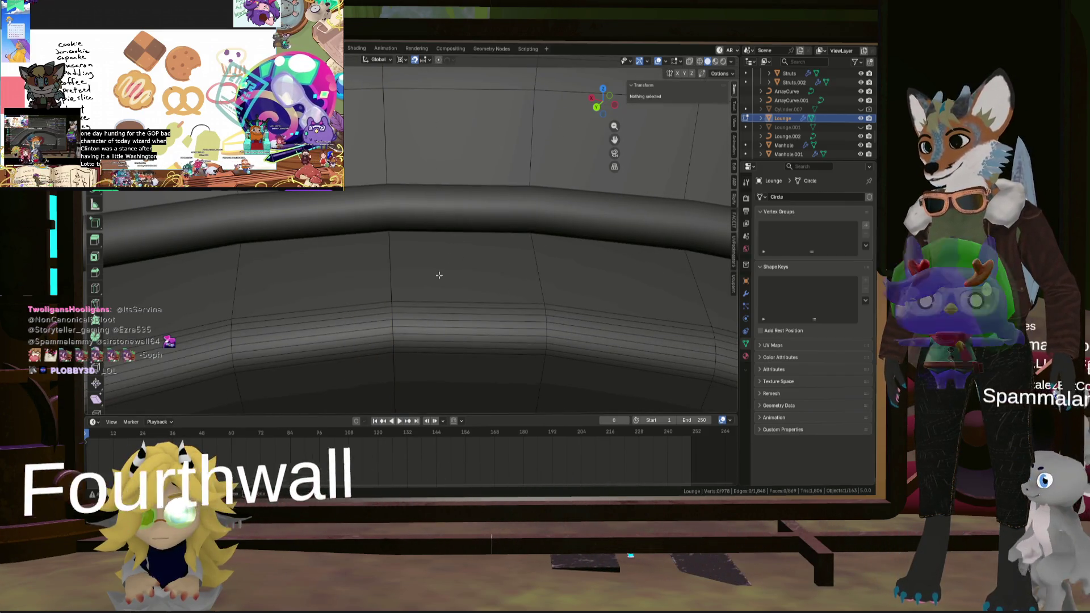
pyautogui.keyDown('alt'); pyautogui.click(395, 296); pyautogui.keyUp('alt')
pyautogui.press('g')
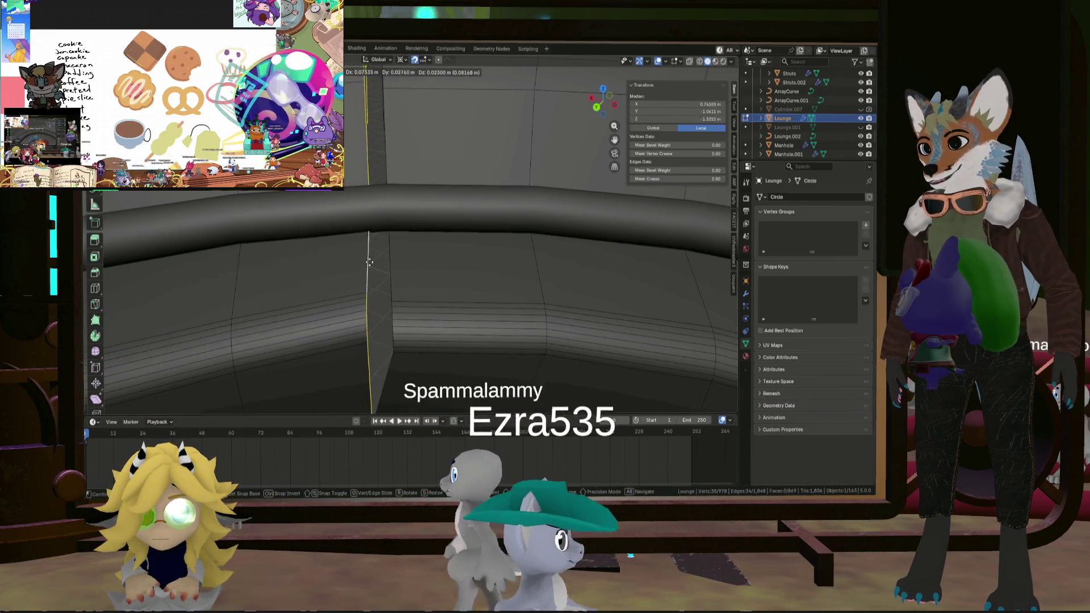
pyautogui.click(366, 244)
pyautogui.scroll(5, 449, 154)
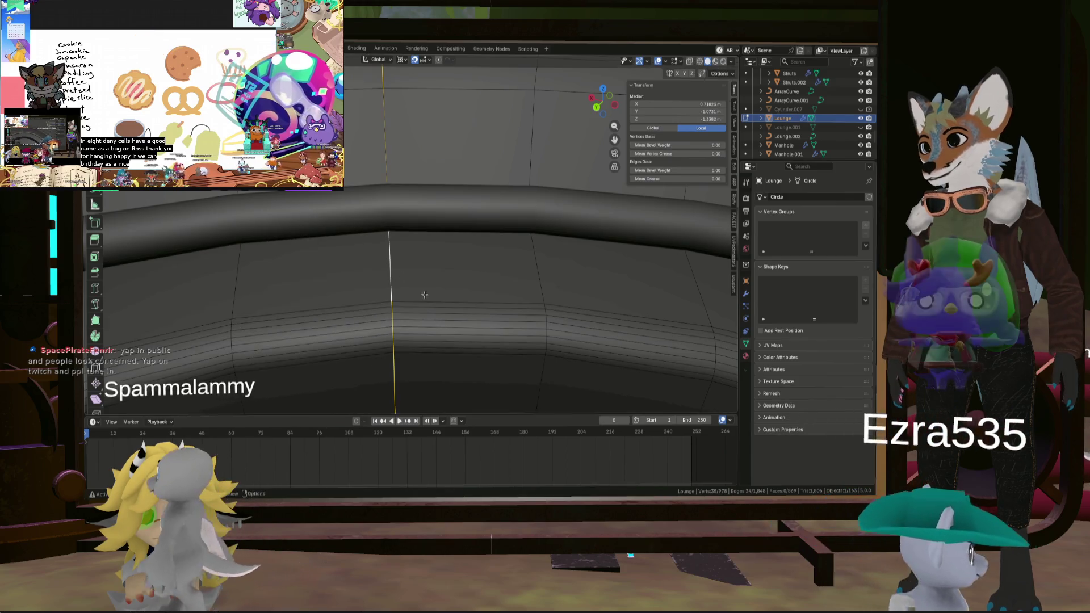
pyautogui.scroll(4, 397, 294)
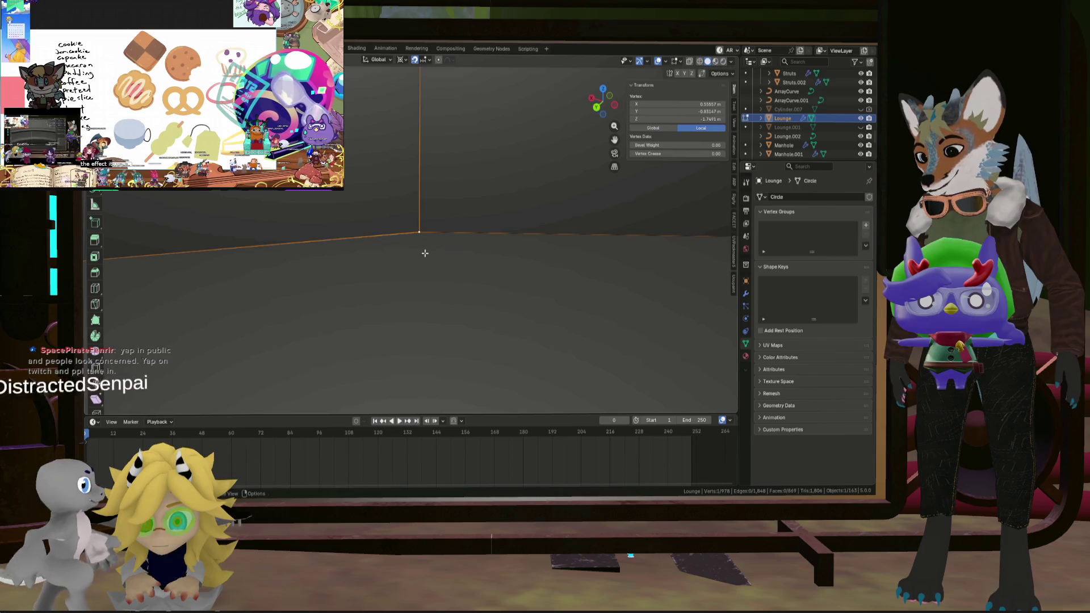
pyautogui.scroll(-6, 451, 225)
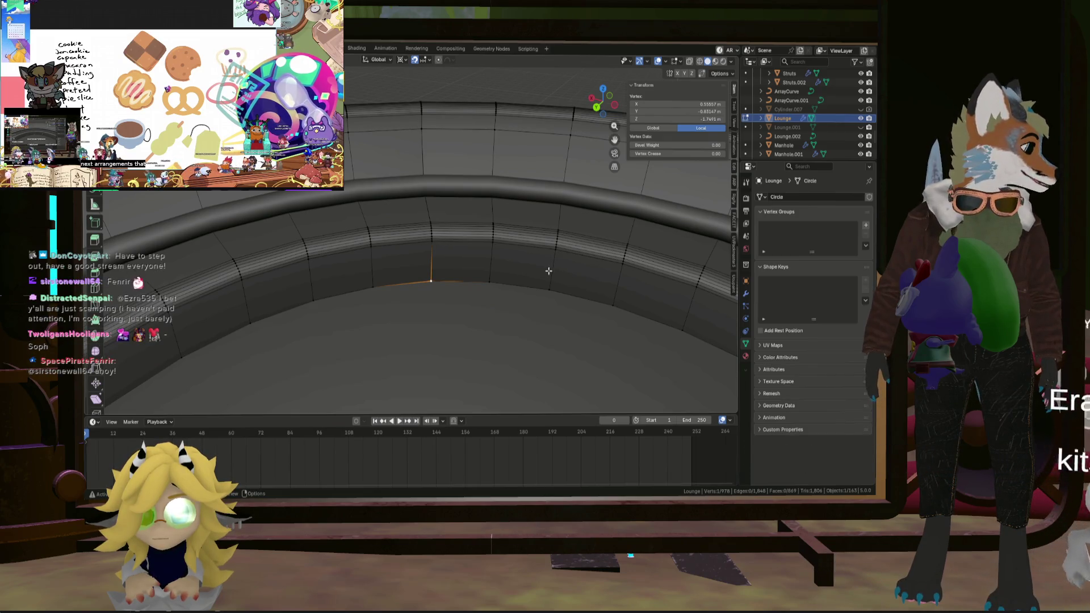
# Fill a face between the selected end edges, then test a loop dissolve and undo it.
pyautogui.moveTo(458, 288); pyautogui.dragTo(422, 216, button='middle')
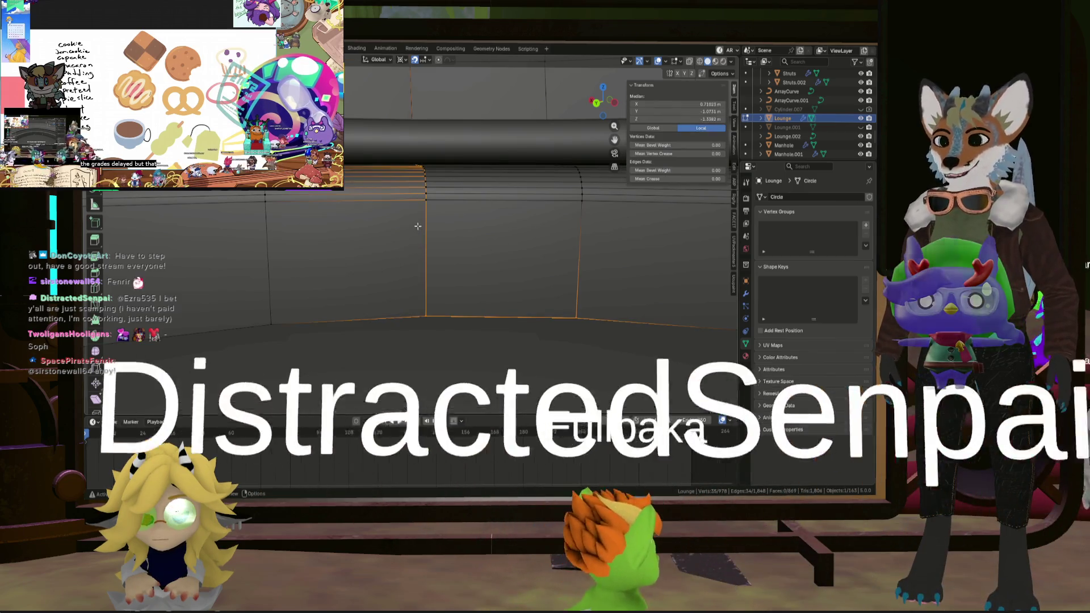
pyautogui.scroll(-3, 418, 226)
pyautogui.press('f')
pyautogui.moveTo(414, 227)
pyautogui.mouseDown(button='middle')
pyautogui.moveTo(628, 215)
pyautogui.moveTo(623, 232)
pyautogui.moveTo(456, 239)
pyautogui.mouseUp(button='middle')
pyautogui.hotkey('alt', 'a')
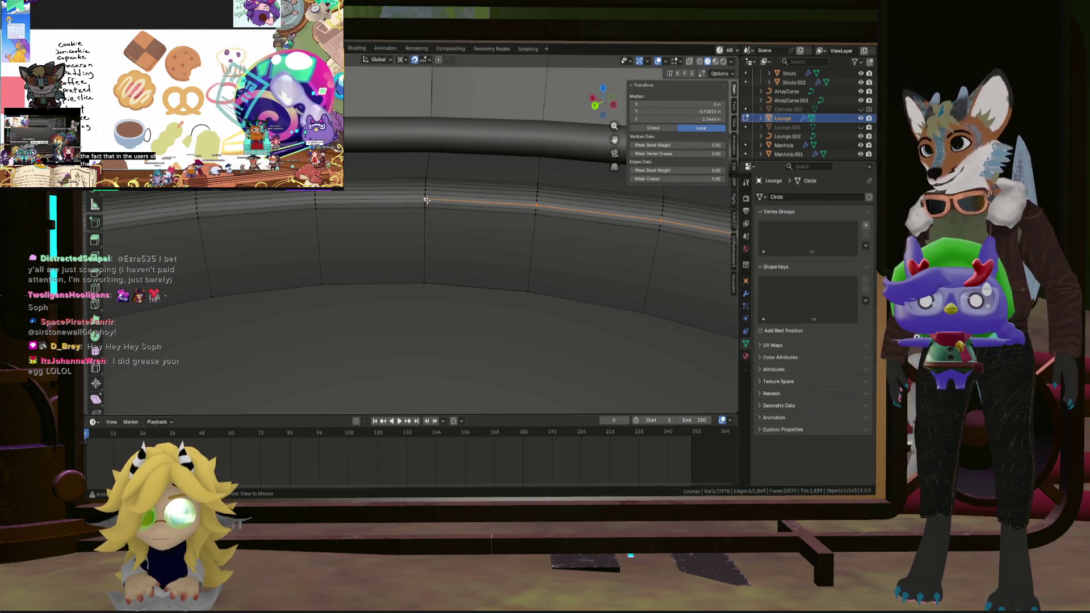
pyautogui.moveTo(438, 174)
pyautogui.mouseDown(button='middle')
pyautogui.moveTo(406, 309)
pyautogui.moveTo(441, 114)
pyautogui.moveTo(431, 202)
pyautogui.mouseUp(button='middle')
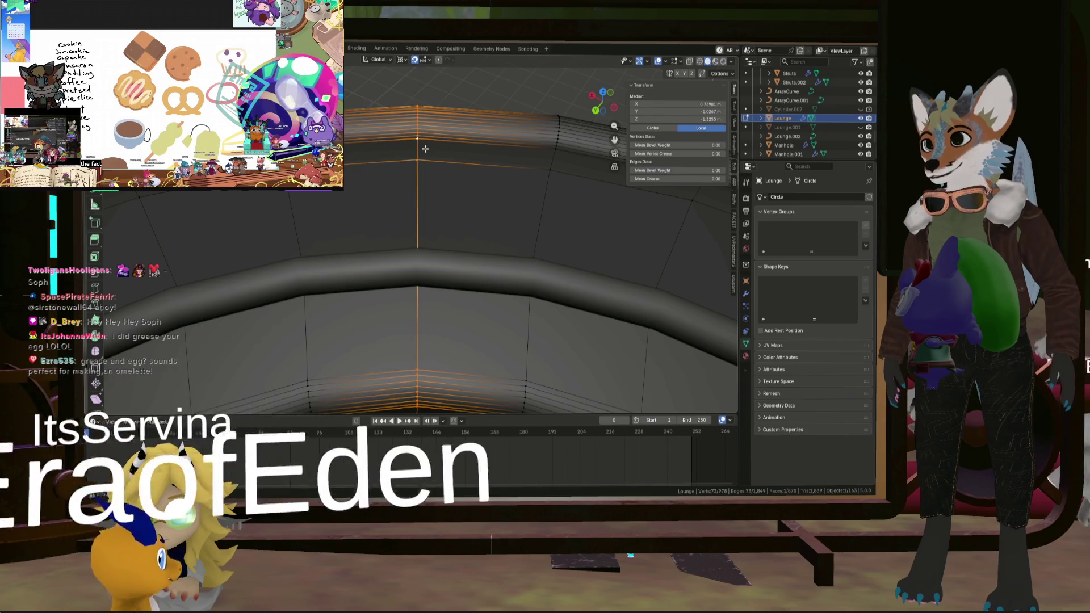
pyautogui.hotkey('ctrl', 'x')
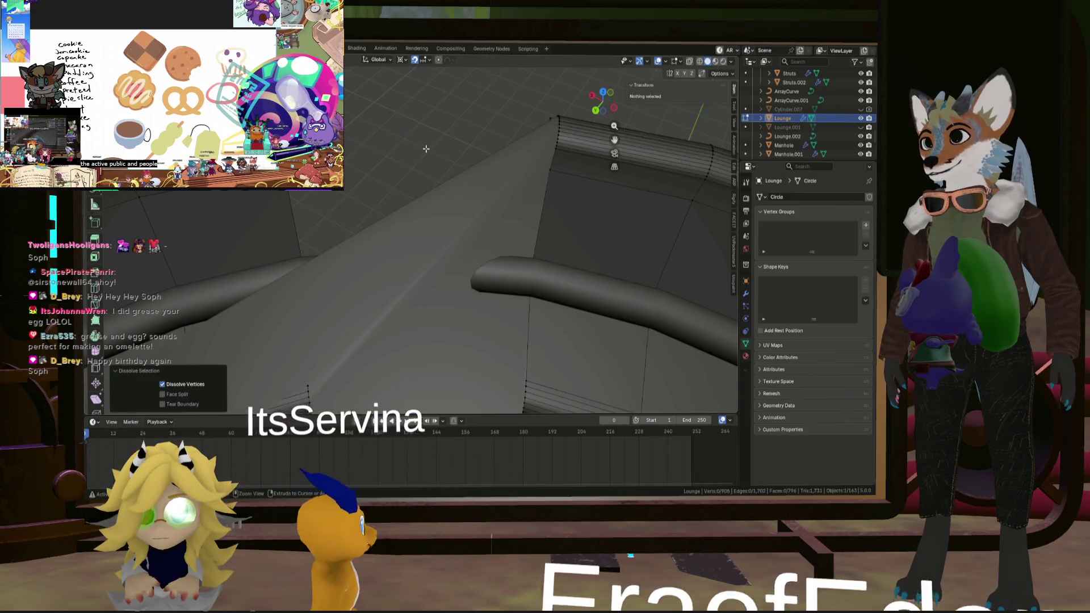
pyautogui.hotkey('ctrl', 'z')
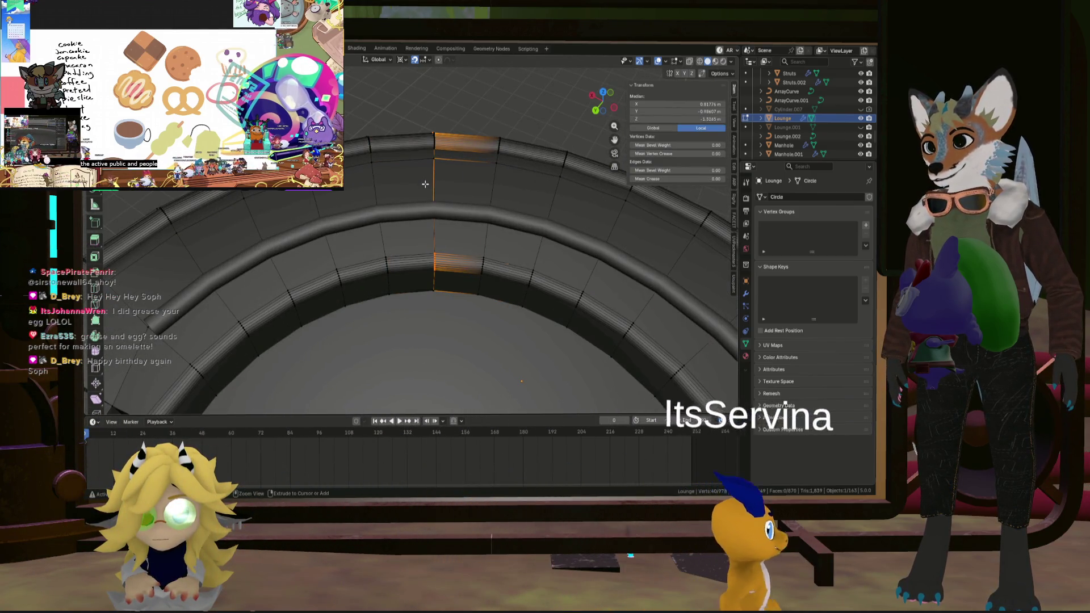
# Select the edge strip at the seat's end and hide it.
pyautogui.hotkey('ctrl', 'z')
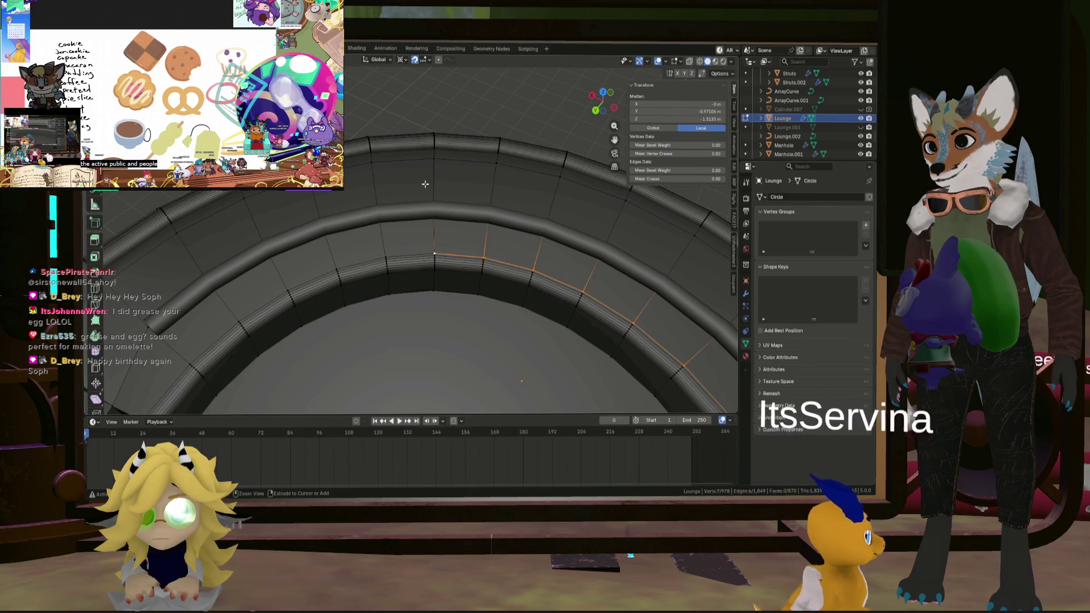
pyautogui.hotkey('ctrl', 'z')
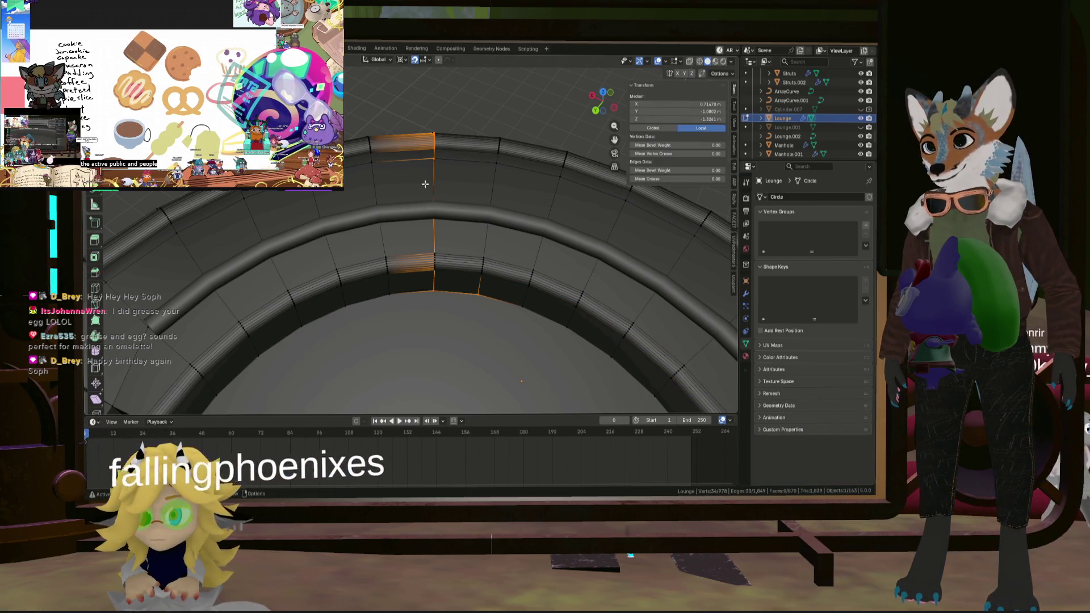
pyautogui.keyDown('alt'); pyautogui.click(428, 179); pyautogui.keyUp('alt')
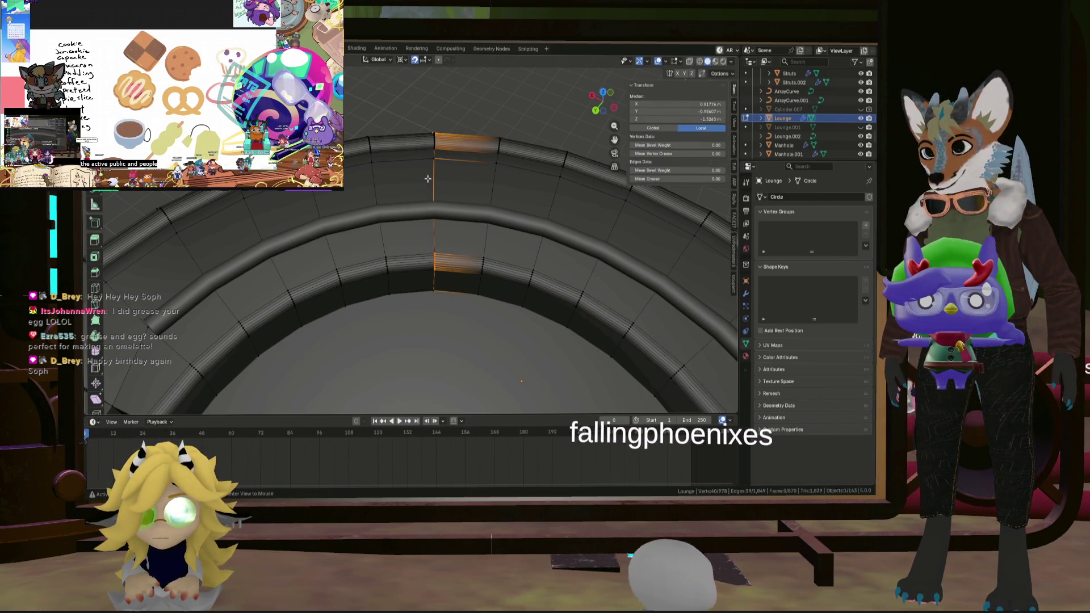
pyautogui.scroll(2, 424, 187)
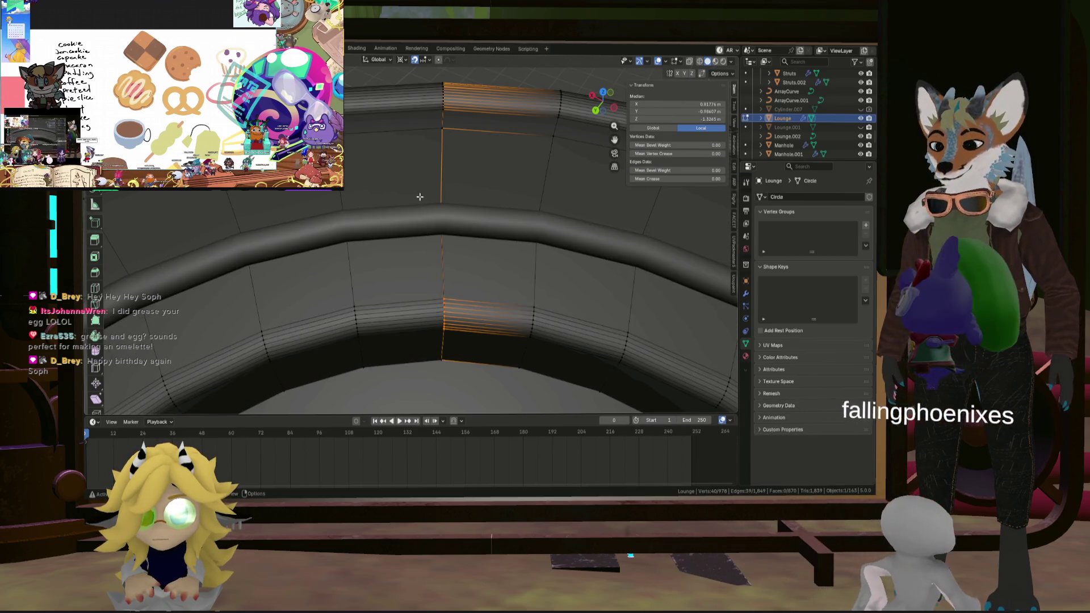
pyautogui.press('h')
# Select an edge path from the curve up to the top piece and fill it with a face.
pyautogui.moveTo(421, 197); pyautogui.dragTo(414, 246, button='middle')
pyautogui.click(414, 246)
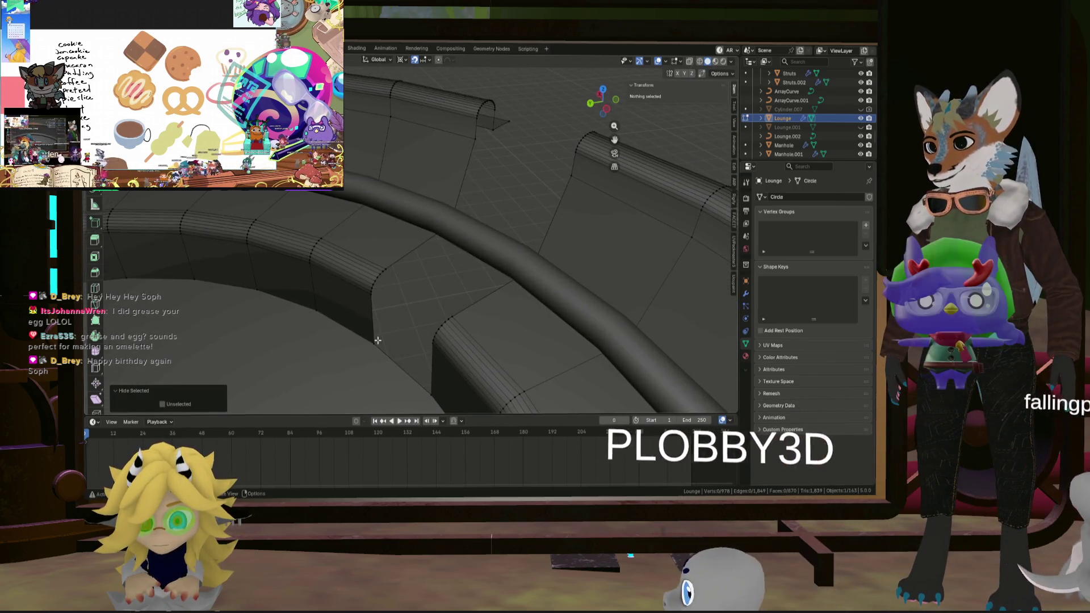
pyautogui.keyDown('ctrl'); pyautogui.click(510, 119); pyautogui.keyUp('ctrl')
pyautogui.press('f')
pyautogui.moveTo(509, 120)
pyautogui.mouseDown(button='middle')
pyautogui.moveTo(426, 167)
pyautogui.moveTo(396, 130)
pyautogui.moveTo(456, 186)
pyautogui.mouseUp(button='middle')
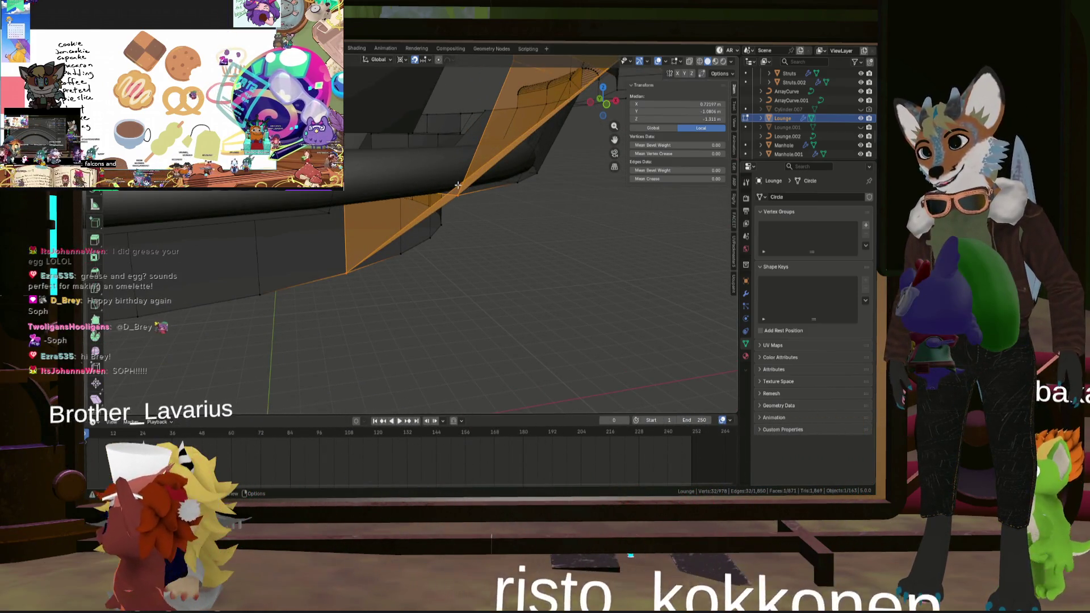
# Subdivide the bottom edge at the lounge end.
pyautogui.click(458, 194)
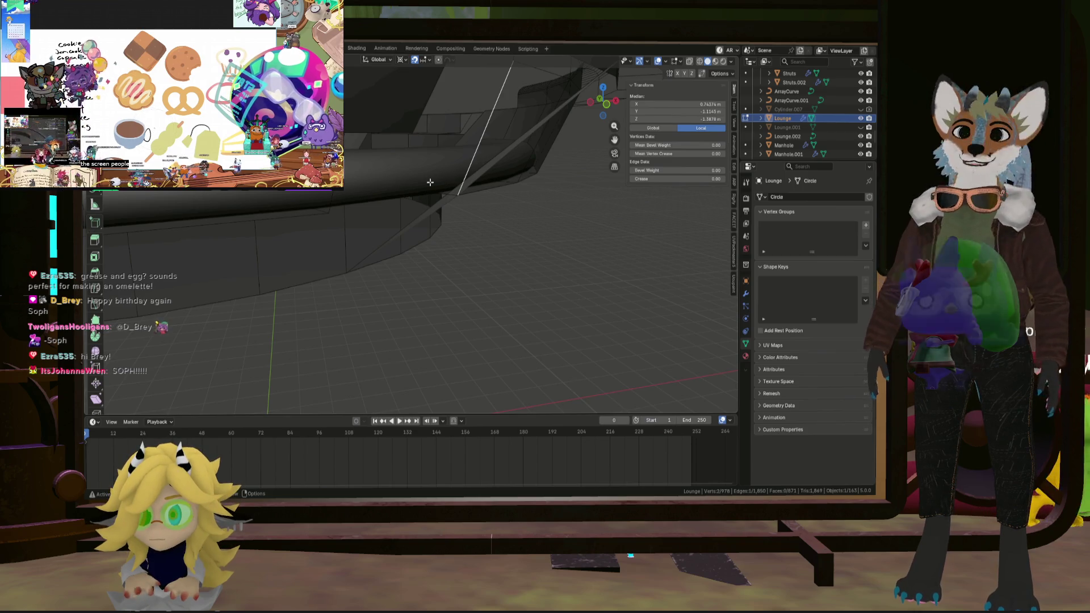
pyautogui.moveTo(430, 182); pyautogui.dragTo(457, 201, button='middle')
pyautogui.rightClick(481, 197)
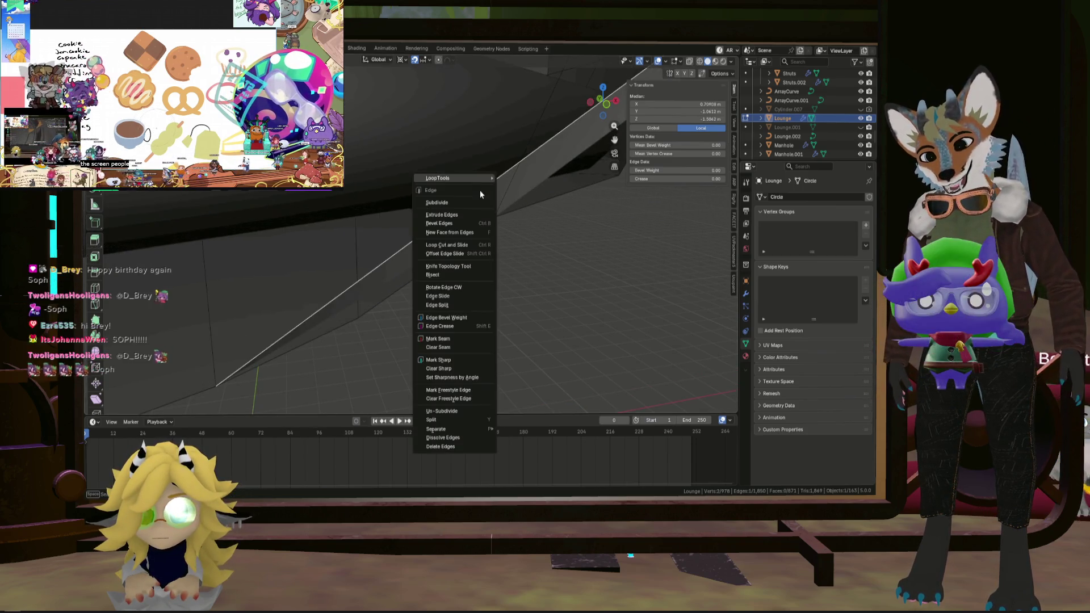
pyautogui.click(460, 213)
# Lower the new midpoint vertex along Z to bend the end support.
pyautogui.moveTo(471, 197)
pyautogui.mouseDown(button='middle')
pyautogui.moveTo(483, 190)
pyautogui.moveTo(464, 188)
pyautogui.mouseUp(button='middle')
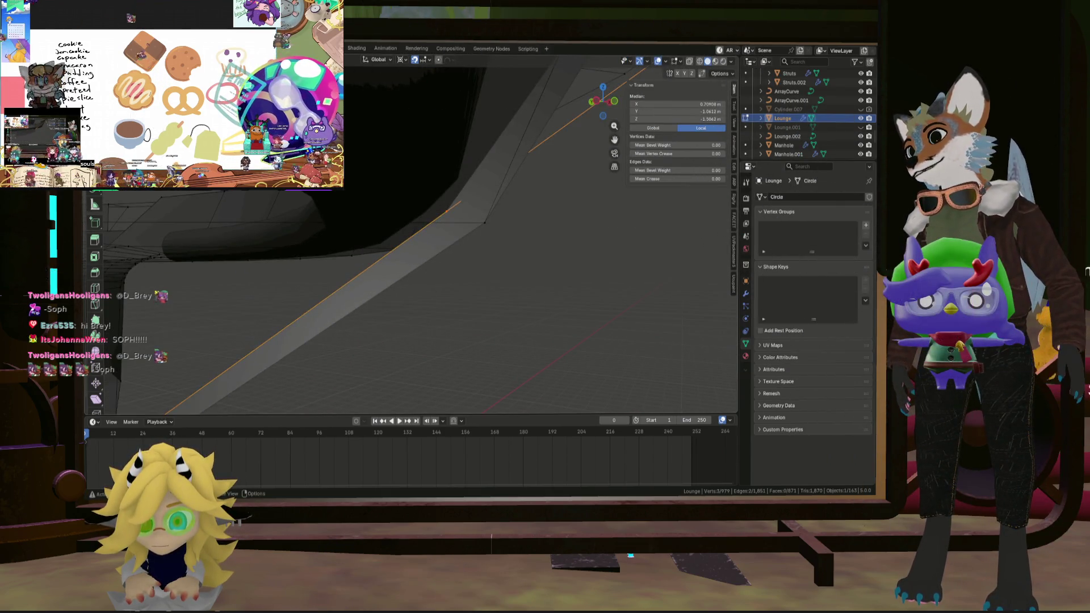
pyautogui.scroll(-2, 479, 215)
pyautogui.press('g')
pyautogui.press('z')
pyautogui.press('Escape')
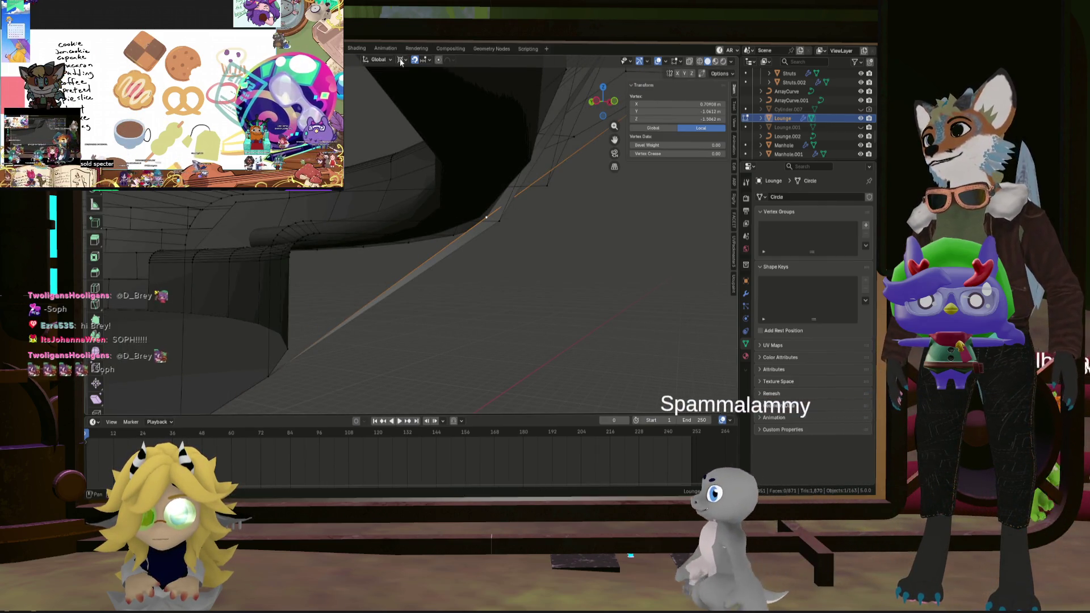
pyautogui.press('g')
pyautogui.press('z')
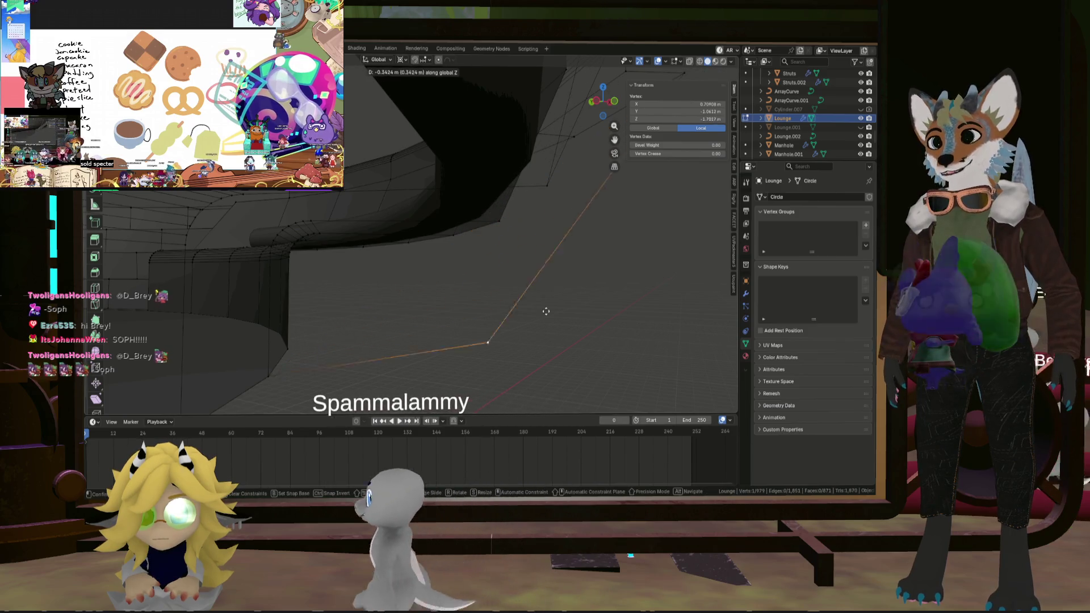
pyautogui.click(553, 343)
pyautogui.moveTo(553, 343)
pyautogui.mouseDown(button='middle')
pyautogui.moveTo(394, 316)
pyautogui.moveTo(422, 333)
pyautogui.moveTo(518, 317)
pyautogui.moveTo(483, 340)
pyautogui.mouseUp(button='middle')
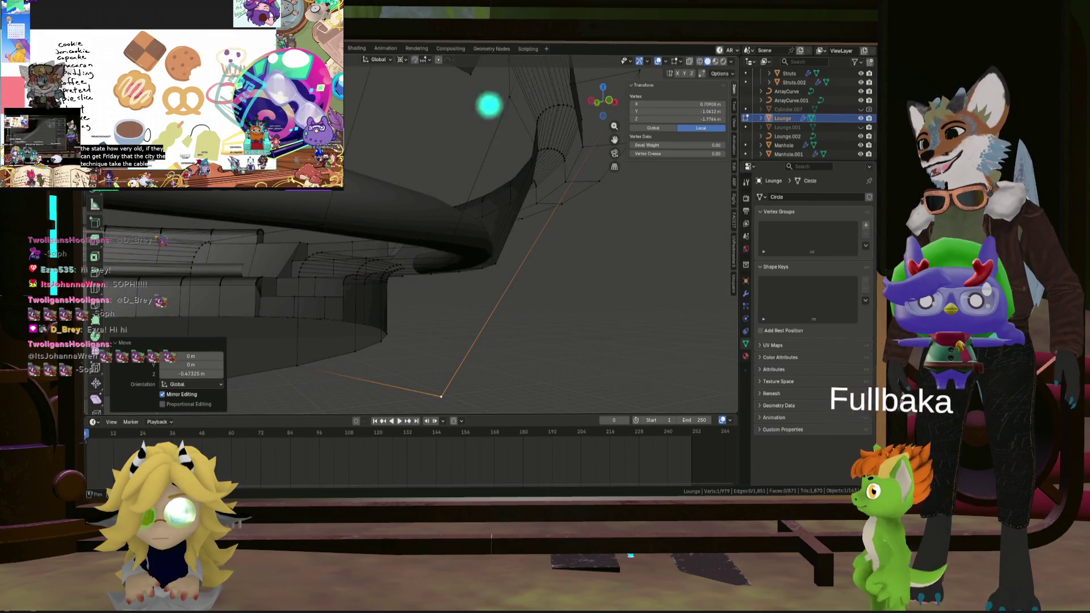
# Select the large end face and recalculate its normals.
pyautogui.press('2')
pyautogui.click(491, 297)
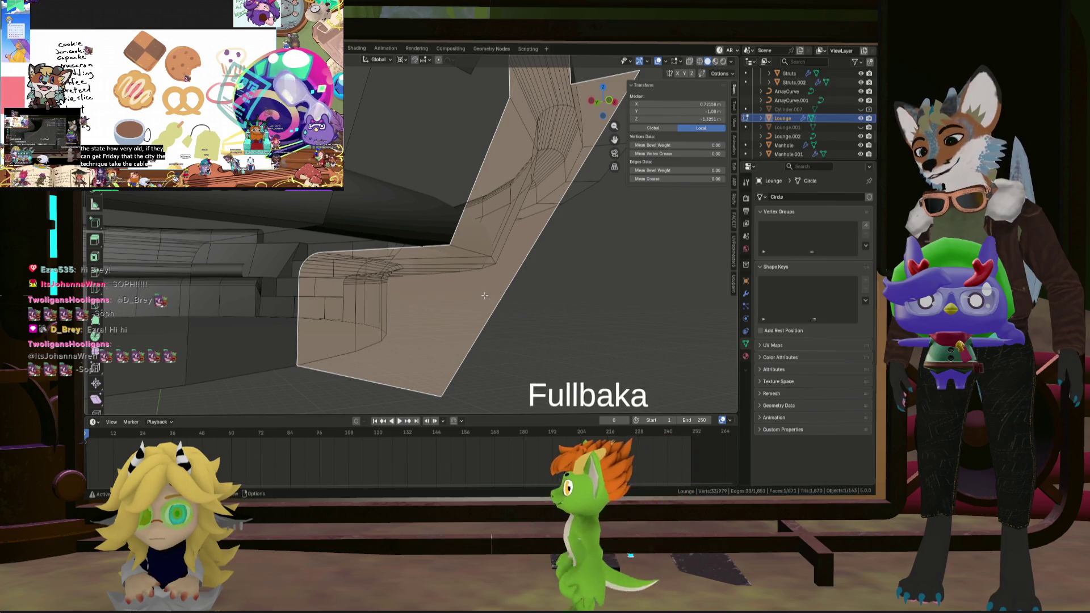
pyautogui.scroll(-5, 526, 284)
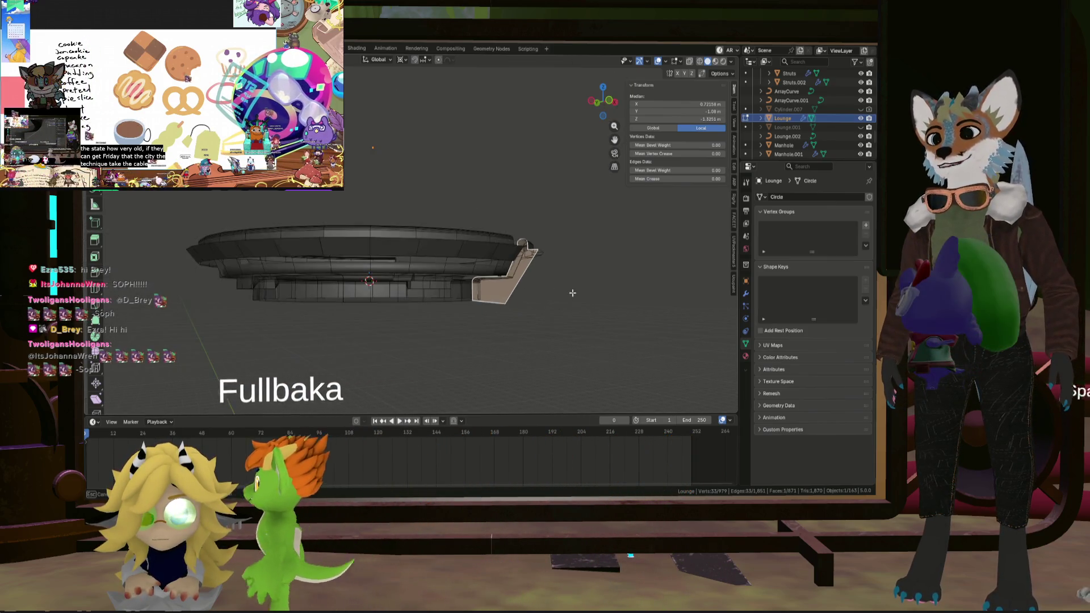
pyautogui.scroll(4, 570, 295)
pyautogui.moveTo(463, 291); pyautogui.dragTo(474, 311, button='middle')
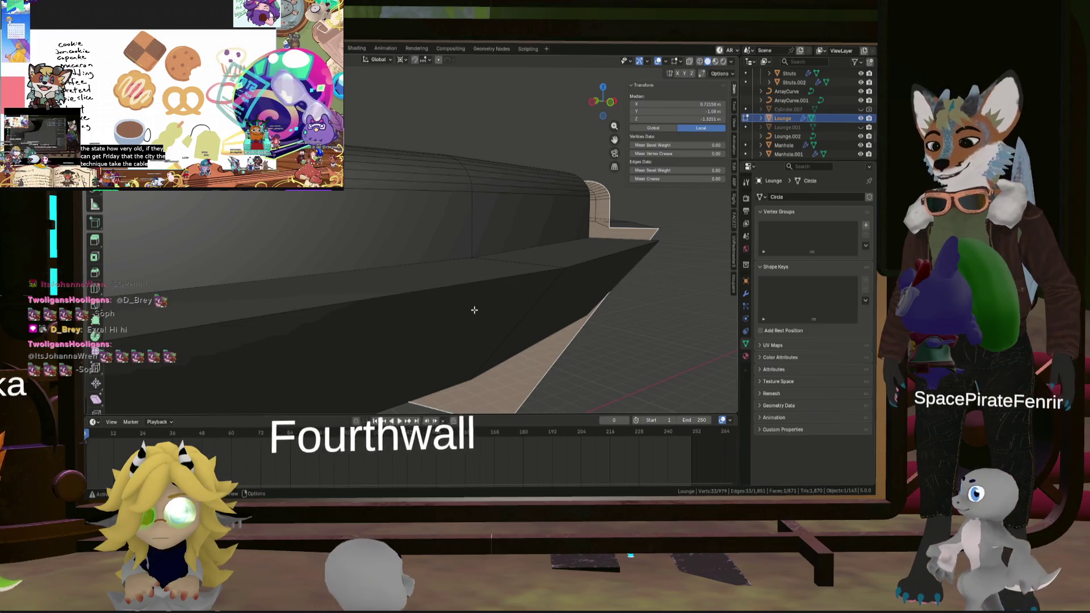
pyautogui.hotkey('shift', 'n')
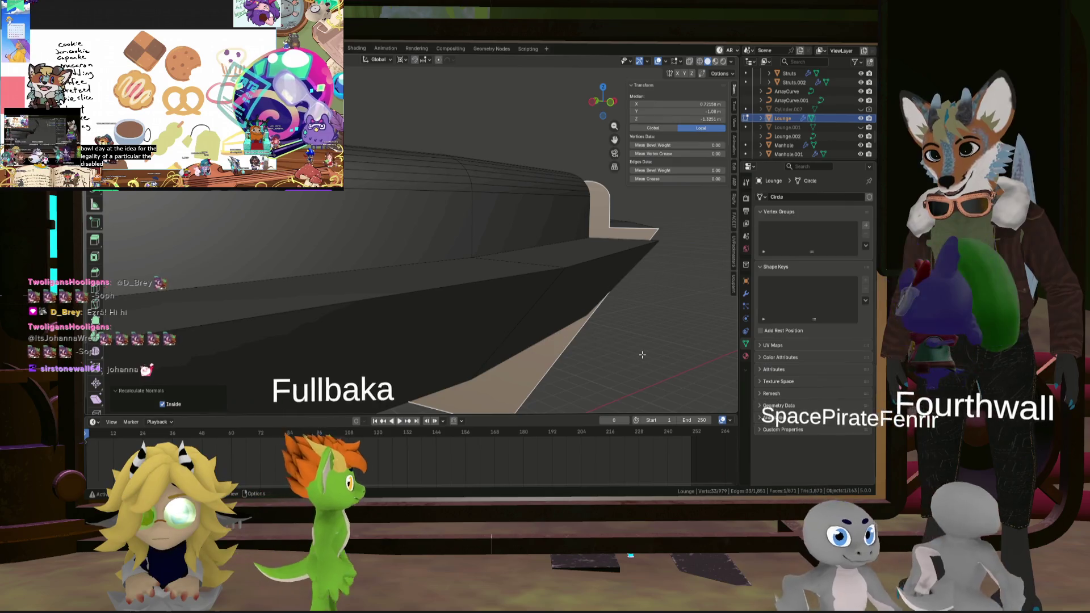
# Clear the selection, reframe on the curved seating, and select the large end face again.
pyautogui.moveTo(511, 340); pyautogui.dragTo(584, 373, button='middle')
pyautogui.click(585, 373)
pyautogui.keyDown('alt'); pyautogui.middleClick(418, 352); pyautogui.keyUp('alt')
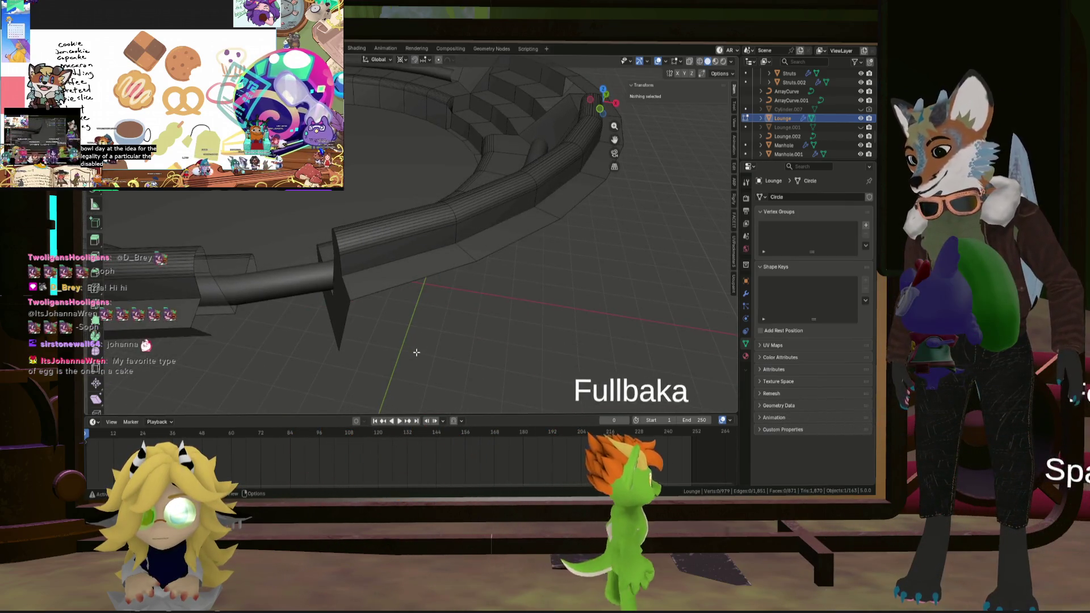
pyautogui.scroll(5, 417, 351)
pyautogui.moveTo(417, 351)
pyautogui.mouseDown(button='middle')
pyautogui.moveTo(347, 222)
pyautogui.moveTo(382, 240)
pyautogui.moveTo(448, 240)
pyautogui.mouseUp(button='middle')
pyautogui.click(328, 293)
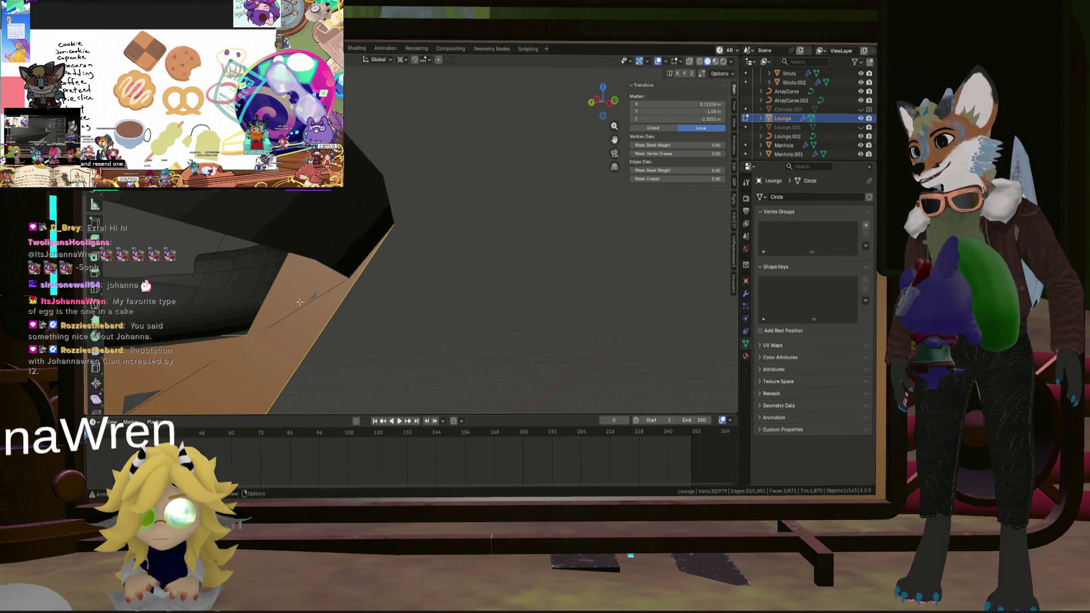
# Subdivide another end edge and lower its new vertex about 0.35 m along Z.
pyautogui.press('2')
pyautogui.click(300, 301)
pyautogui.press('KP_Decimal')
pyautogui.rightClick(455, 218)
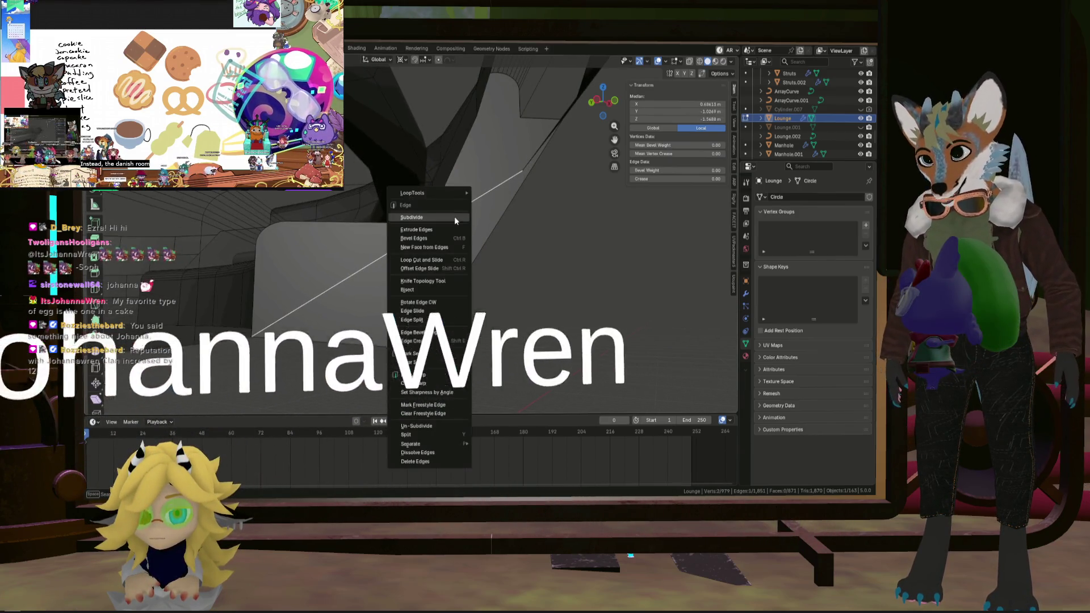
pyautogui.click(455, 218)
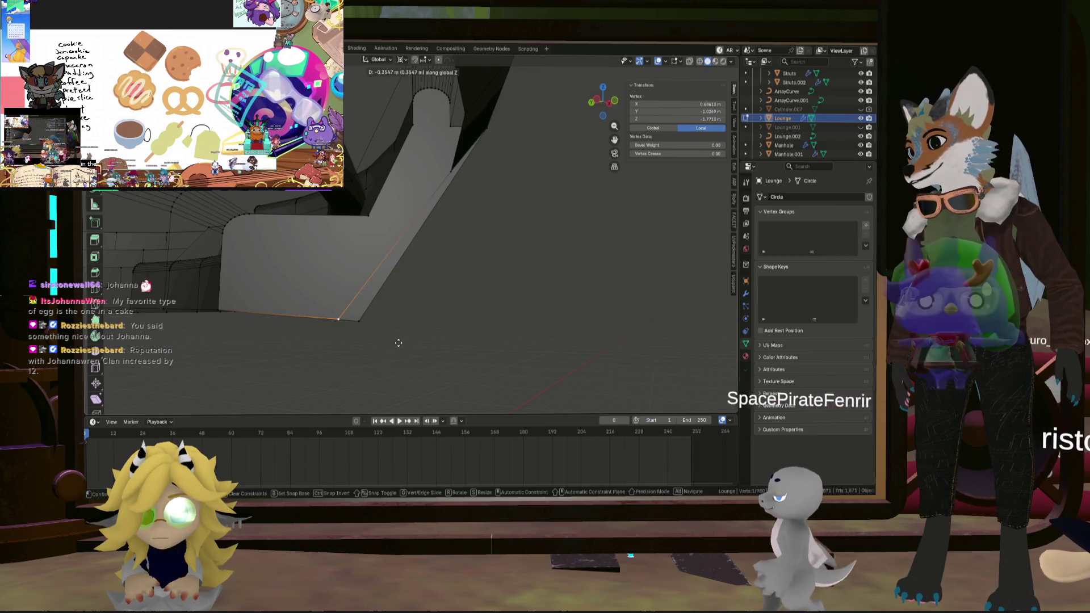
pyautogui.click(331, 329)
pyautogui.press('g')
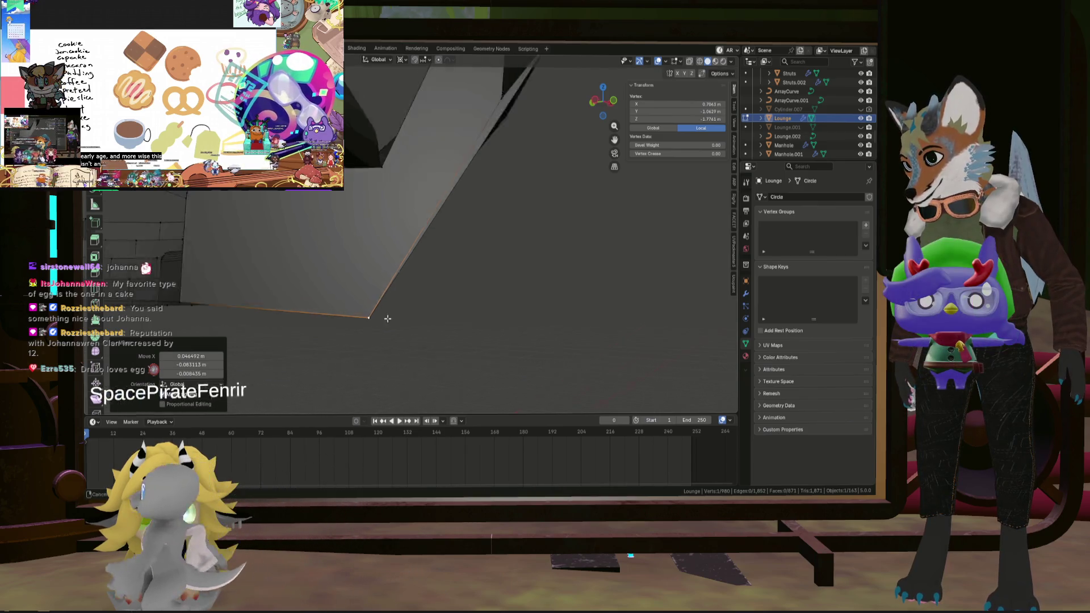
pyautogui.rightClick(391, 318)
pyautogui.scroll(-5, 392, 318)
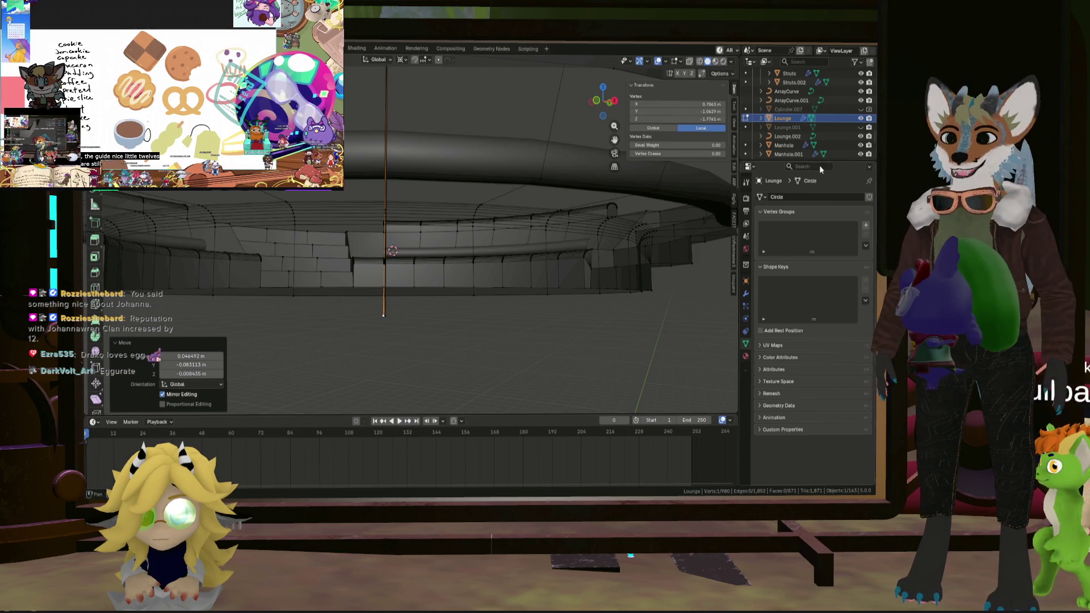
pyautogui.scroll(-3, 378, 248)
pyautogui.moveTo(377, 248)
pyautogui.mouseDown(button='middle')
pyautogui.moveTo(318, 232)
pyautogui.moveTo(377, 265)
pyautogui.moveTo(360, 253)
pyautogui.moveTo(402, 251)
pyautogui.mouseUp(button='middle')
pyautogui.scroll(6, 290, 218)
pyautogui.click(402, 250)
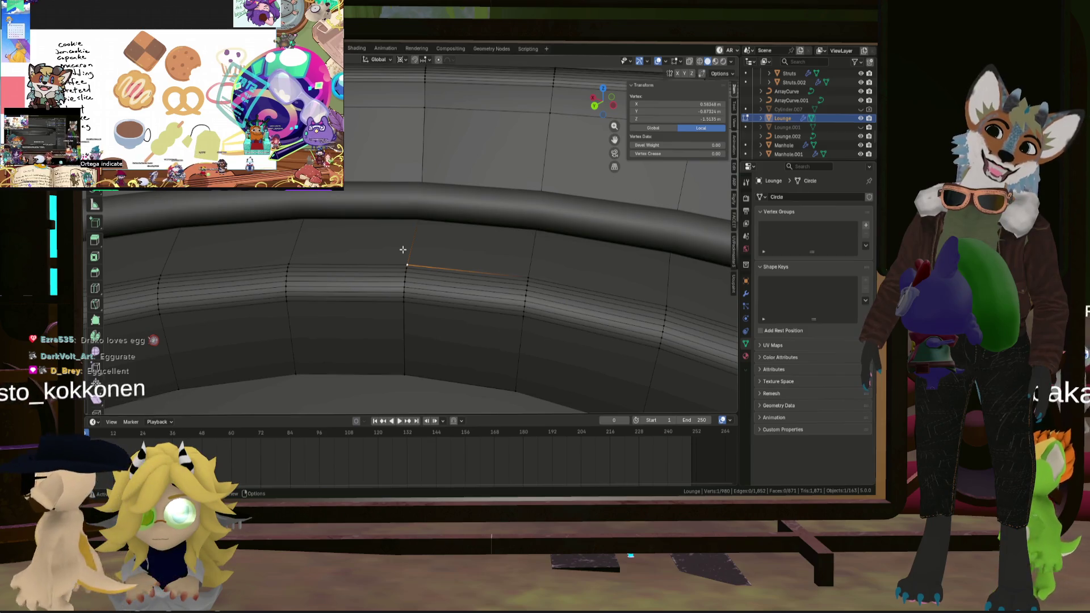
pyautogui.scroll(-5, 402, 250)
pyautogui.moveTo(396, 258)
pyautogui.mouseDown(button='middle')
pyautogui.moveTo(441, 285)
pyautogui.moveTo(447, 273)
pyautogui.mouseUp(button='middle')
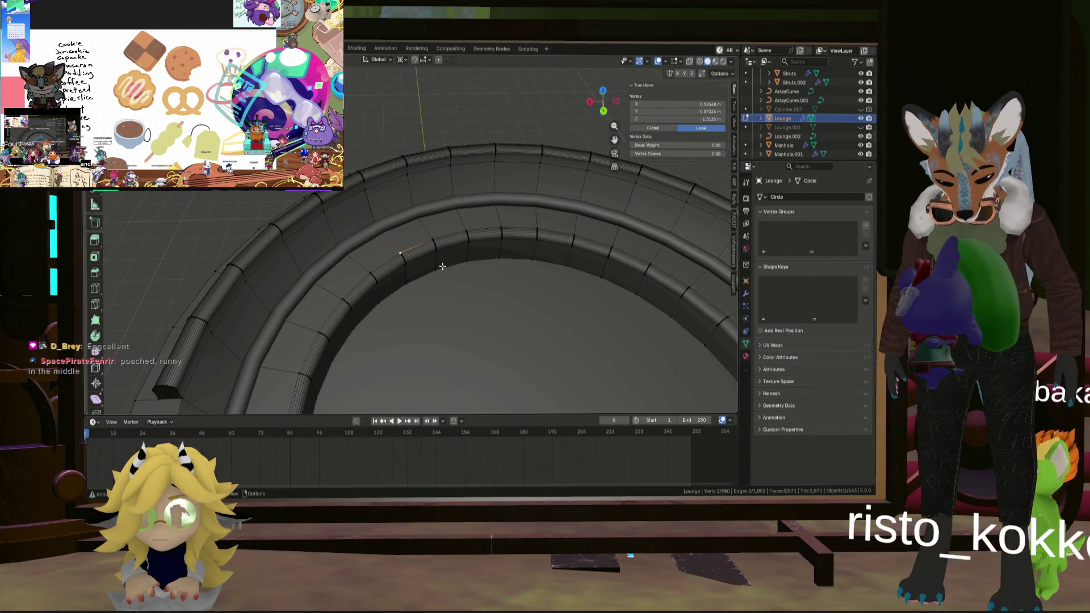
pyautogui.moveTo(414, 271)
pyautogui.mouseDown(button='middle')
pyautogui.moveTo(416, 283)
pyautogui.moveTo(426, 261)
pyautogui.moveTo(540, 285)
pyautogui.moveTo(497, 267)
pyautogui.mouseUp(button='middle')
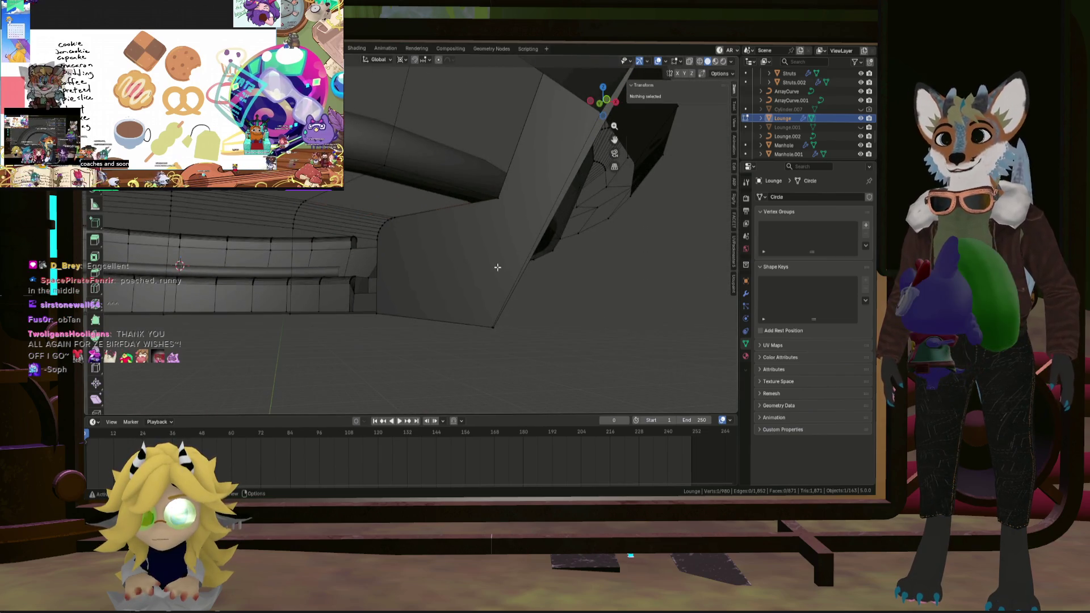
# Select a lounge face and recalculate its normals to point inside.
pyautogui.click(463, 260)
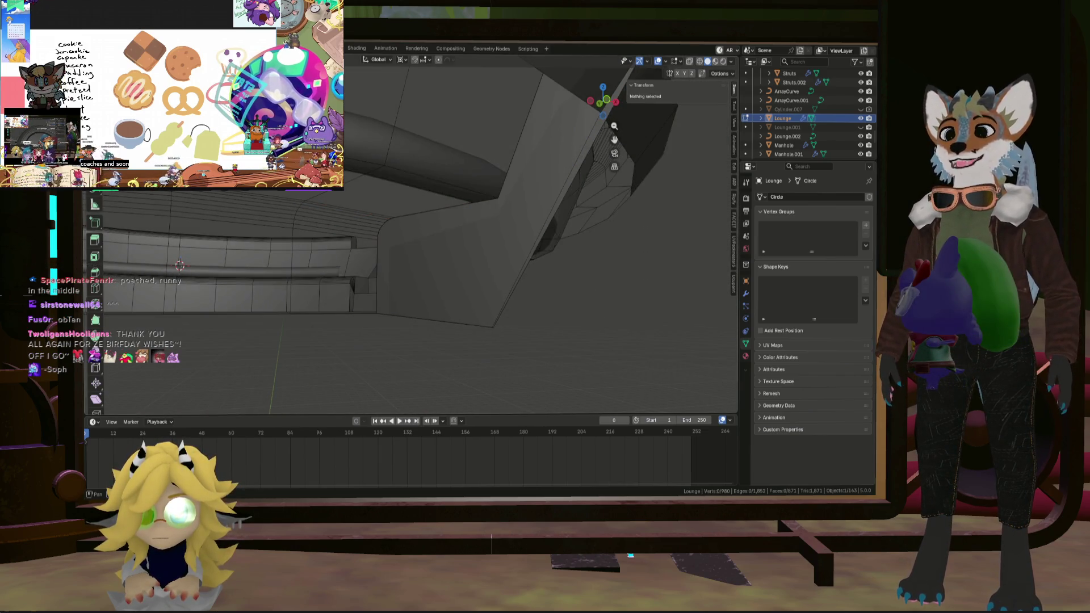
pyautogui.moveTo(463, 261)
pyautogui.mouseDown(button='middle')
pyautogui.moveTo(445, 267)
pyautogui.moveTo(474, 231)
pyautogui.moveTo(523, 264)
pyautogui.mouseUp(button='middle')
pyautogui.hotkey('shift', 'n')
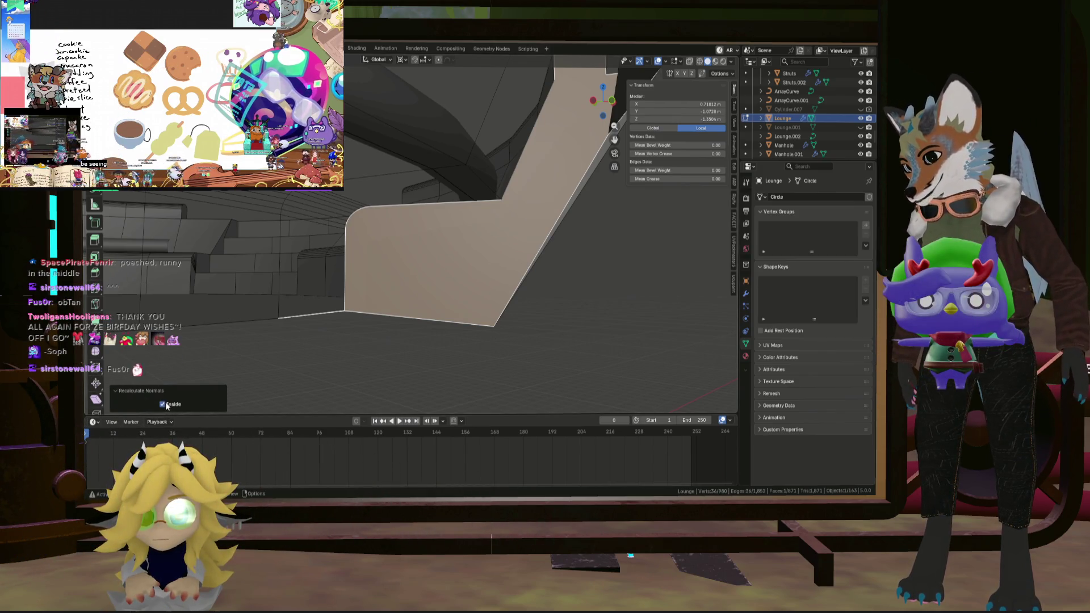
pyautogui.moveTo(309, 377)
pyautogui.mouseDown(button='middle')
pyautogui.moveTo(367, 338)
pyautogui.moveTo(317, 330)
pyautogui.moveTo(275, 377)
pyautogui.mouseUp(button='middle')
pyautogui.moveTo(341, 318)
pyautogui.mouseDown(button='middle')
pyautogui.moveTo(360, 266)
pyautogui.moveTo(333, 274)
pyautogui.moveTo(390, 292)
pyautogui.moveTo(511, 280)
pyautogui.moveTo(477, 287)
pyautogui.moveTo(514, 297)
pyautogui.moveTo(514, 309)
pyautogui.moveTo(482, 342)
pyautogui.moveTo(471, 330)
pyautogui.mouseUp(button='middle')
# Clear the selection, then select and hide one face of the lounge mesh.
pyautogui.hotkey('alt', 'a')
pyautogui.click(510, 280)
pyautogui.press('h')
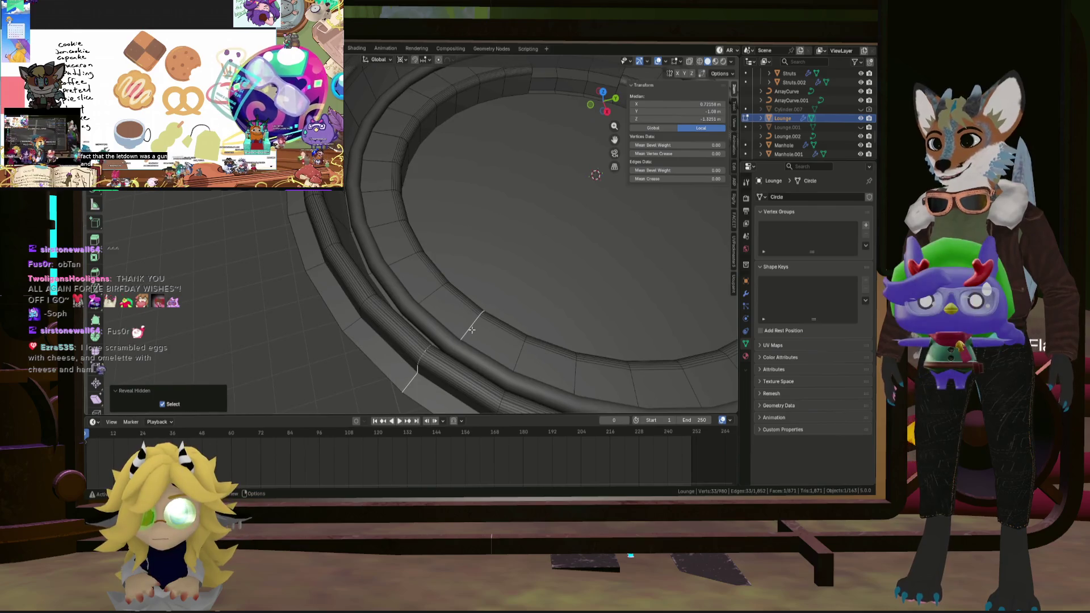
pyautogui.moveTo(451, 325)
pyautogui.mouseDown(button='middle')
pyautogui.moveTo(456, 300)
pyautogui.moveTo(434, 308)
pyautogui.mouseUp(button='middle')
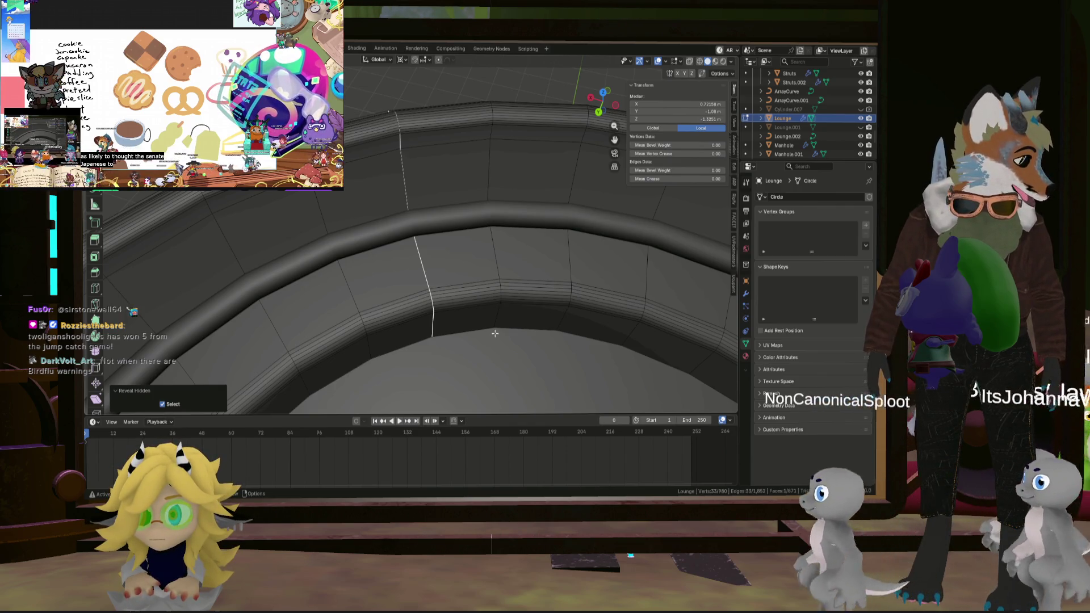
pyautogui.moveTo(495, 334)
pyautogui.mouseDown(button='middle')
pyautogui.moveTo(462, 322)
pyautogui.moveTo(470, 309)
pyautogui.moveTo(451, 282)
pyautogui.mouseUp(button='middle')
pyautogui.scroll(-5, 599, 222)
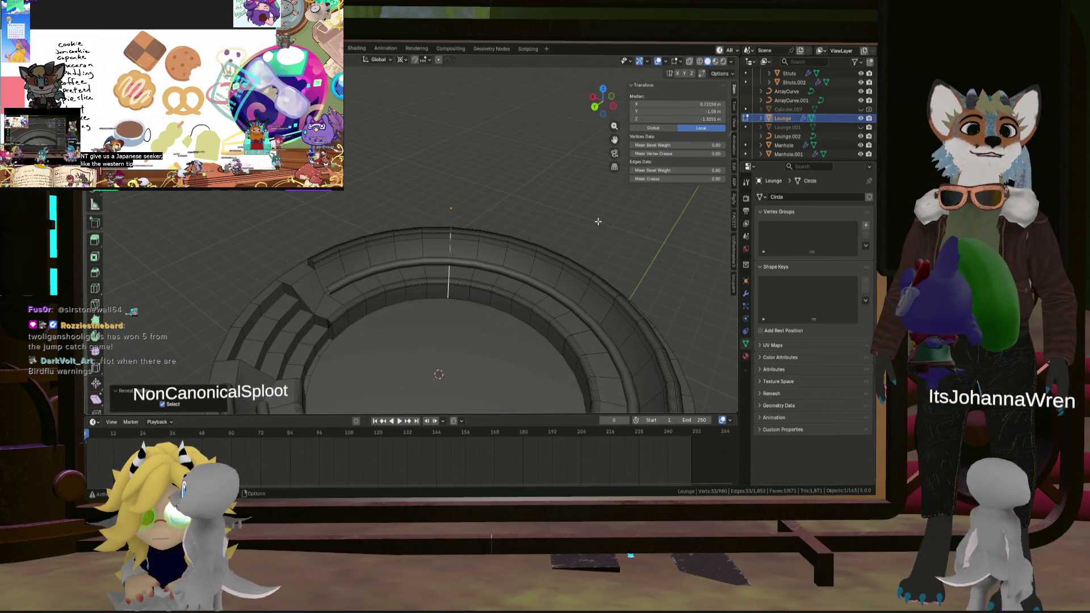
pyautogui.click(746, 292)
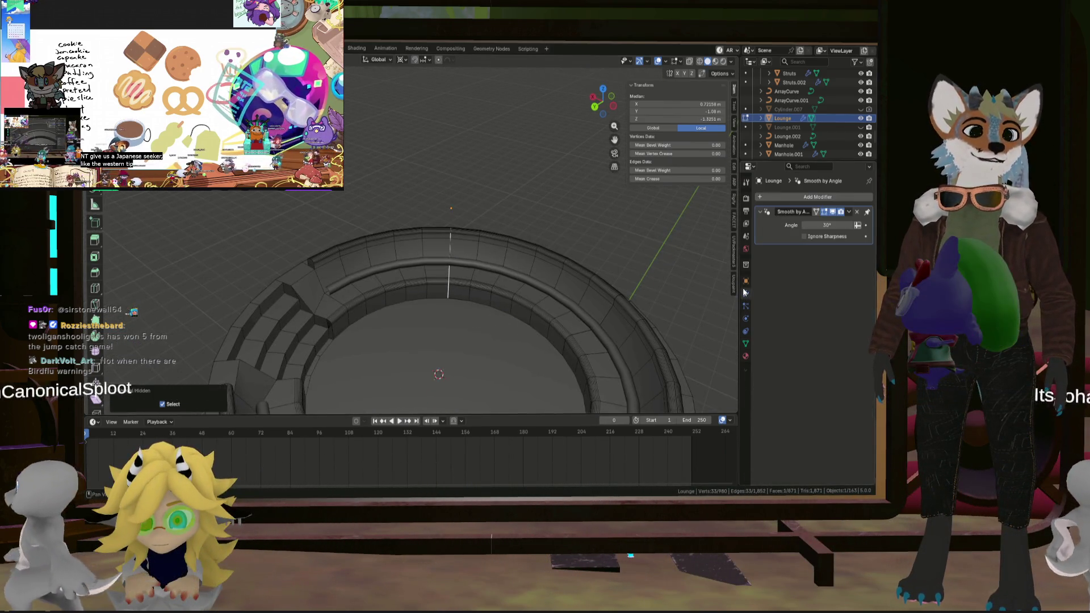
# Add a Bevel modifier to the Lounge object from the Generate modifiers.
pyautogui.click(766, 197)
pyautogui.moveTo(759, 211)
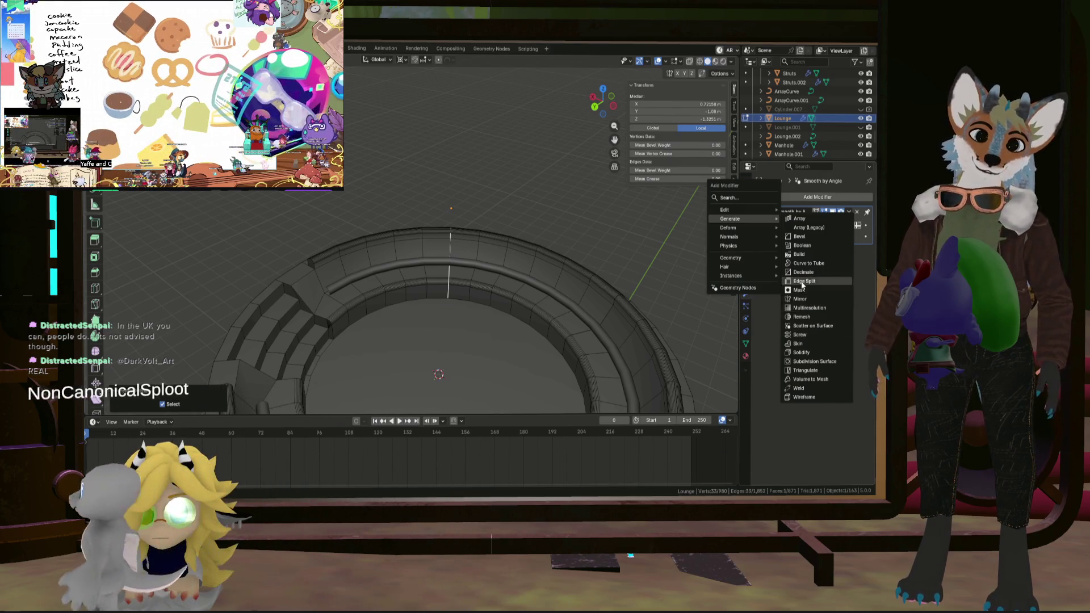
pyautogui.click(806, 237)
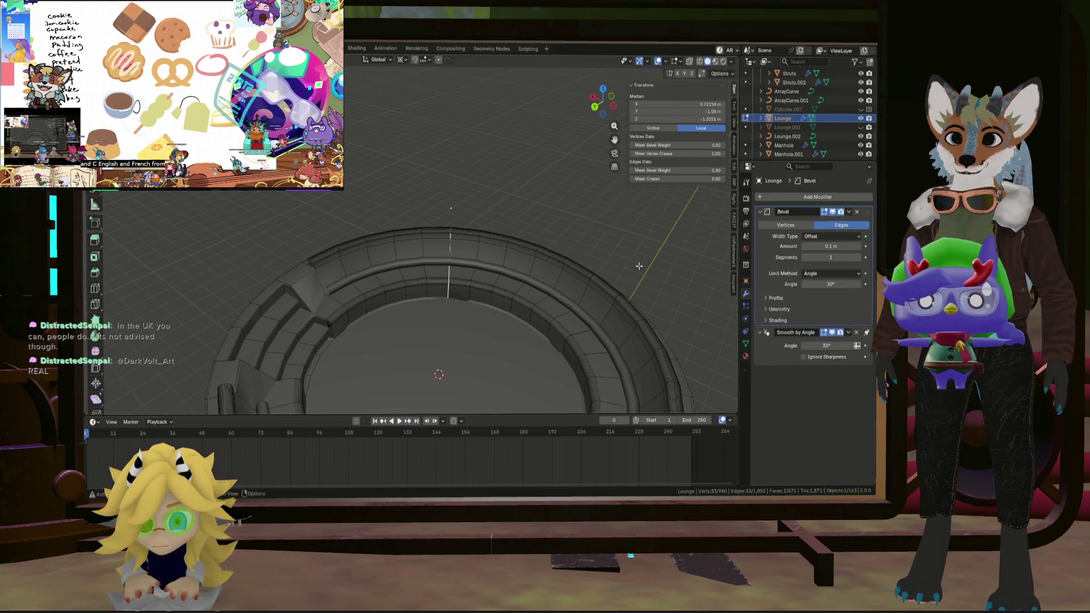
# Change the Bevel modifier amount on the lounge to 0.004 m.
pyautogui.scroll(6, 450, 252)
pyautogui.moveTo(450, 253)
pyautogui.mouseDown(button='middle')
pyautogui.moveTo(457, 162)
pyautogui.moveTo(443, 320)
pyautogui.moveTo(448, 262)
pyautogui.moveTo(458, 297)
pyautogui.moveTo(613, 243)
pyautogui.moveTo(514, 292)
pyautogui.moveTo(433, 275)
pyautogui.moveTo(434, 250)
pyautogui.moveTo(409, 257)
pyautogui.mouseUp(button='middle')
pyautogui.scroll(-5, 410, 257)
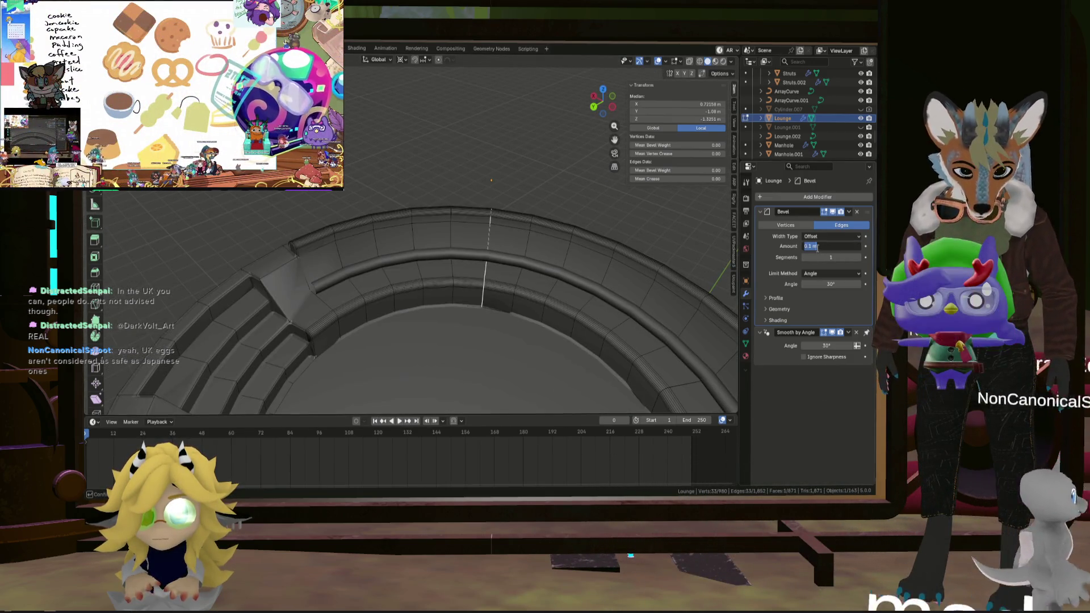
pyautogui.moveTo(585, 188)
pyautogui.mouseDown(button='middle')
pyautogui.moveTo(485, 292)
pyautogui.moveTo(523, 261)
pyautogui.moveTo(480, 292)
pyautogui.moveTo(448, 279)
pyautogui.mouseUp(button='middle')
pyautogui.scroll(-5, 448, 280)
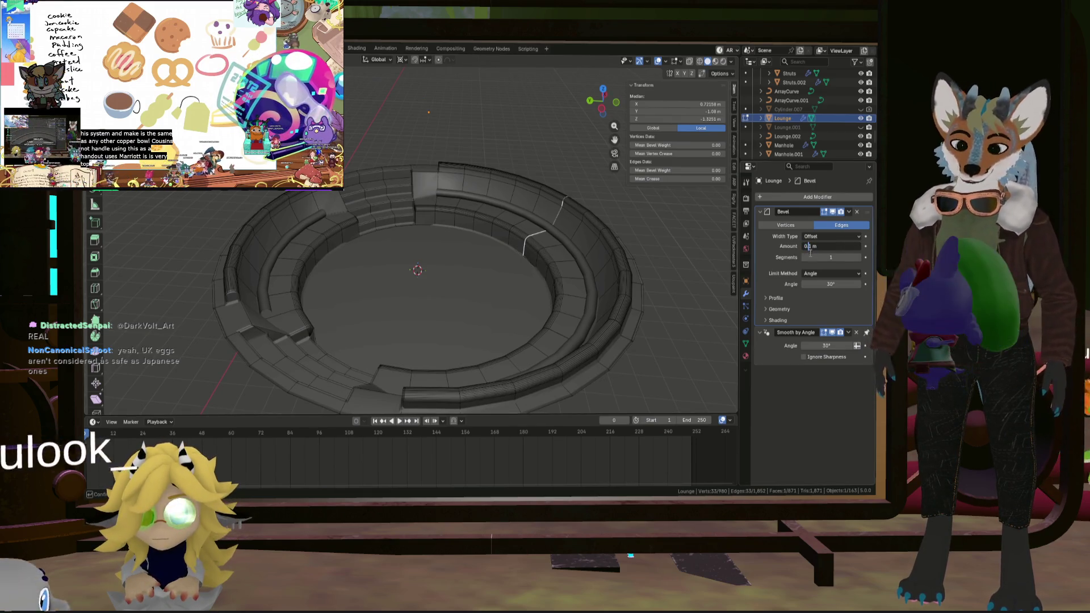
pyautogui.press('BackSpace')
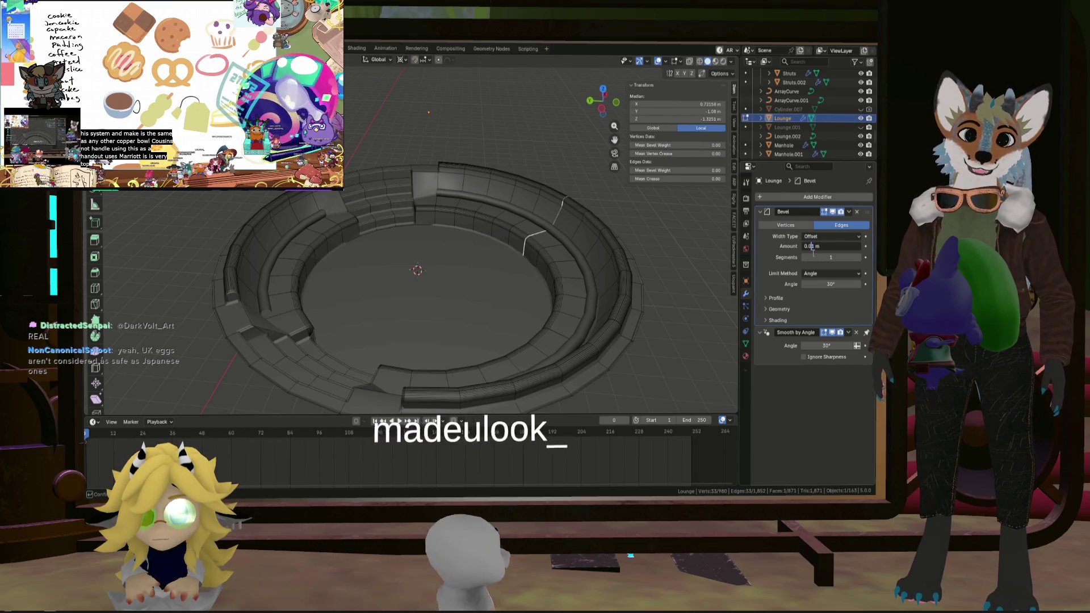
pyautogui.write('1')
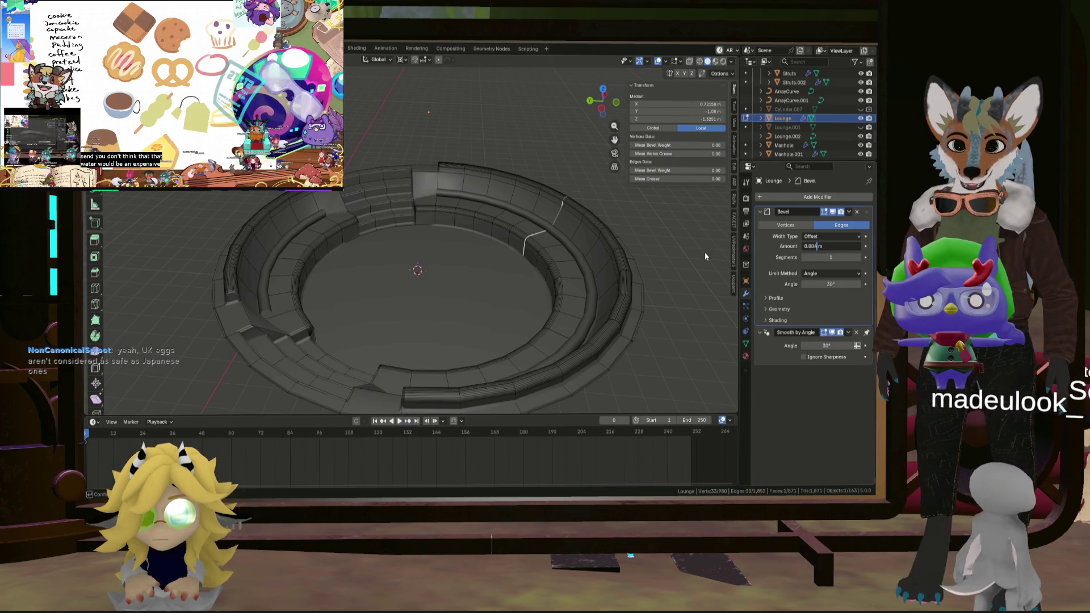
# Select the lounge's vertical seam edges and give them a bevel weight of 1.
pyautogui.scroll(8, 576, 270)
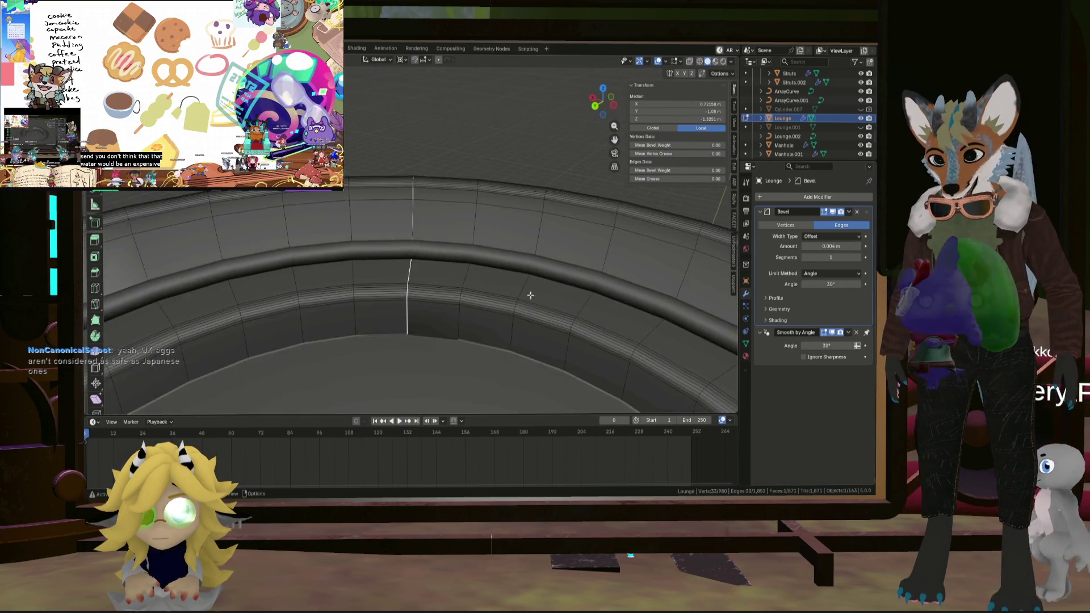
pyautogui.scroll(6, 504, 257)
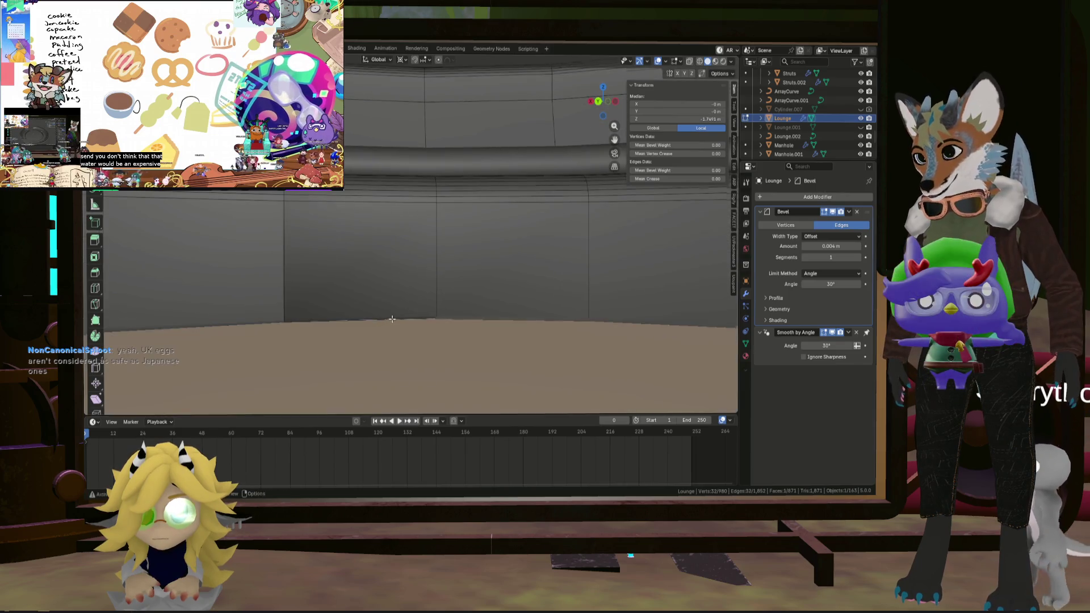
pyautogui.moveTo(495, 260)
pyautogui.mouseDown(button='middle')
pyautogui.moveTo(451, 299)
pyautogui.moveTo(608, 304)
pyautogui.moveTo(625, 312)
pyautogui.moveTo(625, 348)
pyautogui.mouseUp(button='middle')
pyautogui.moveTo(480, 268)
pyautogui.mouseDown(button='middle')
pyautogui.moveTo(526, 261)
pyautogui.moveTo(555, 192)
pyautogui.moveTo(510, 275)
pyautogui.mouseUp(button='middle')
pyautogui.scroll(5, 510, 275)
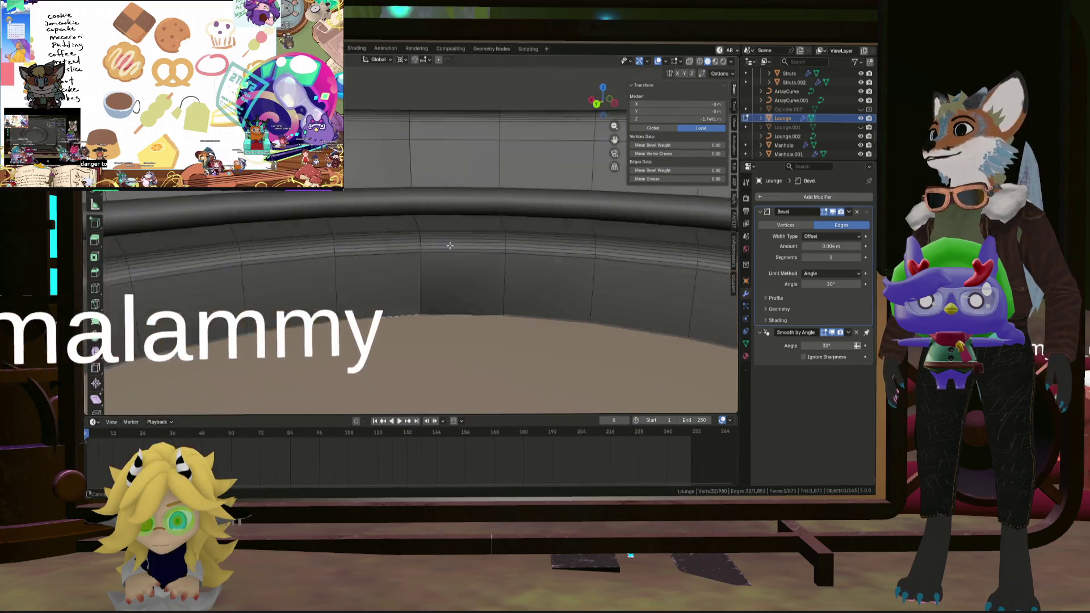
pyautogui.click(414, 249)
pyautogui.moveTo(415, 250); pyautogui.dragTo(349, 153, button='middle')
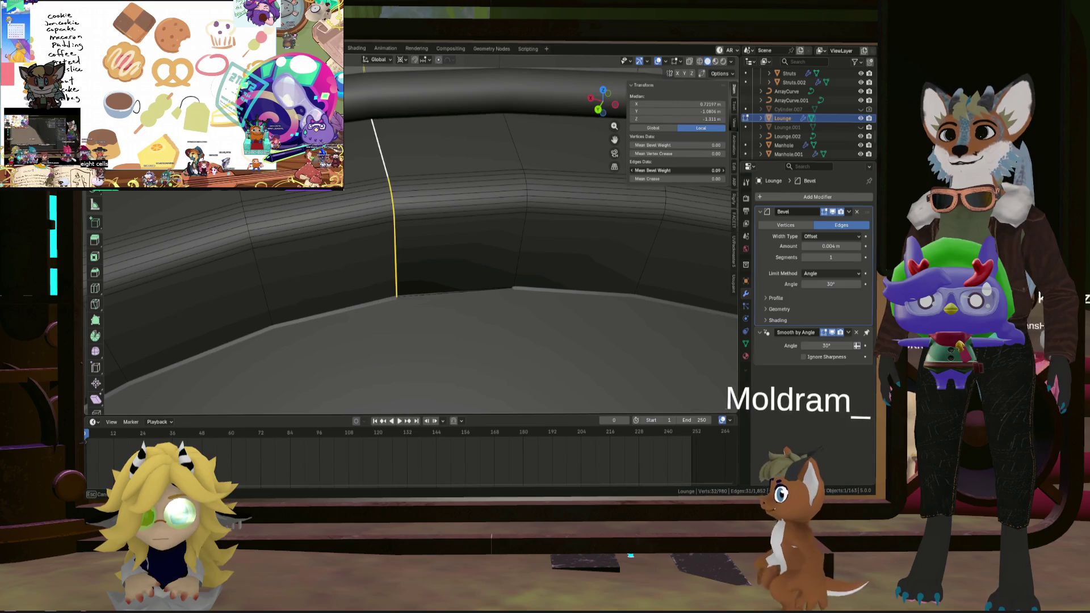
pyautogui.scroll(5, 378, 183)
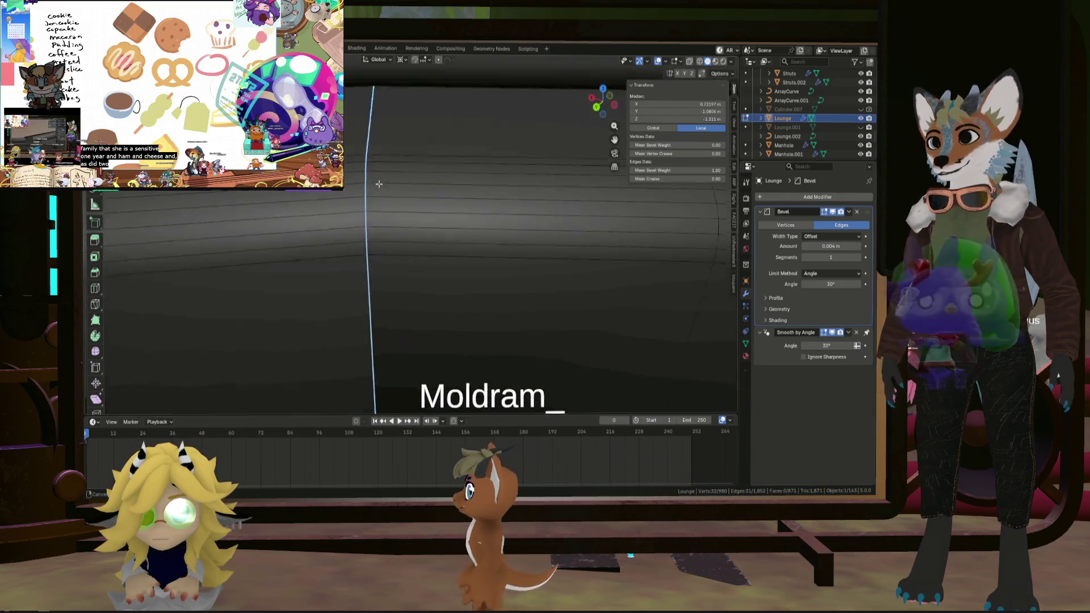
pyautogui.moveTo(377, 183)
pyautogui.mouseDown(button='middle')
pyautogui.moveTo(379, 307)
pyautogui.moveTo(399, 292)
pyautogui.moveTo(397, 255)
pyautogui.moveTo(408, 265)
pyautogui.moveTo(335, 279)
pyautogui.mouseUp(button='middle')
pyautogui.keyDown('shift'); pyautogui.click(379, 307); pyautogui.keyUp('shift')
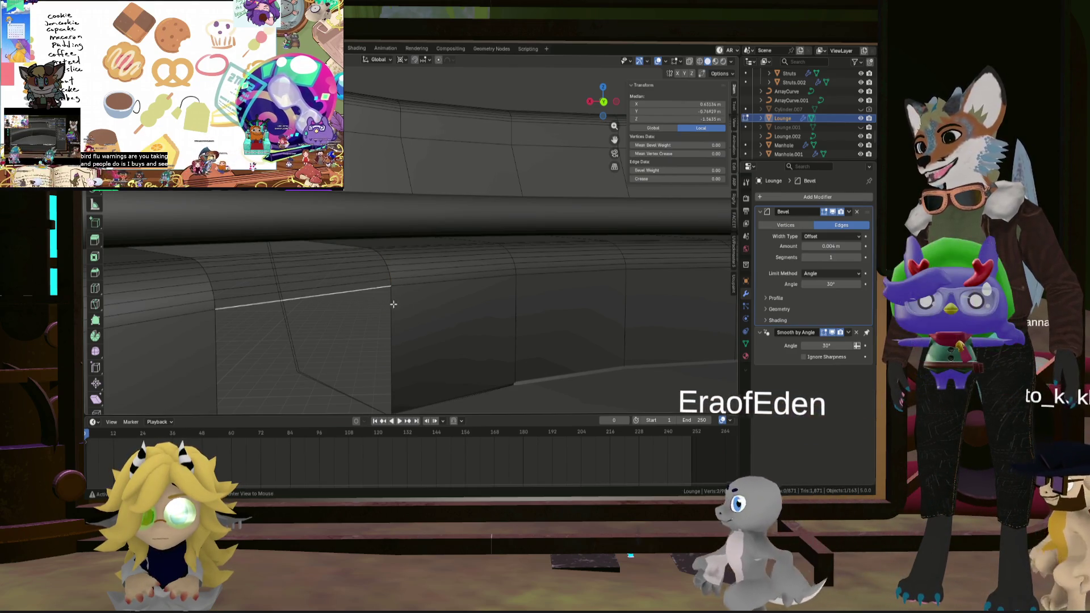
pyautogui.moveTo(395, 301)
pyautogui.mouseDown(button='middle')
pyautogui.moveTo(402, 244)
pyautogui.moveTo(425, 298)
pyautogui.moveTo(433, 275)
pyautogui.moveTo(414, 270)
pyautogui.mouseUp(button='middle')
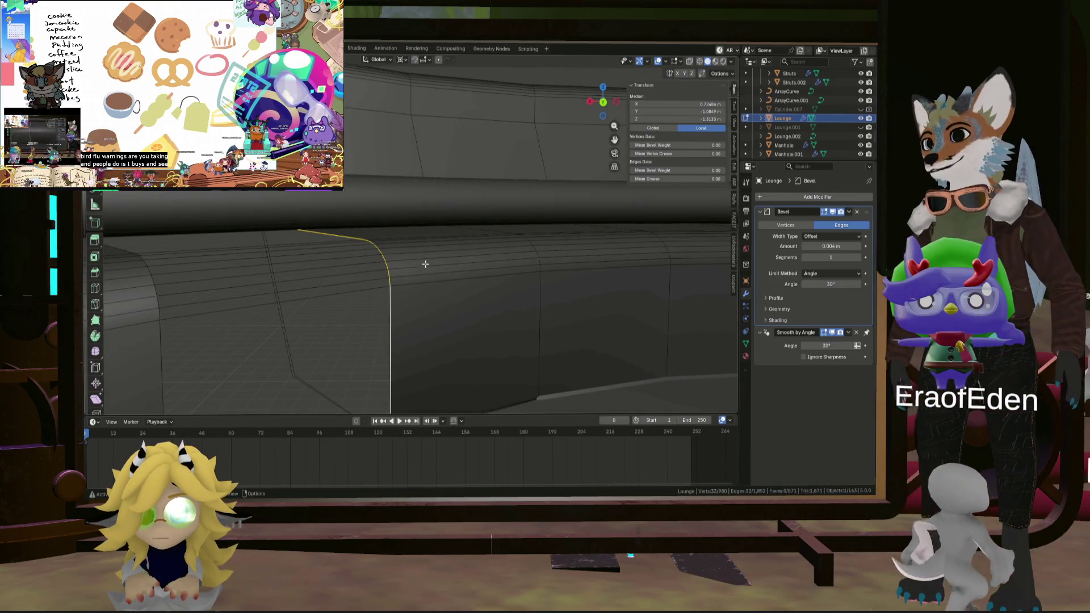
pyautogui.moveTo(675, 171); pyautogui.dragTo(721, 170)
# Reveal the hidden faces with Alt+H and return the lounge to Object Mode.
pyautogui.moveTo(426, 229); pyautogui.dragTo(387, 243, button='middle')
pyautogui.hotkey('alt', 'h')
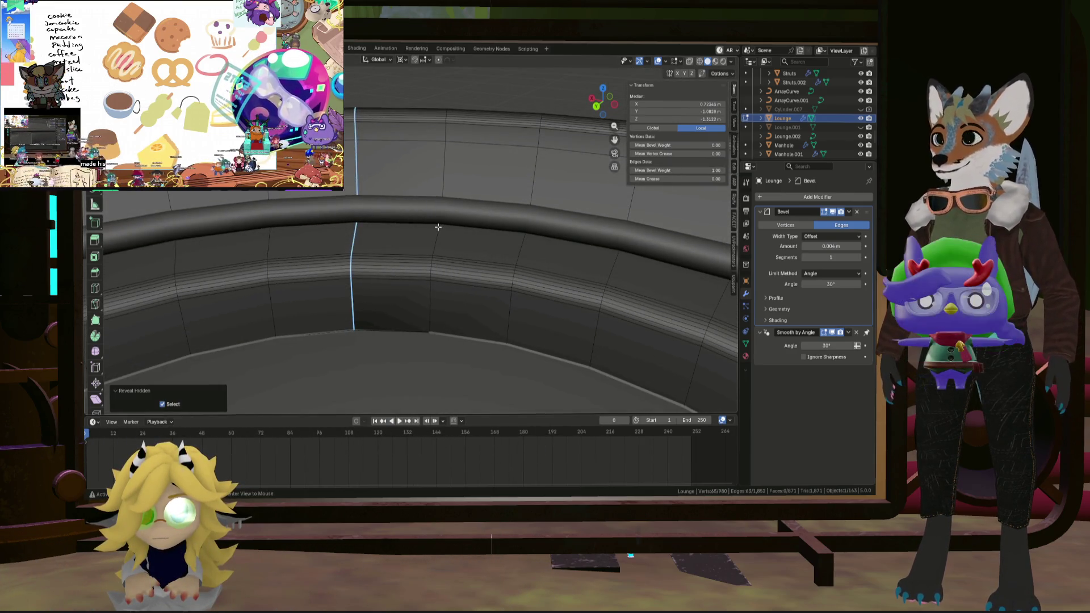
pyautogui.scroll(-1, 393, 105)
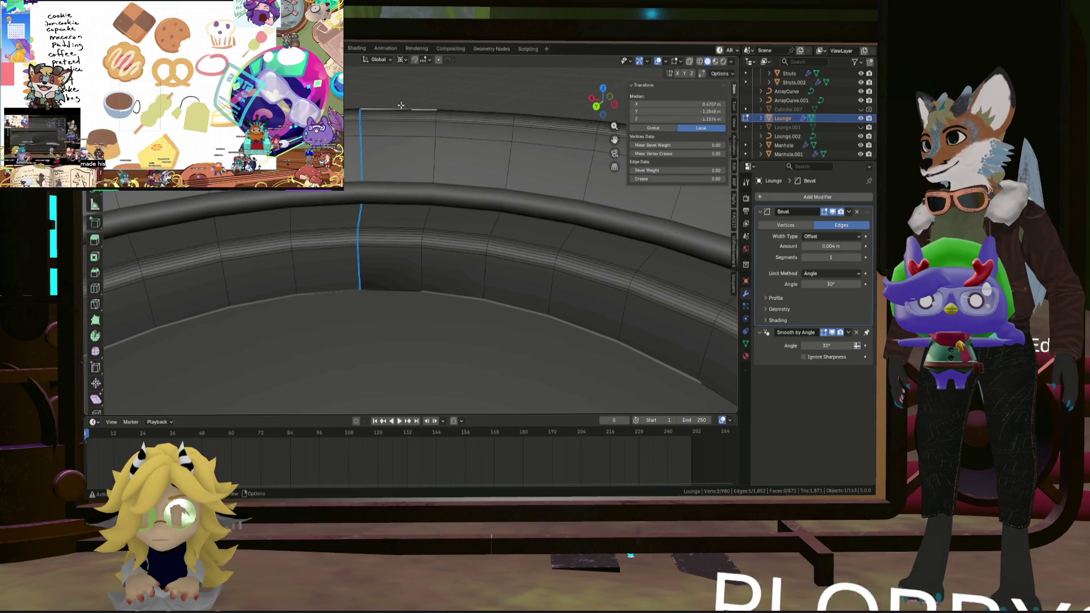
pyautogui.press('Tab')
pyautogui.scroll(5, 357, 143)
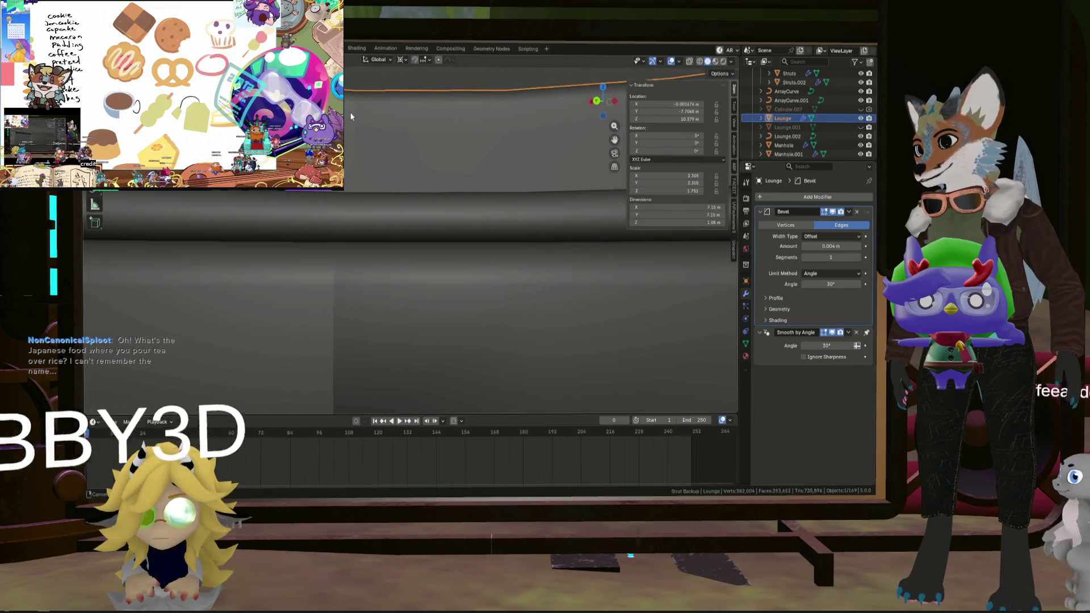
# Undo three steps, back to editing the lounge mesh with the seam loop selected.
pyautogui.hotkey('ctrl', 'z')
pyautogui.hotkey('ctrl', 'z')
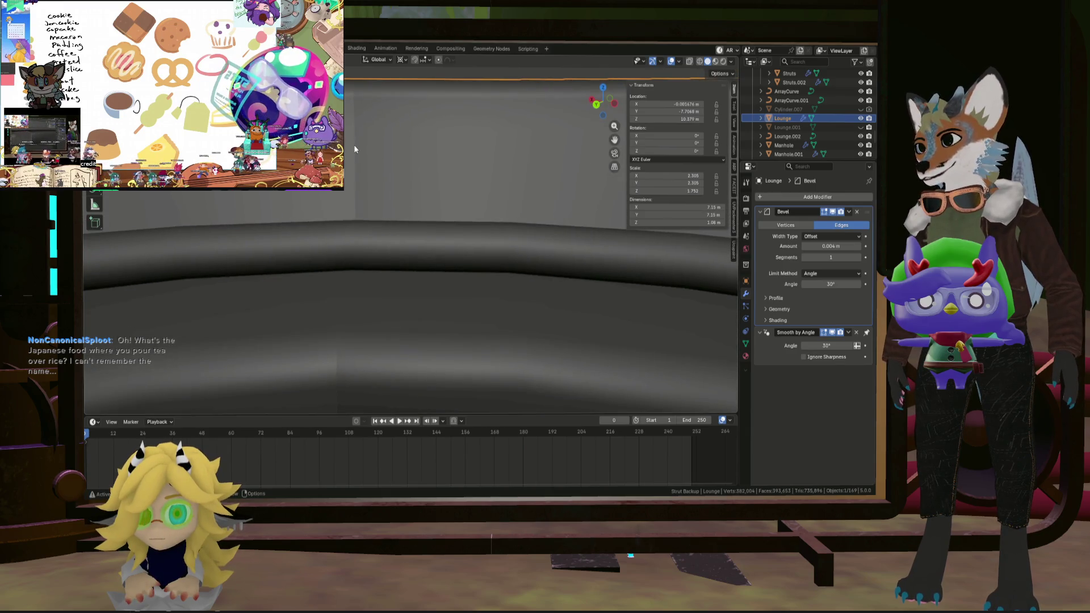
pyautogui.hotkey('ctrl', 'z')
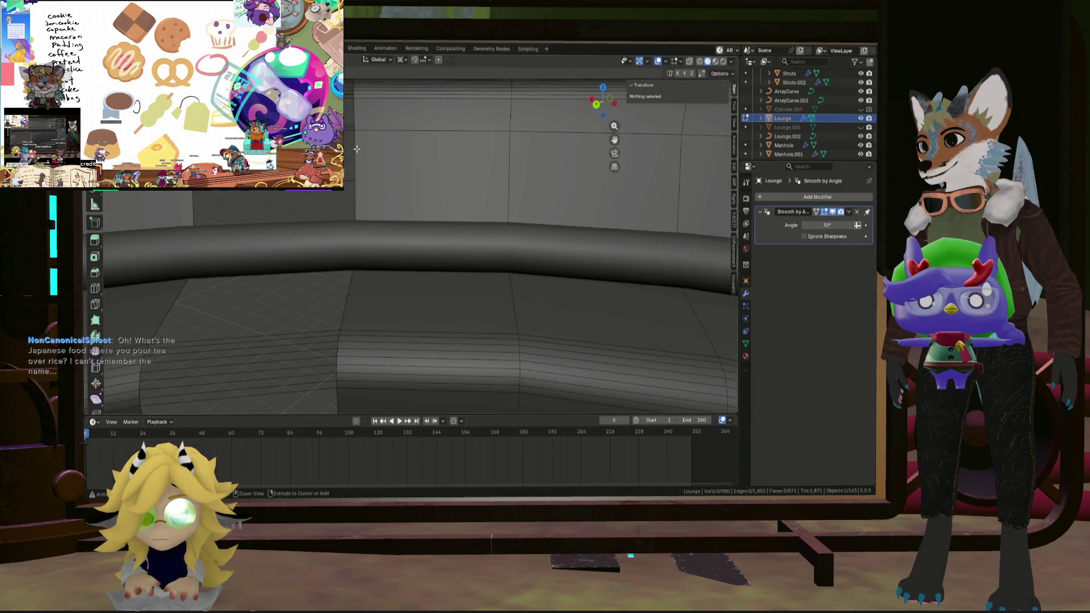
pyautogui.hotkey('ctrl', 'z')
pyautogui.moveTo(357, 149); pyautogui.dragTo(419, 277, button='middle')
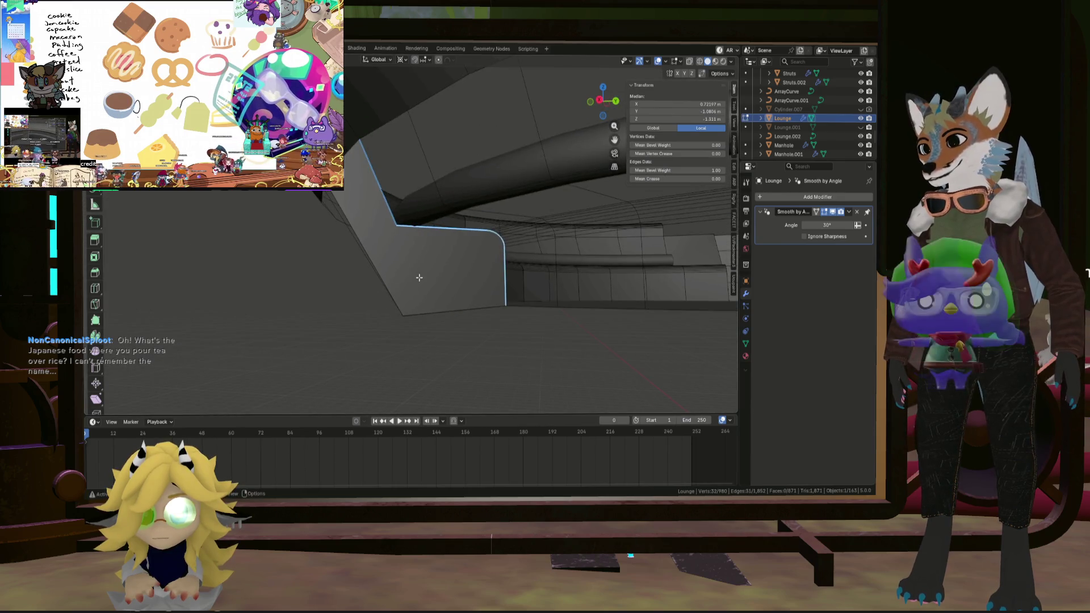
# Delete the ring's flat end face and select the vertex at the profile's end.
pyautogui.click(433, 268)
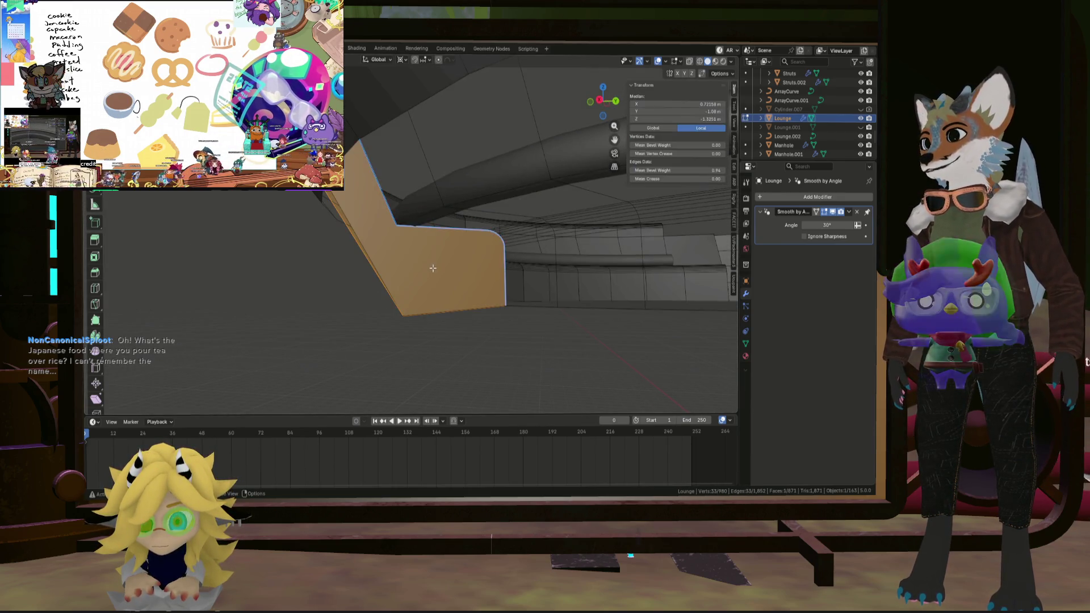
pyautogui.click(458, 254)
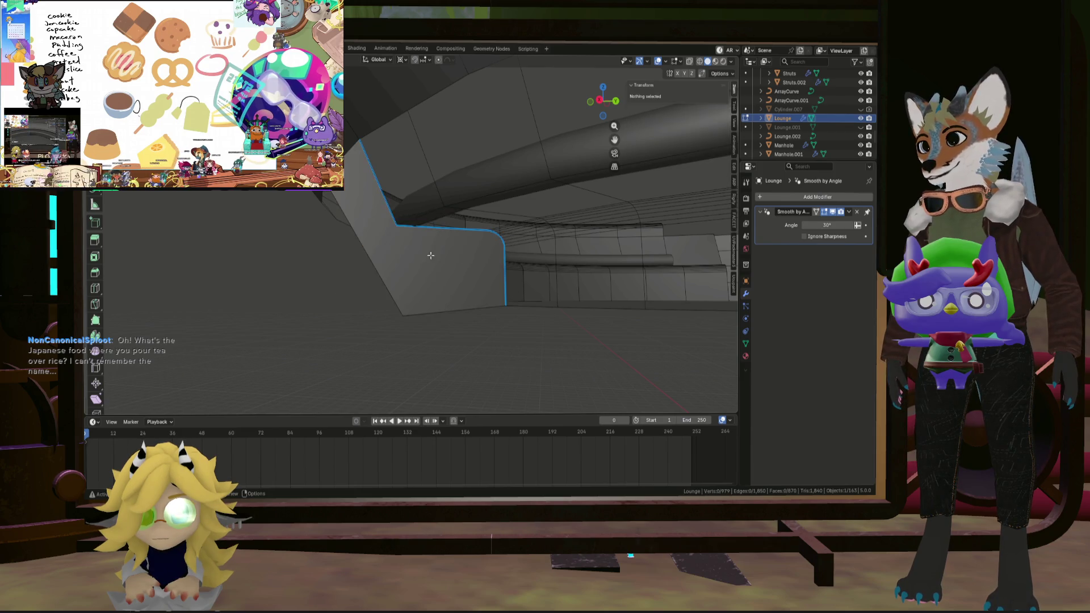
pyautogui.hotkey('ctrl', 'z')
pyautogui.press('x')
pyautogui.click(459, 254)
pyautogui.moveTo(459, 254)
pyautogui.mouseDown(button='middle')
pyautogui.moveTo(427, 242)
pyautogui.moveTo(364, 245)
pyautogui.mouseUp(button='middle')
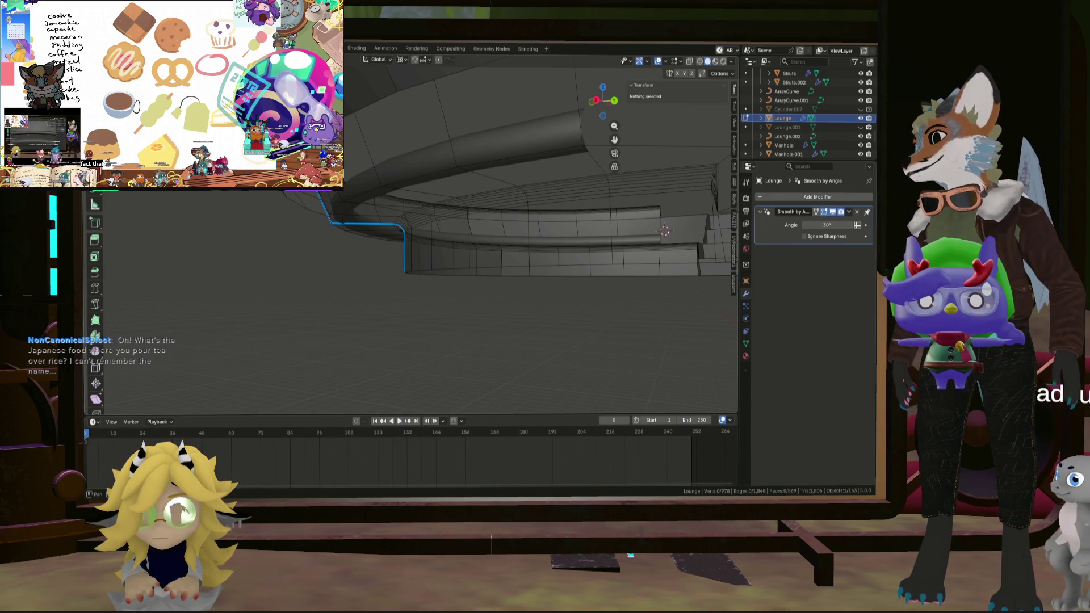
pyautogui.moveTo(363, 245)
pyautogui.mouseDown(button='middle')
pyautogui.moveTo(434, 259)
pyautogui.moveTo(358, 259)
pyautogui.moveTo(411, 267)
pyautogui.mouseUp(button='middle')
pyautogui.click(402, 251)
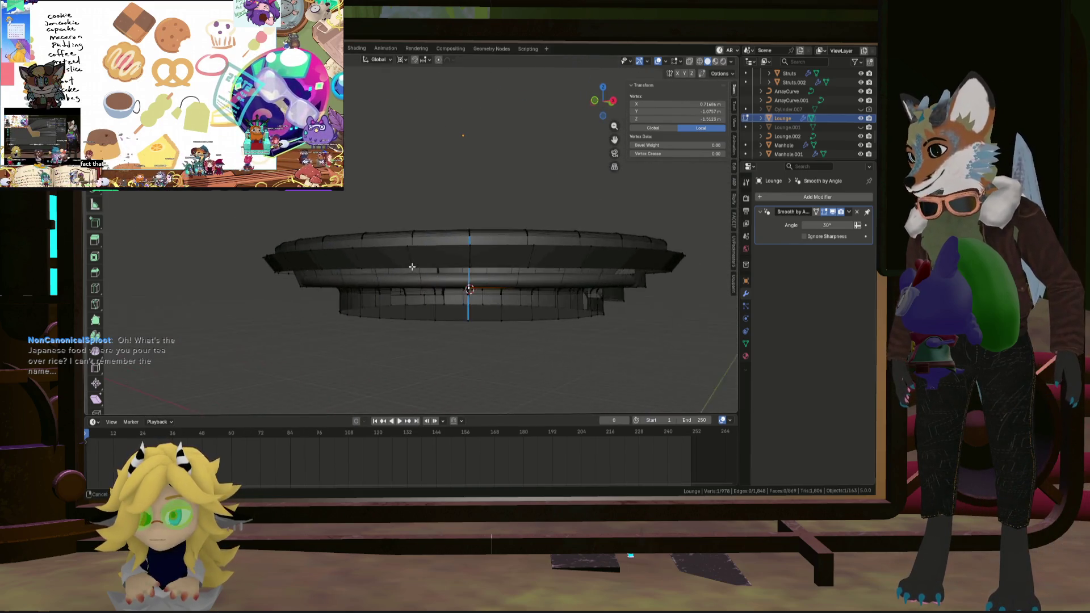
# Extrude the profile end vertex straight down along Z as a vertical support edge.
pyautogui.click(444, 306)
pyautogui.moveTo(444, 306)
pyautogui.mouseDown(button='middle')
pyautogui.moveTo(280, 291)
pyautogui.moveTo(352, 281)
pyautogui.mouseUp(button='middle')
pyautogui.scroll(-3, 397, 276)
pyautogui.scroll(2, 437, 270)
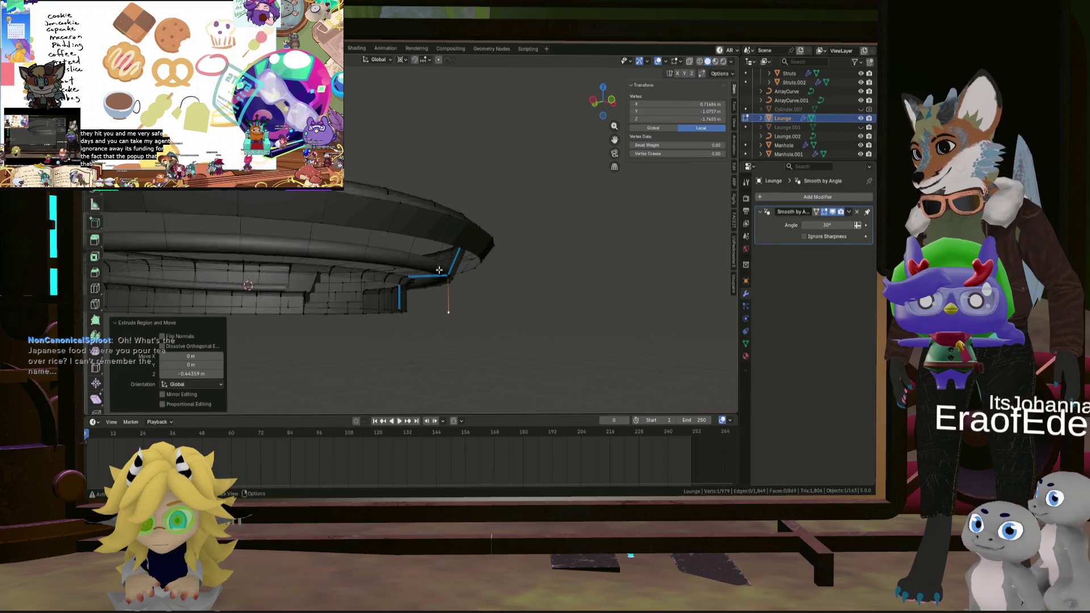
pyautogui.scroll(5, 437, 270)
pyautogui.moveTo(437, 270)
pyautogui.mouseDown(button='middle')
pyautogui.moveTo(445, 275)
pyautogui.moveTo(433, 227)
pyautogui.moveTo(441, 206)
pyautogui.mouseUp(button='middle')
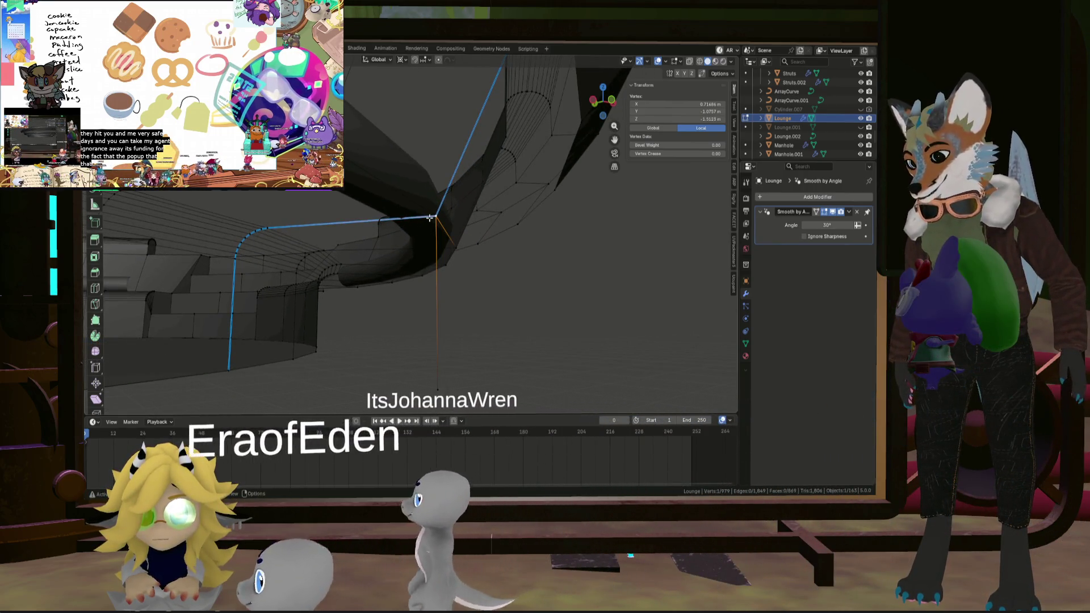
pyautogui.press('h')
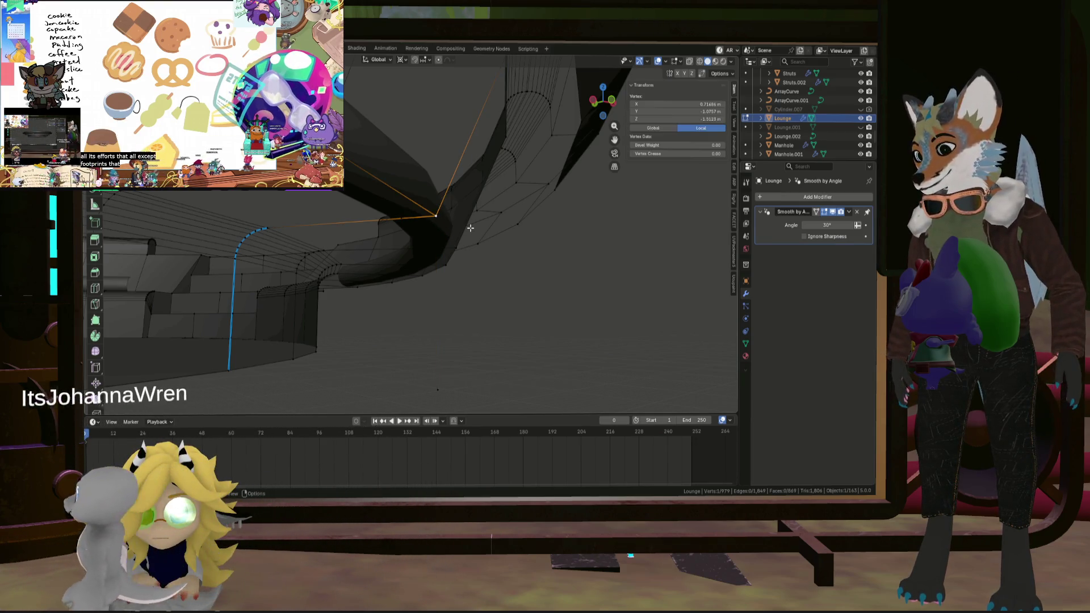
pyautogui.press('e')
pyautogui.press('z')
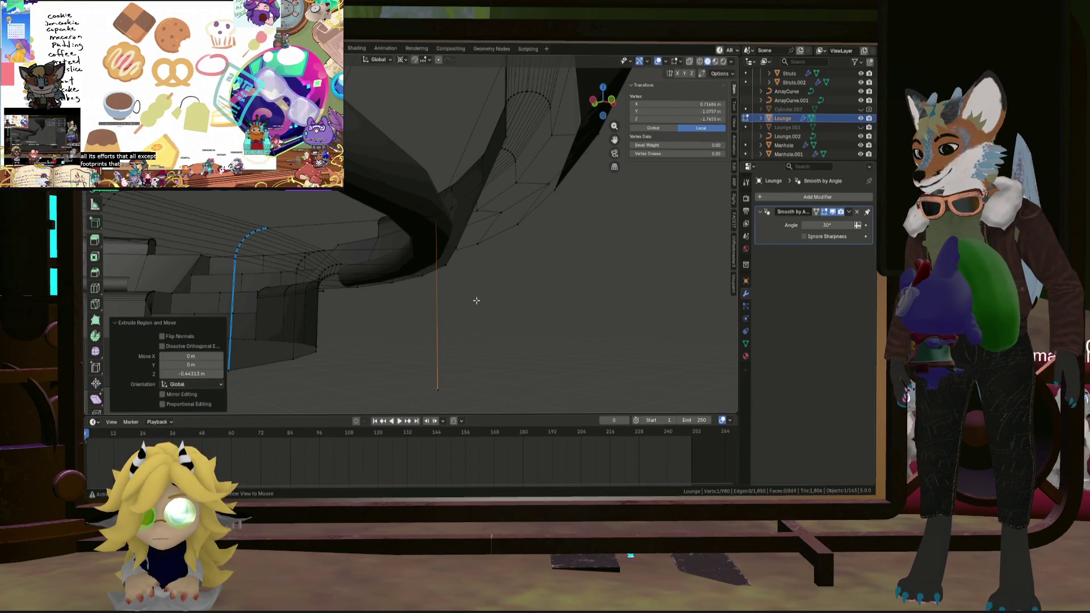
# Deselect all, then select the curved profile edge loop and an edge at its end.
pyautogui.moveTo(477, 300)
pyautogui.mouseDown(button='middle')
pyautogui.moveTo(448, 282)
pyautogui.moveTo(336, 289)
pyautogui.moveTo(276, 255)
pyautogui.mouseUp(button='middle')
pyautogui.scroll(5, 276, 255)
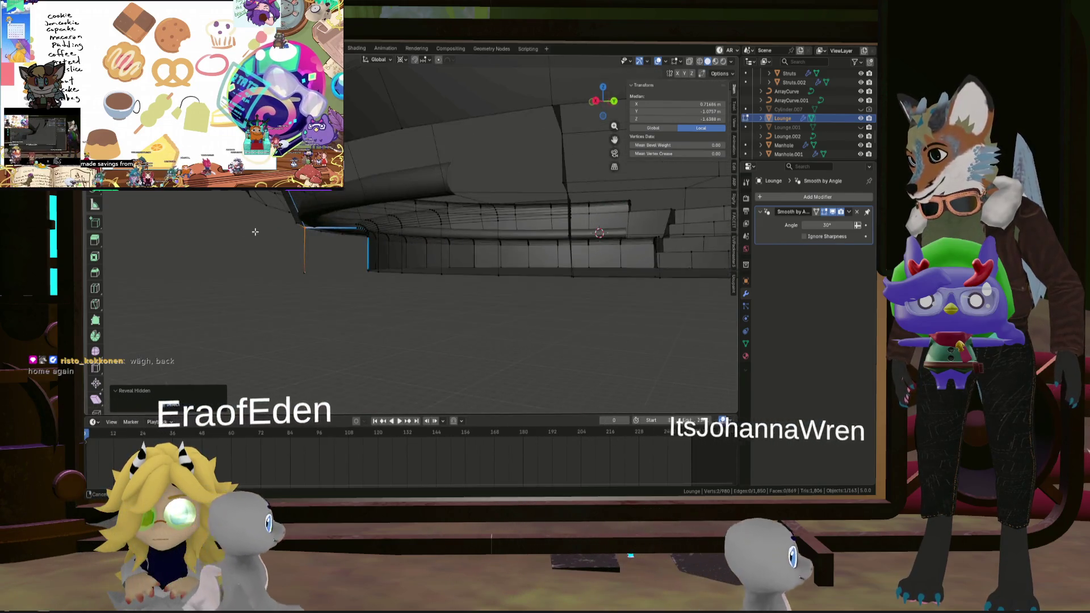
pyautogui.scroll(6, 332, 240)
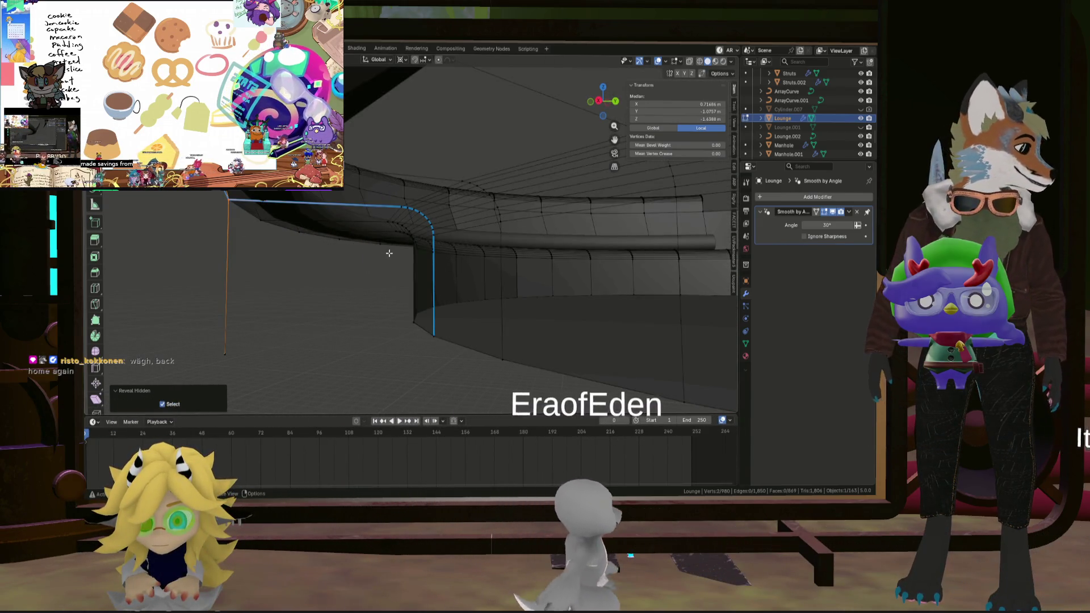
pyautogui.scroll(2, 409, 264)
pyautogui.hotkey('alt', 'a')
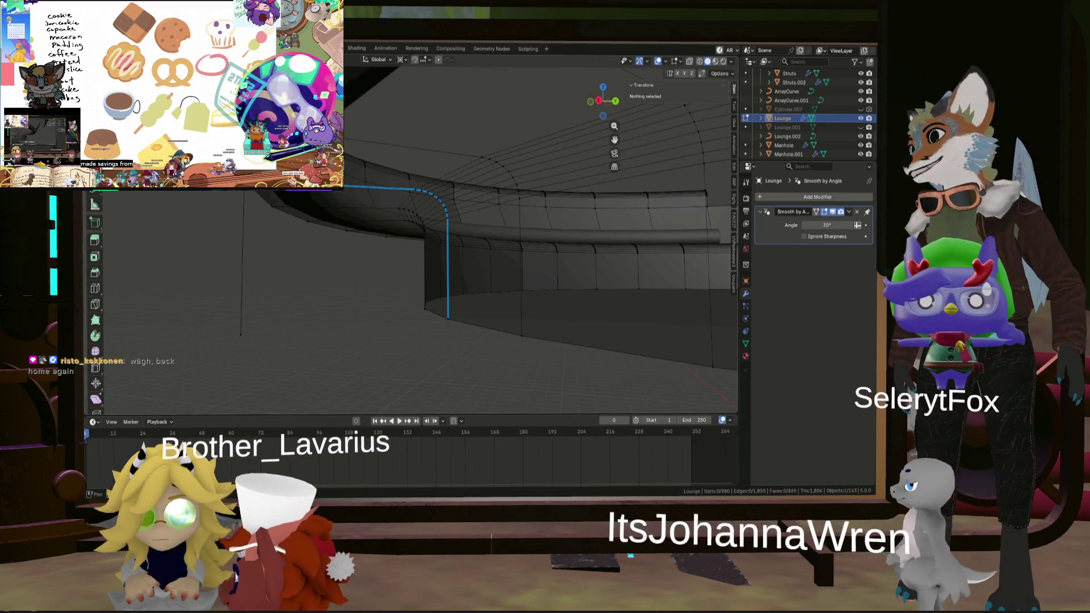
pyautogui.keyDown('alt'); pyautogui.click(448, 284); pyautogui.keyUp('alt')
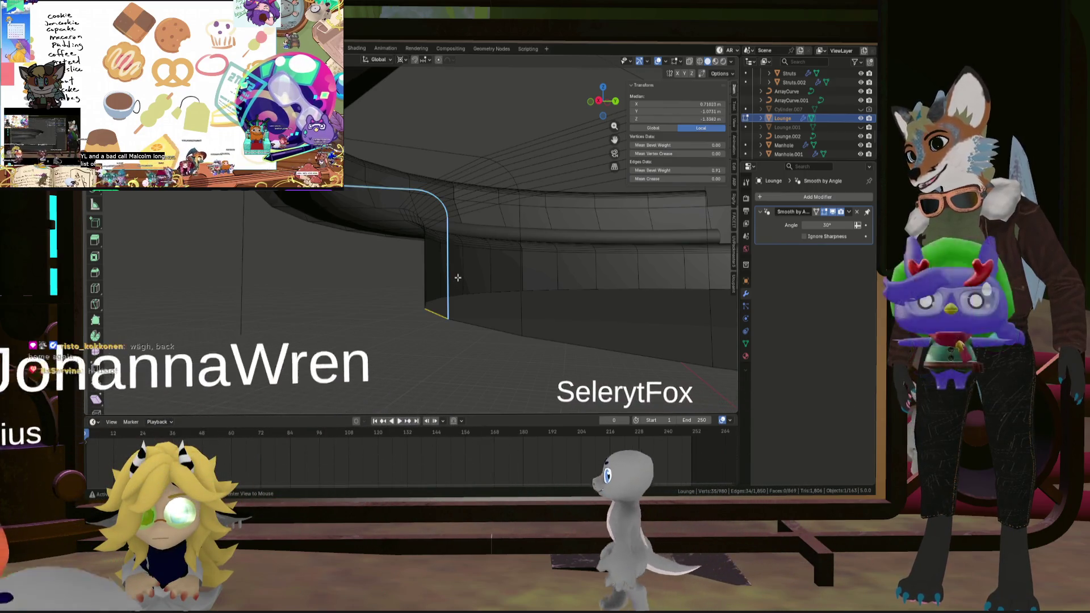
pyautogui.click(433, 275)
pyautogui.moveTo(434, 278)
pyautogui.mouseDown(button='middle')
pyautogui.moveTo(434, 316)
pyautogui.moveTo(414, 328)
pyautogui.moveTo(402, 309)
pyautogui.moveTo(341, 304)
pyautogui.moveTo(319, 287)
pyautogui.moveTo(331, 300)
pyautogui.moveTo(317, 307)
pyautogui.mouseUp(button='middle')
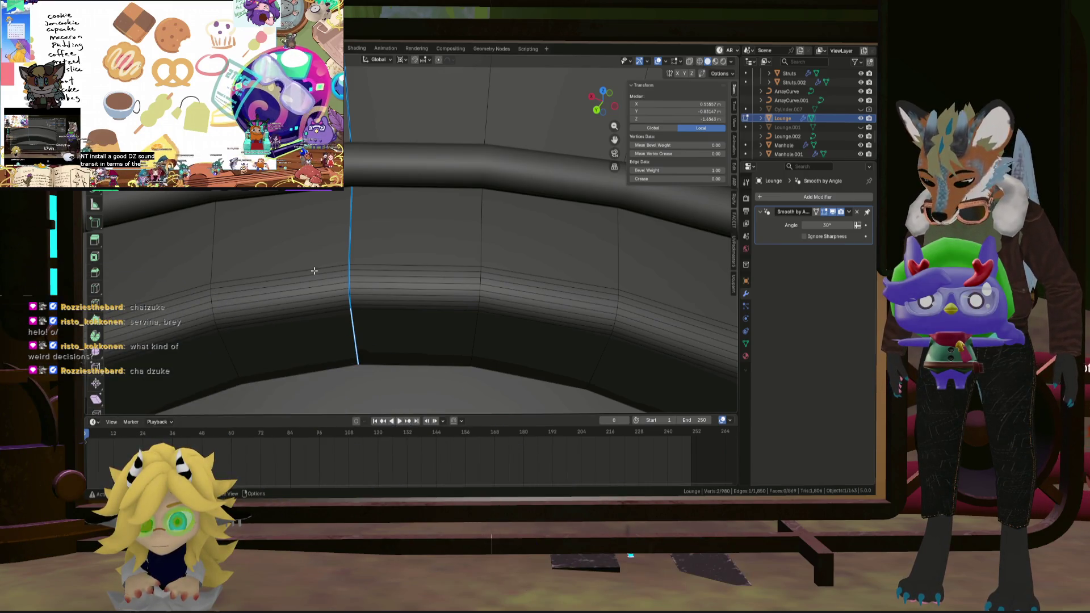
pyautogui.moveTo(349, 266)
pyautogui.mouseDown(button='middle')
pyautogui.moveTo(370, 233)
pyautogui.moveTo(349, 238)
pyautogui.moveTo(371, 299)
pyautogui.moveTo(272, 292)
pyautogui.moveTo(375, 280)
pyautogui.moveTo(384, 244)
pyautogui.moveTo(353, 306)
pyautogui.moveTo(411, 338)
pyautogui.moveTo(504, 287)
pyautogui.moveTo(523, 263)
pyautogui.moveTo(487, 259)
pyautogui.moveTo(503, 271)
pyautogui.moveTo(403, 284)
pyautogui.mouseUp(button='middle')
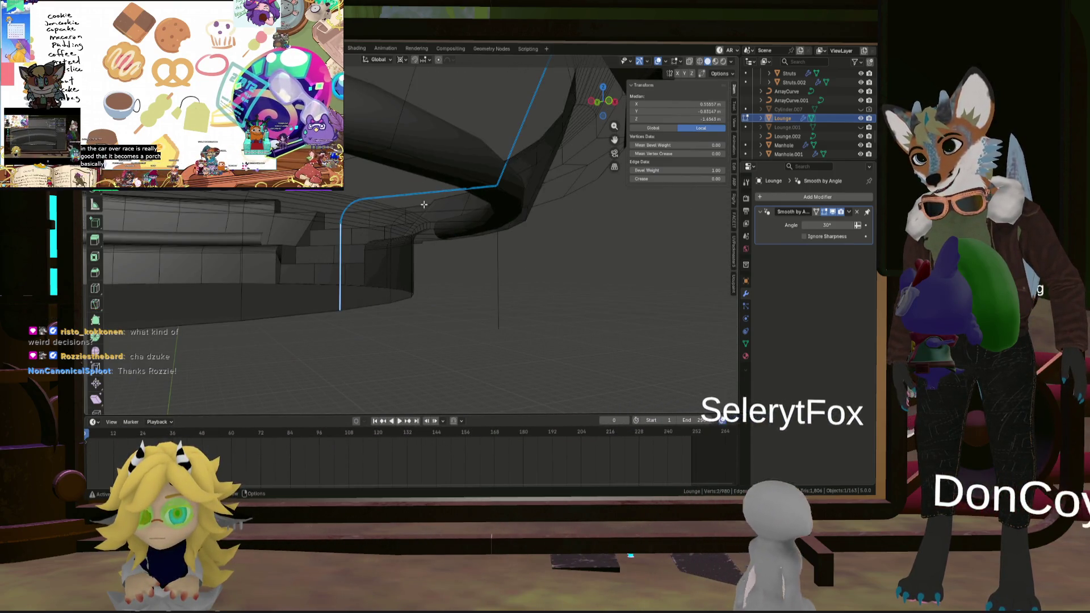
# Select the bottom ring edge loop and extend the selection along the rim.
pyautogui.keyDown('ctrl'); pyautogui.click(303, 308); pyautogui.keyUp('ctrl')
pyautogui.moveTo(303, 308)
pyautogui.mouseDown(button='middle')
pyautogui.moveTo(249, 317)
pyautogui.moveTo(299, 275)
pyautogui.moveTo(347, 303)
pyautogui.moveTo(270, 343)
pyautogui.mouseUp(button='middle')
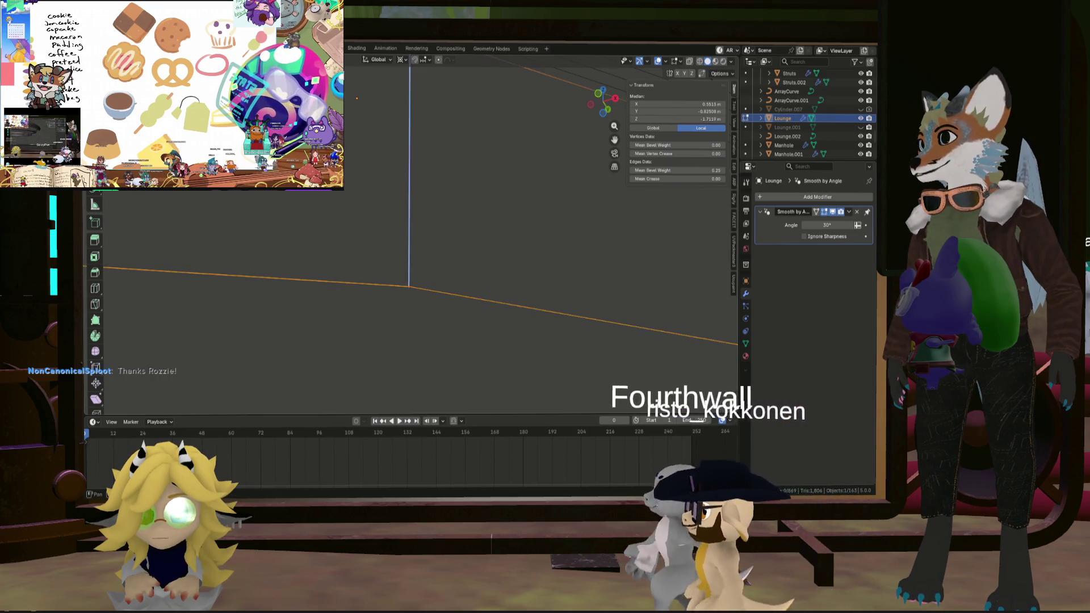
pyautogui.click(394, 318)
pyautogui.moveTo(437, 254)
pyautogui.mouseDown(button='middle')
pyautogui.moveTo(217, 252)
pyautogui.moveTo(364, 288)
pyautogui.moveTo(295, 312)
pyautogui.moveTo(304, 328)
pyautogui.moveTo(346, 315)
pyautogui.mouseUp(button='middle')
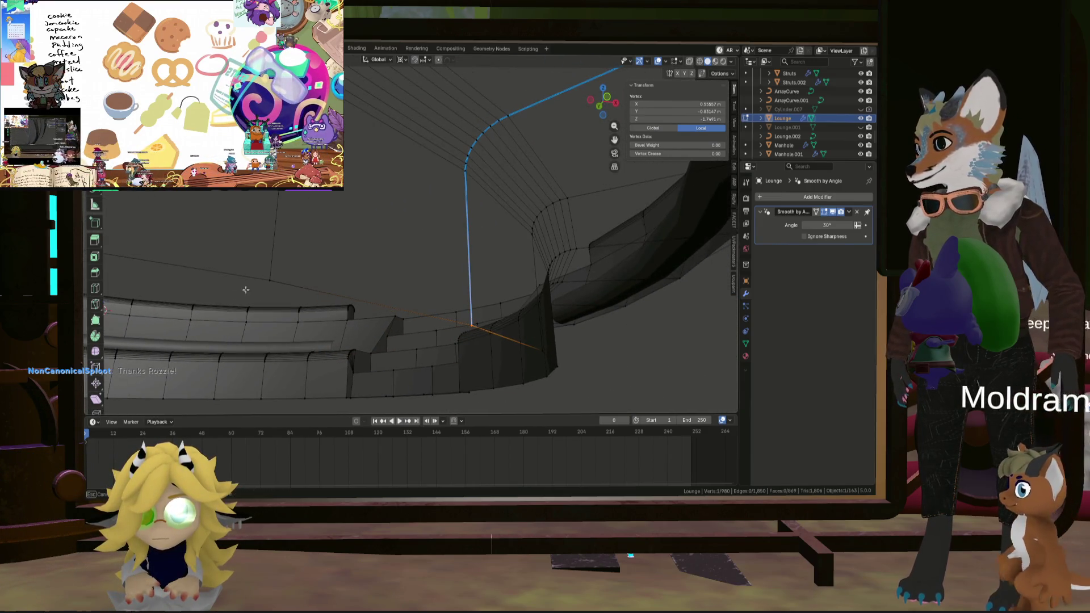
pyautogui.moveTo(378, 270)
pyautogui.mouseDown(button='middle')
pyautogui.moveTo(341, 275)
pyautogui.moveTo(396, 275)
pyautogui.moveTo(335, 287)
pyautogui.moveTo(380, 297)
pyautogui.mouseUp(button='middle')
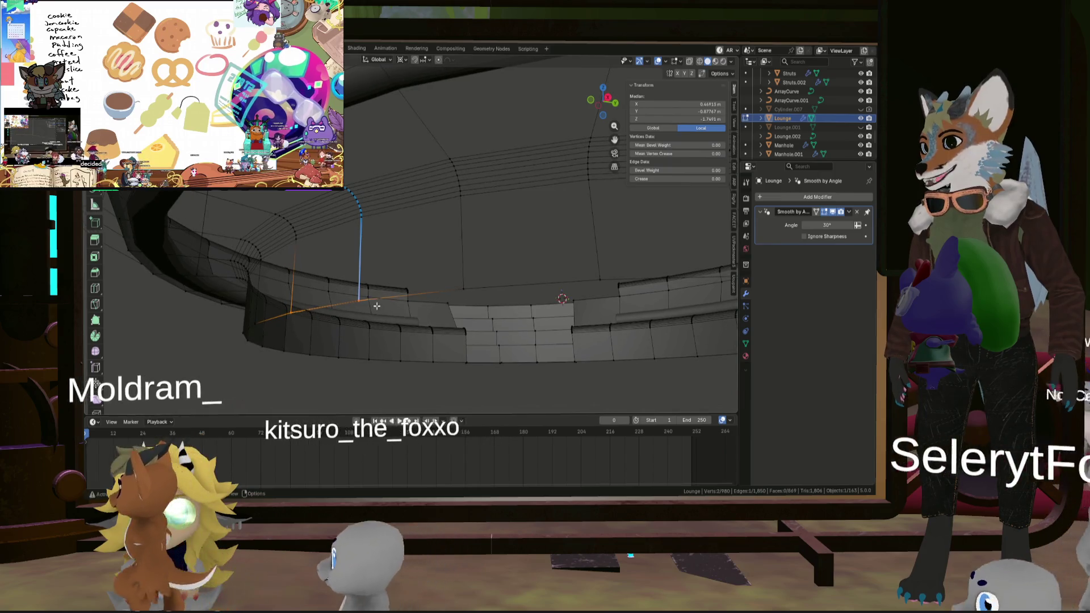
pyautogui.keyDown('alt'); pyautogui.click(379, 298); pyautogui.keyUp('alt')
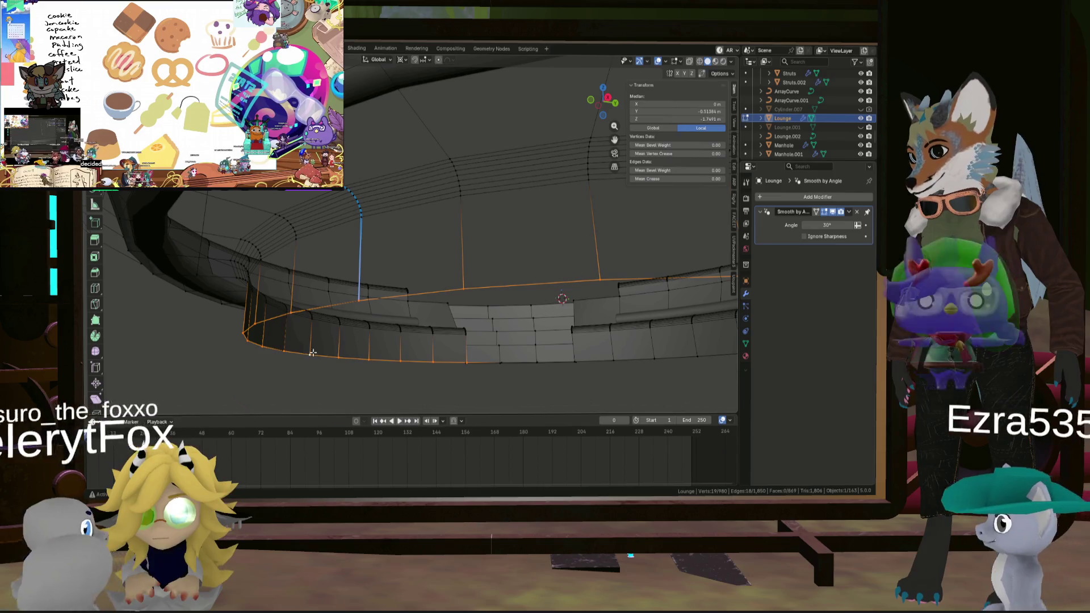
pyautogui.moveTo(306, 353)
pyautogui.mouseDown(button='middle')
pyautogui.moveTo(608, 312)
pyautogui.moveTo(549, 340)
pyautogui.moveTo(446, 334)
pyautogui.moveTo(562, 312)
pyautogui.moveTo(478, 329)
pyautogui.moveTo(490, 306)
pyautogui.moveTo(426, 260)
pyautogui.mouseUp(button='middle')
pyautogui.keyDown('alt'); pyautogui.click(478, 329); pyautogui.keyUp('alt')
# Select the full bottom loop, try ripping it with V, then pick a ring vertex.
pyautogui.keyDown('alt'); pyautogui.click(478, 330); pyautogui.keyUp('alt')
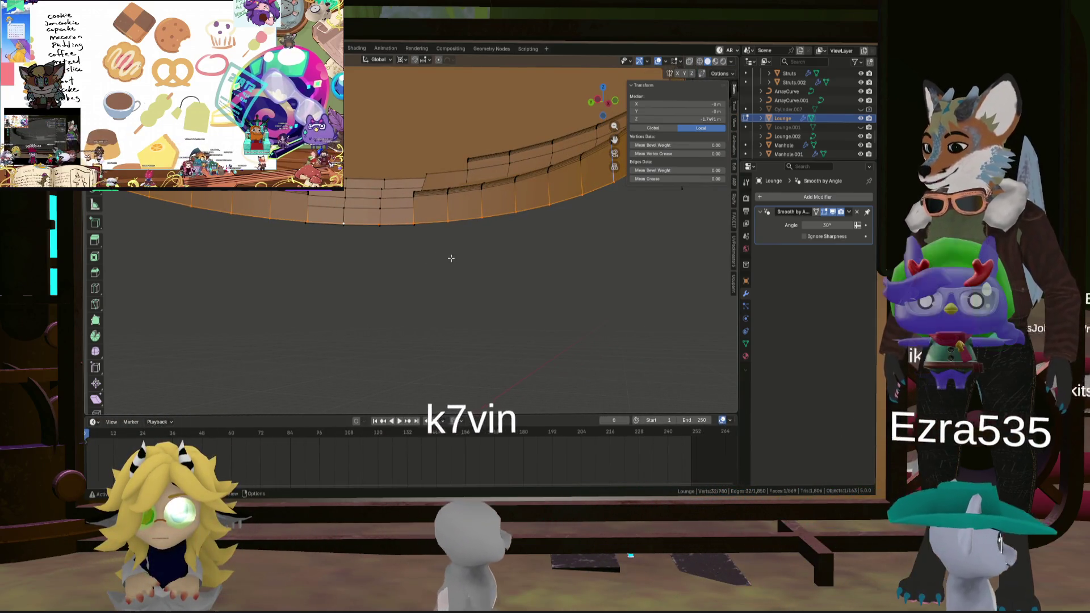
pyautogui.press('v')
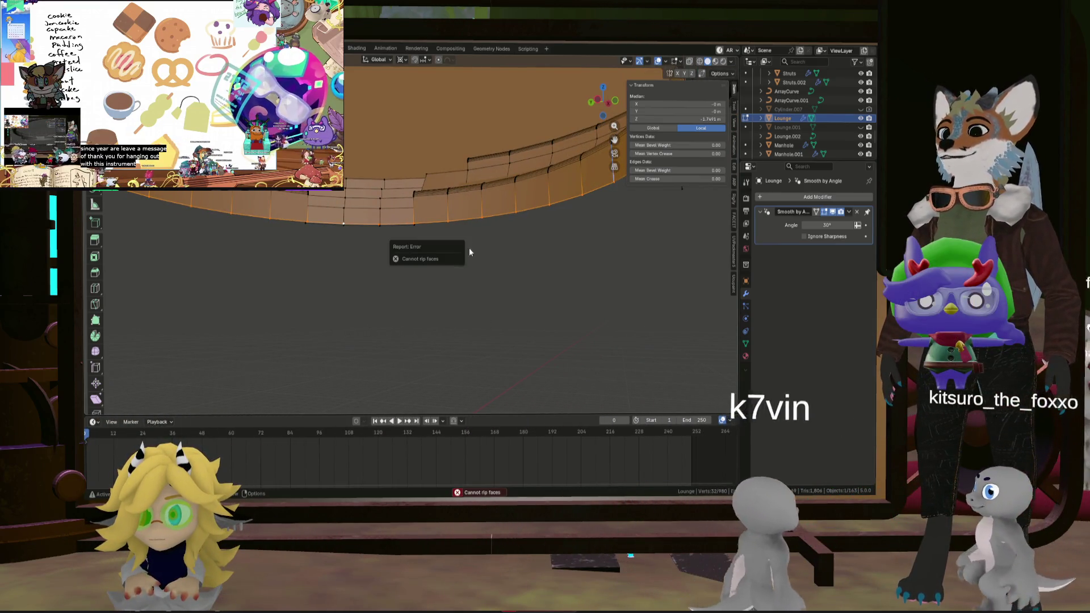
pyautogui.moveTo(491, 181)
pyautogui.mouseDown(button='middle')
pyautogui.moveTo(504, 201)
pyautogui.moveTo(489, 253)
pyautogui.mouseUp(button='middle')
pyautogui.scroll(3, 494, 238)
pyautogui.scroll(3, 488, 253)
pyautogui.click(489, 250)
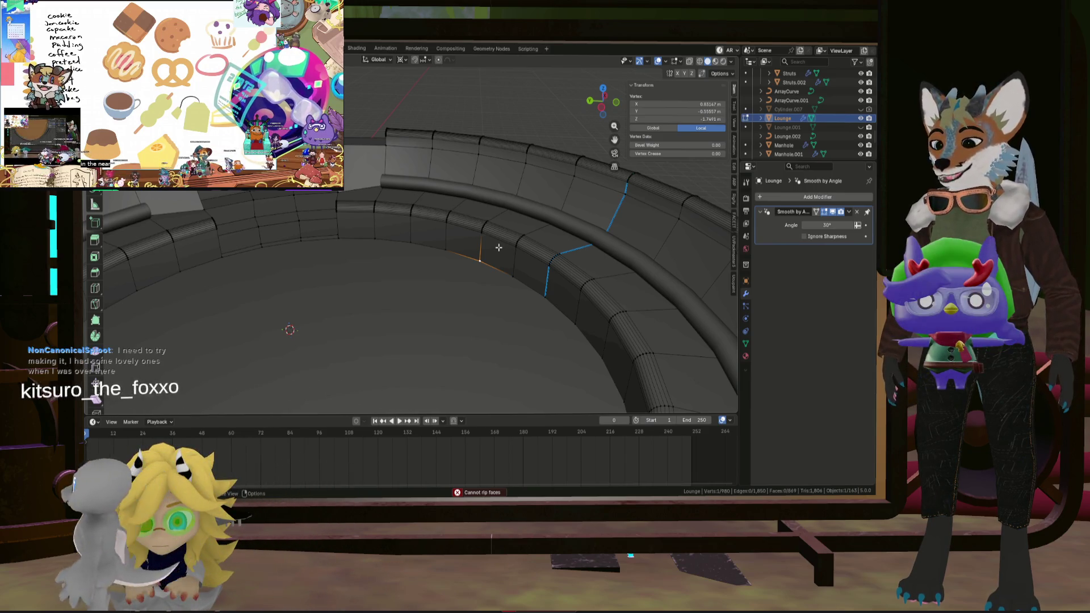
# Select the whole Lounge mesh and merge by distance, removing 64 duplicate vertices.
pyautogui.press('a')
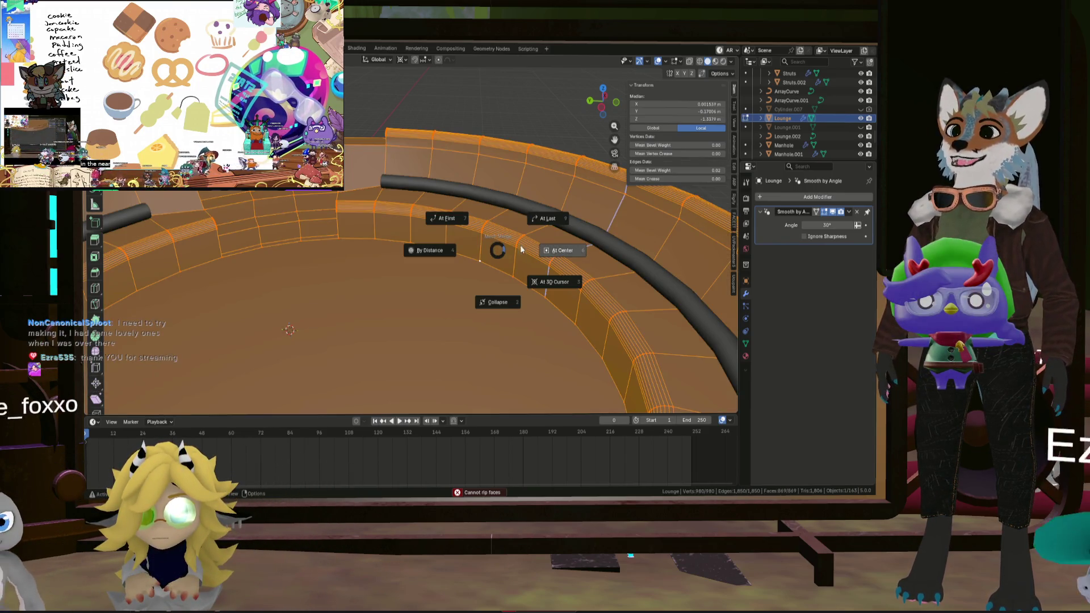
pyautogui.click(430, 250)
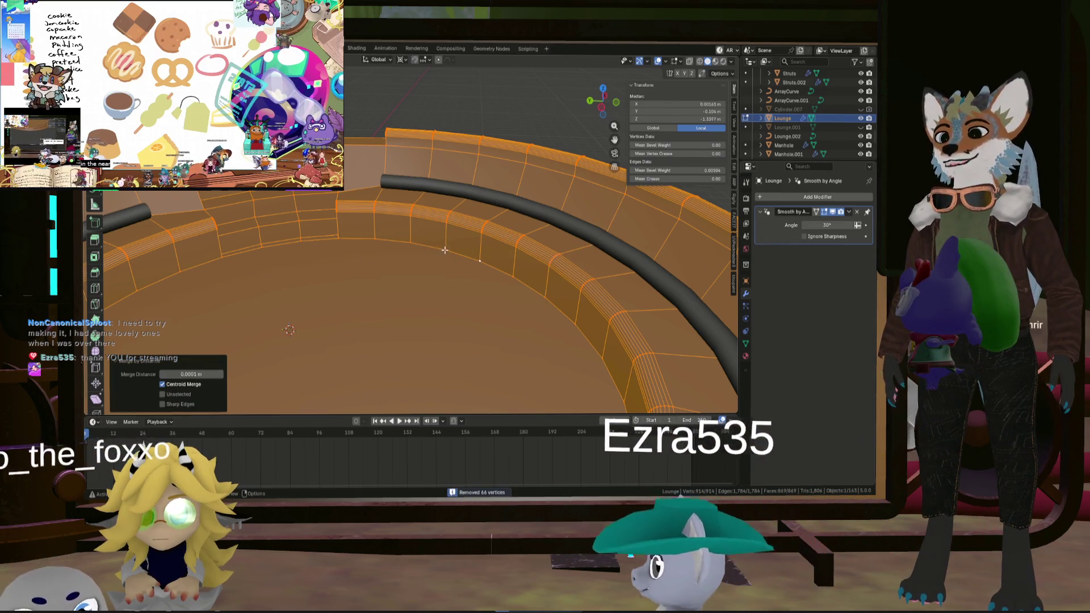
pyautogui.click(470, 277)
pyautogui.scroll(-4, 471, 277)
pyautogui.scroll(4, 470, 276)
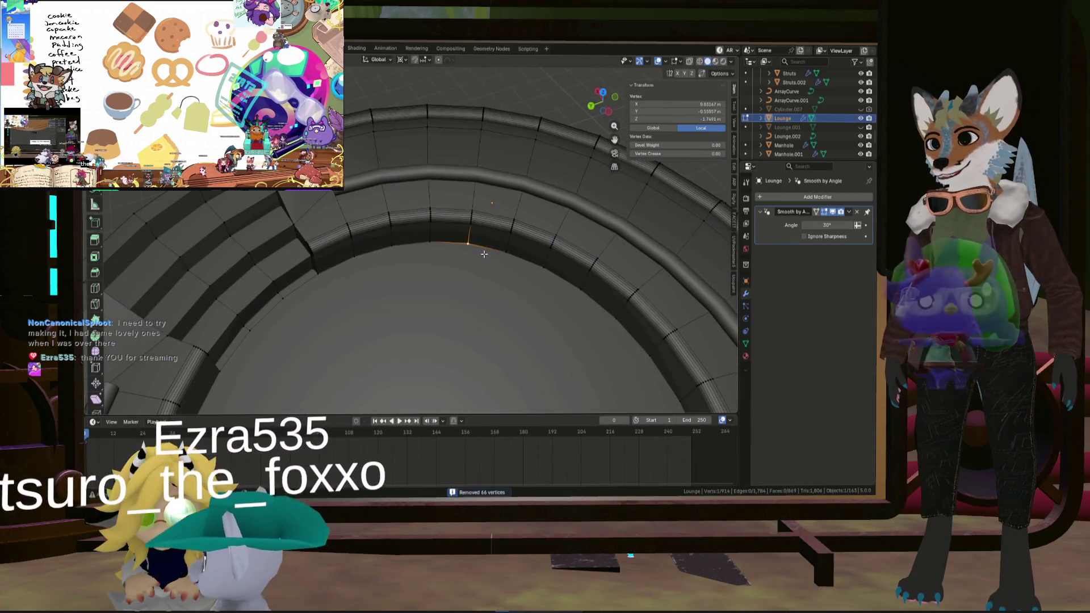
pyautogui.scroll(-5, 510, 202)
pyautogui.moveTo(510, 203); pyautogui.dragTo(536, 231, button='middle')
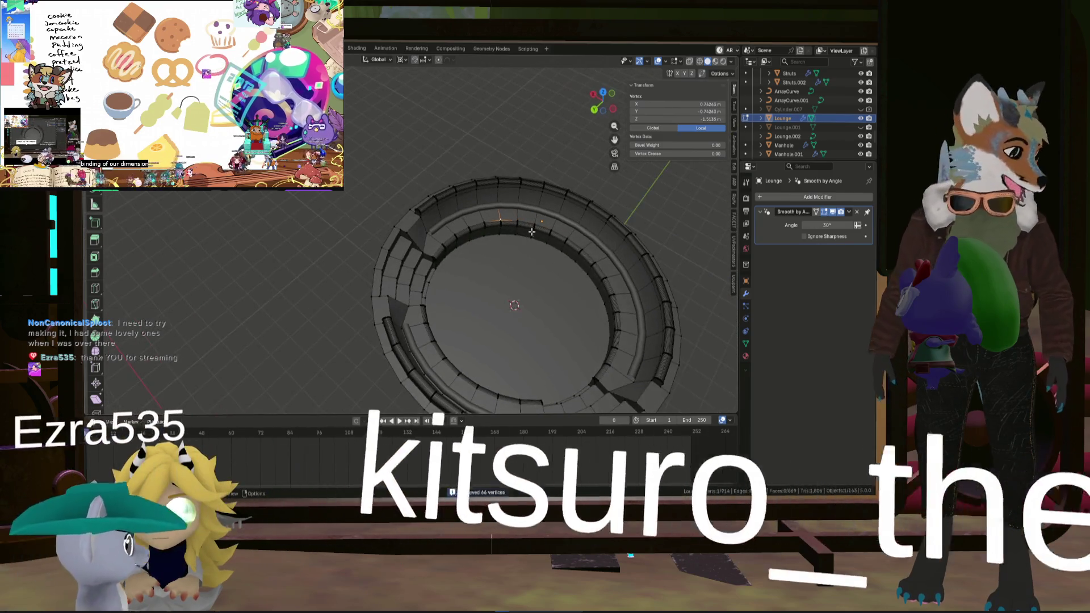